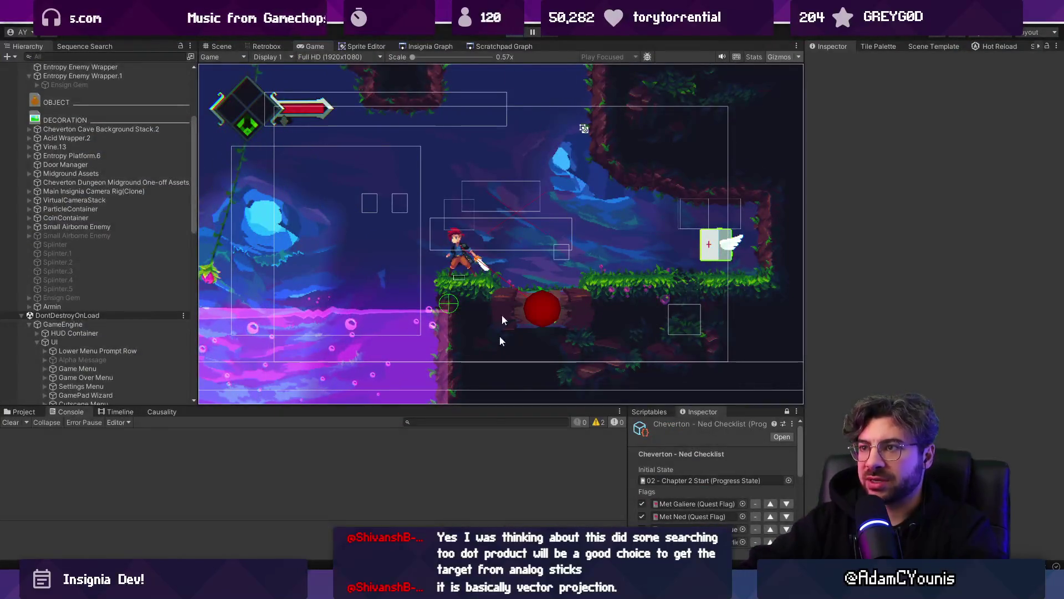
- Look up the IsInputtingDirection declaration and the 'has' flag usages in TargetMenu.cs
key("alt+Tab")
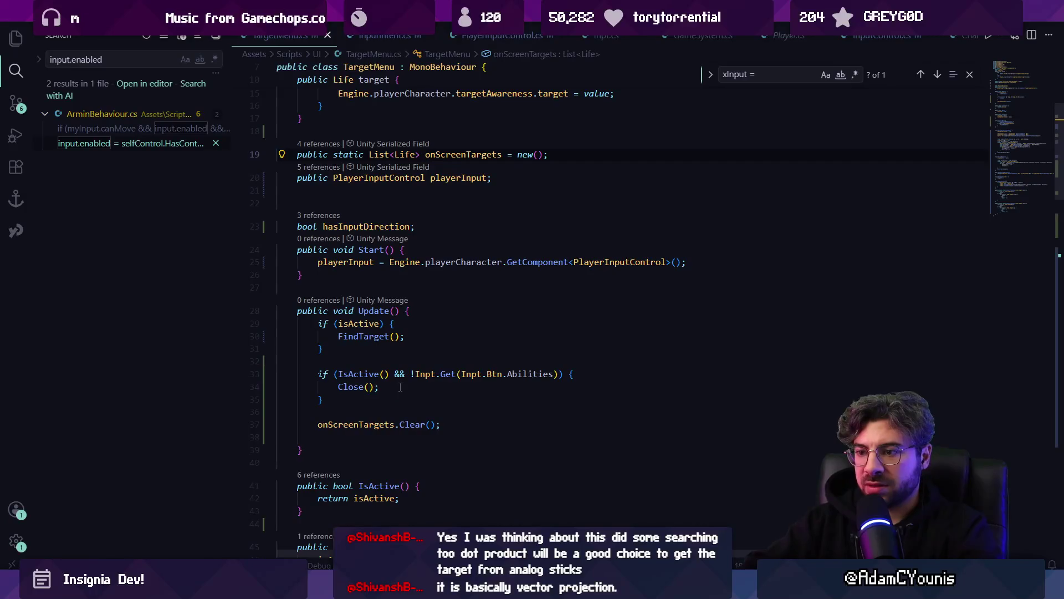
type("inputtingdirection")
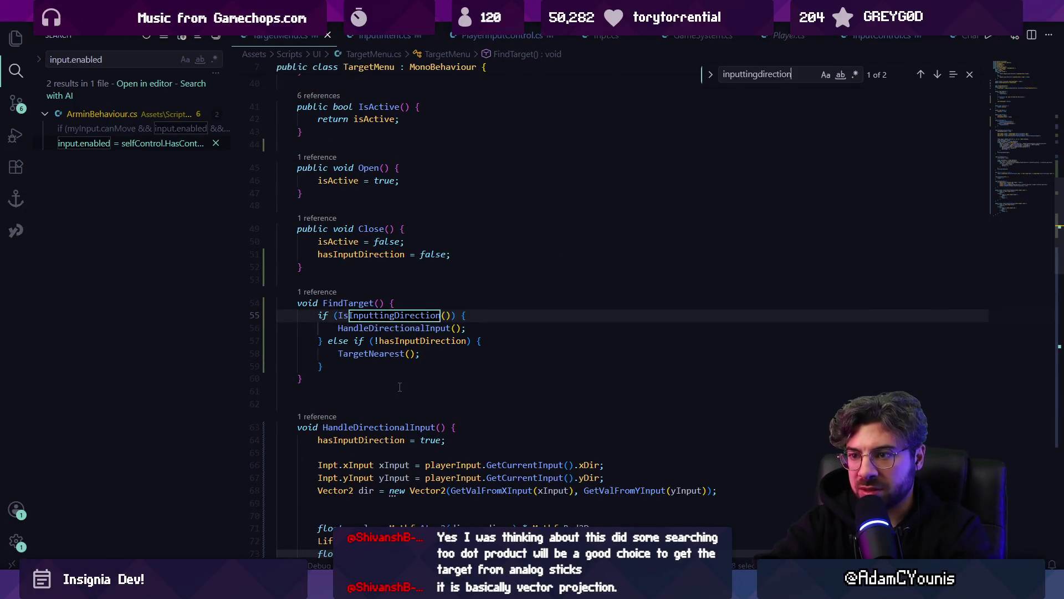
key("Return")
key("Return")
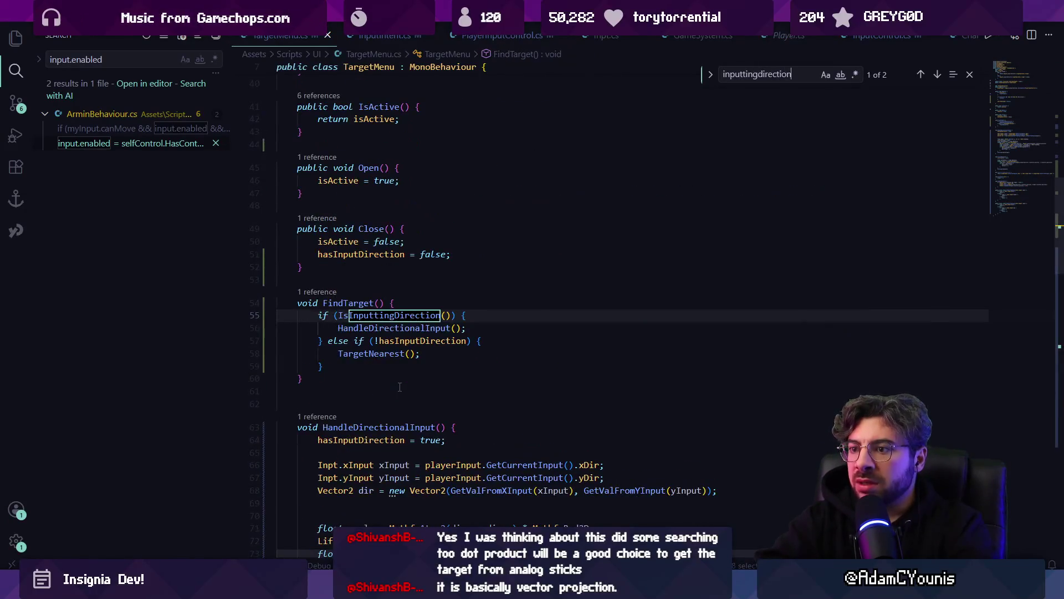
type("hasinput")
key("Return")
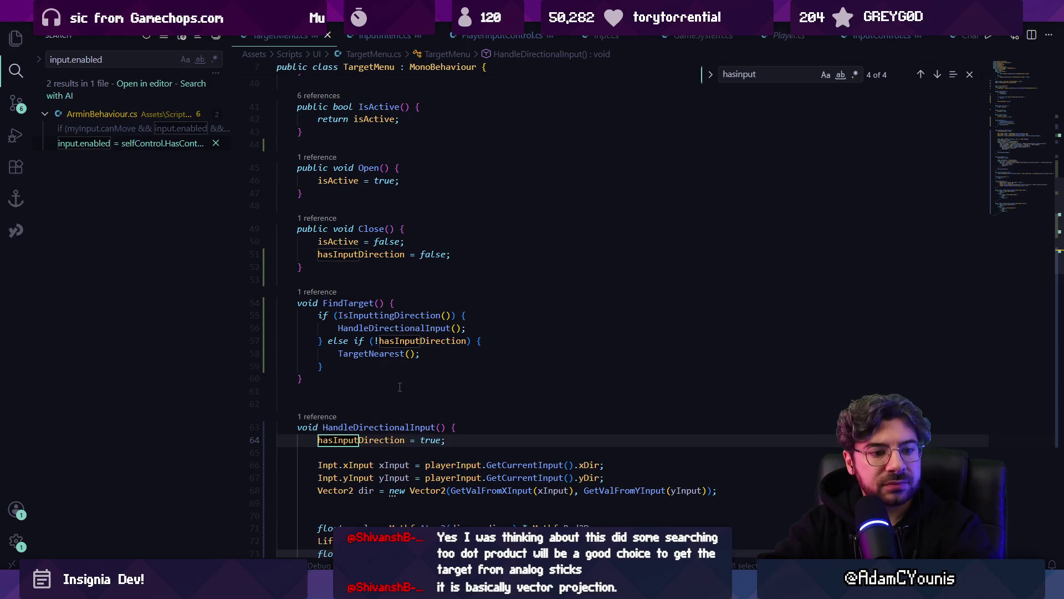
key("alt+Tab")
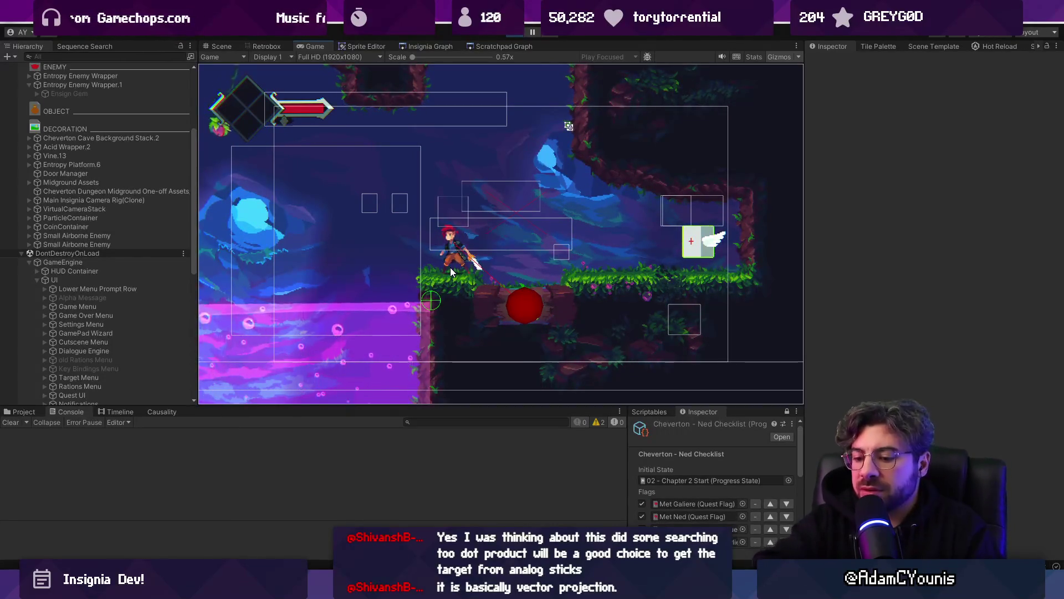
- Playtest targeting in the maximized Game view with a couple of jumps, then restore the layout
key("shift+space")
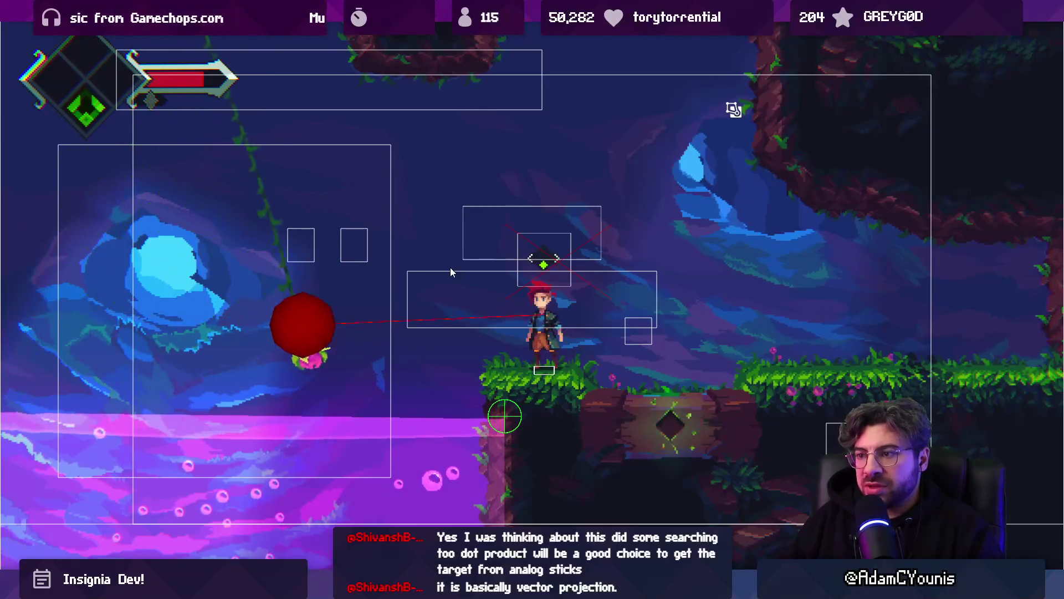
key("space")
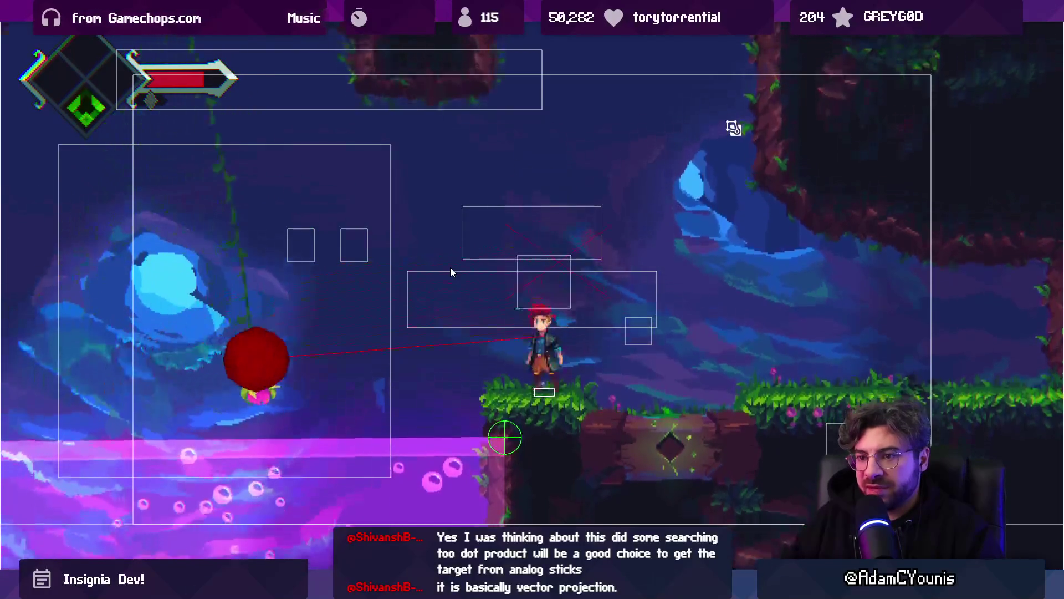
key("space")
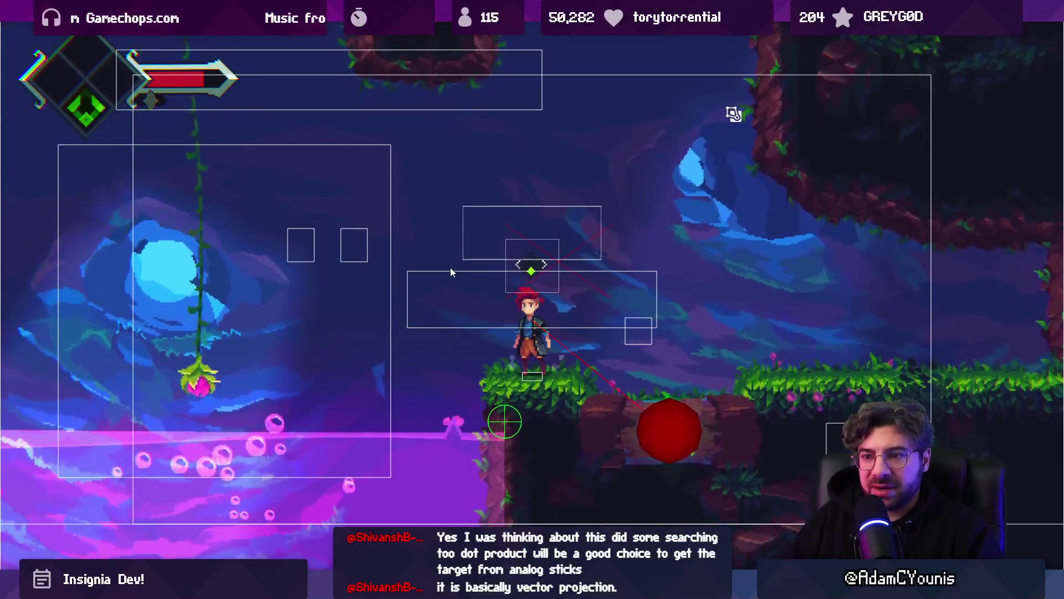
key("shift+space")
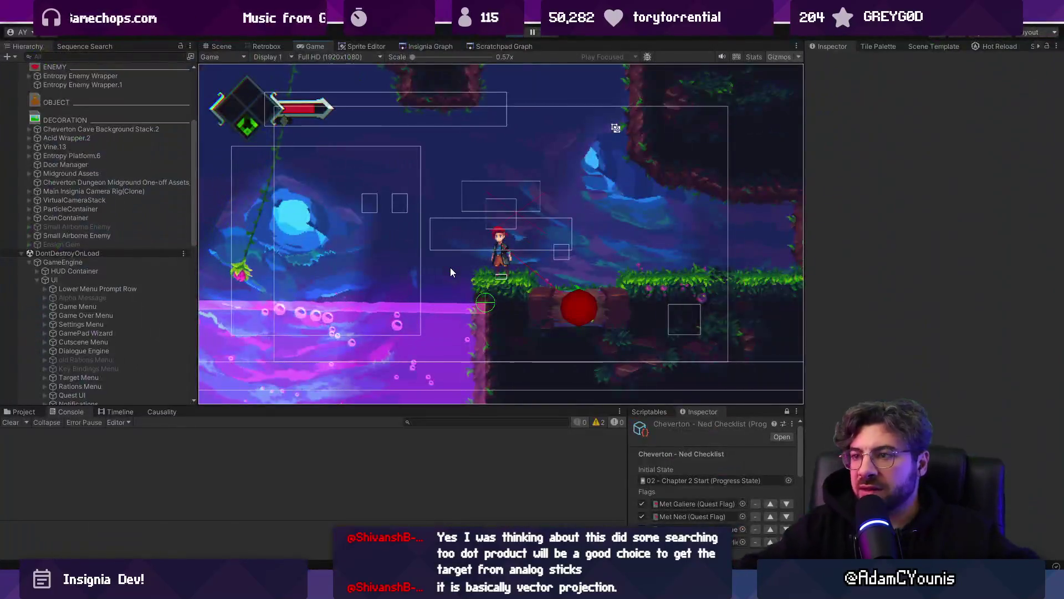
key("alt+Tab")
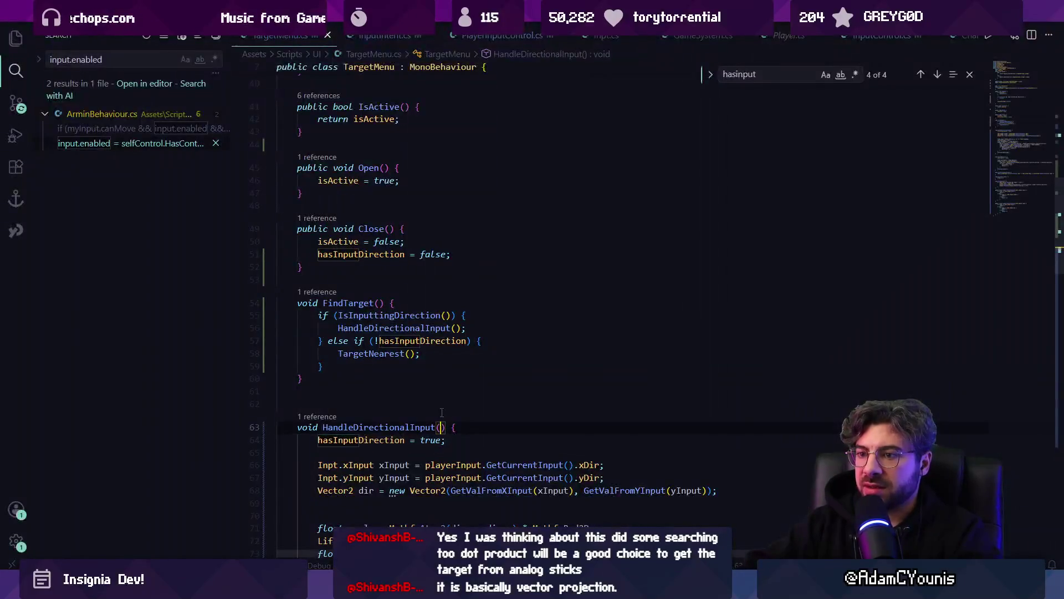
- Clean up and retype the hasInputDirection reference on line 57 of FindTarget
left_click(438, 374)
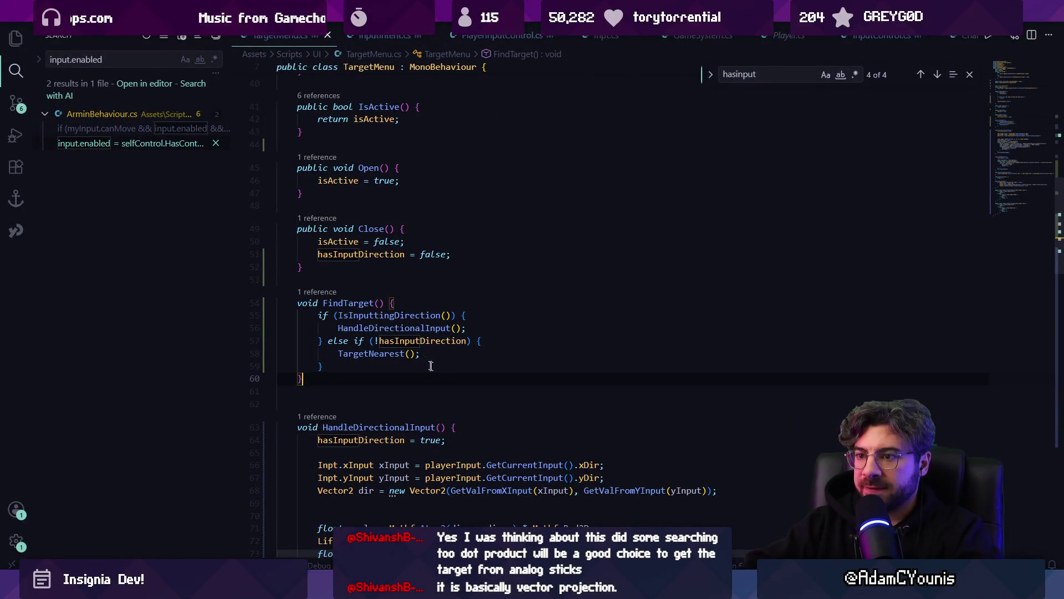
left_click(464, 341)
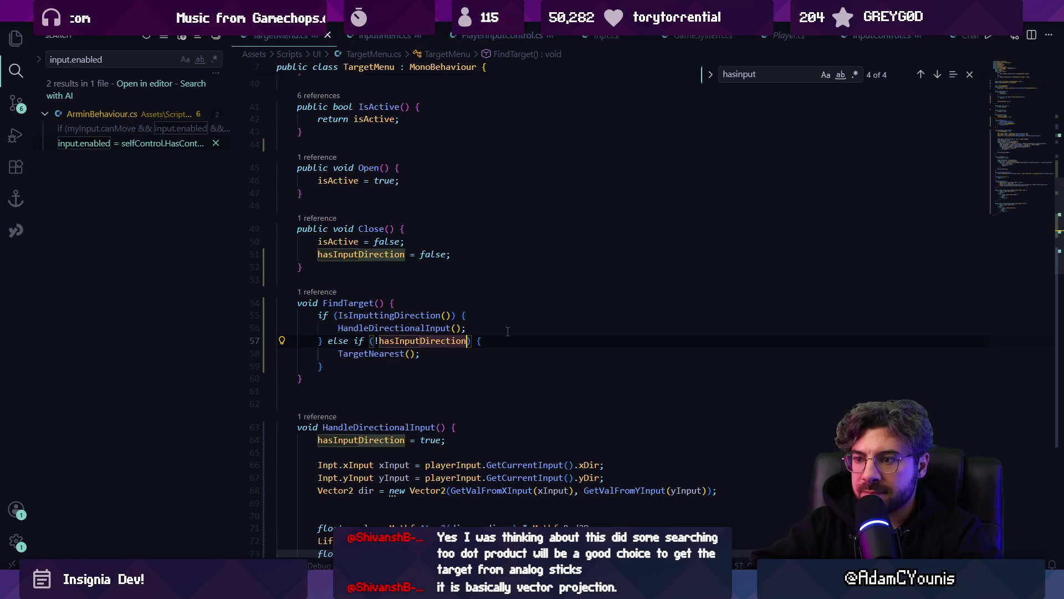
type("& &&")
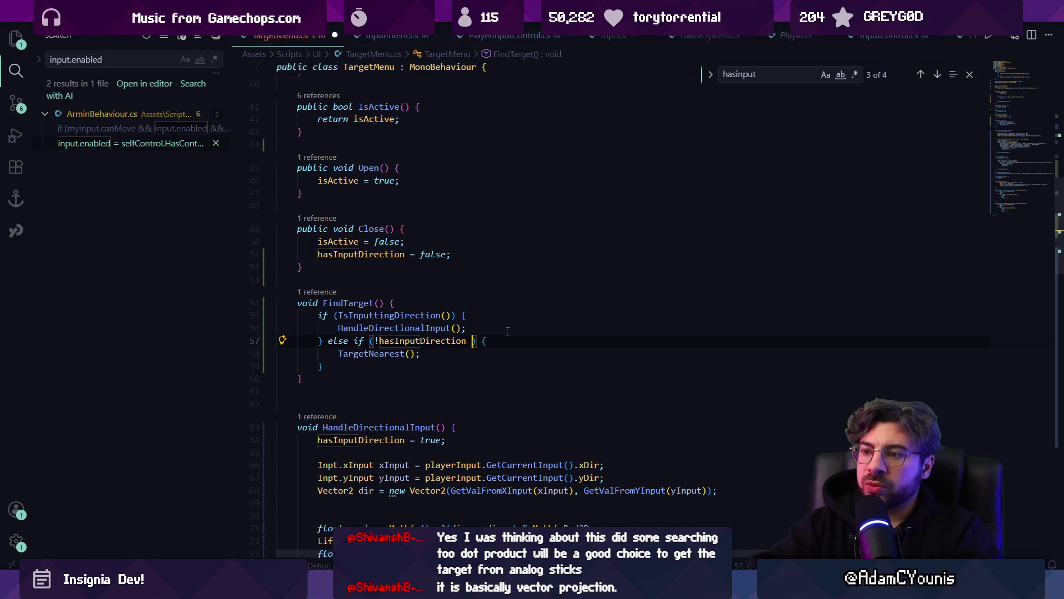
key("BackSpace")
key("Escape")
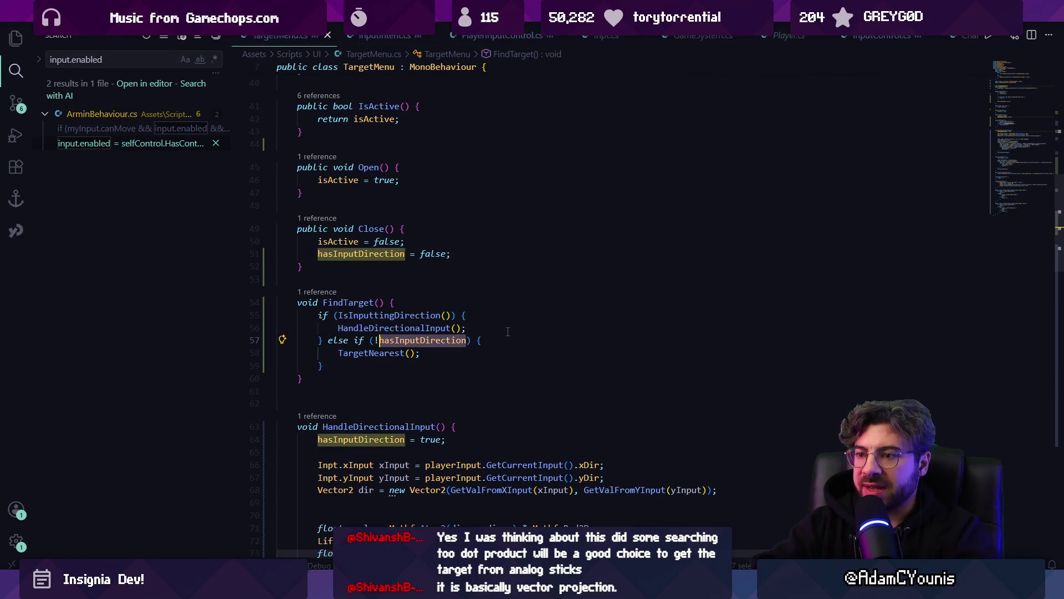
key("ctrl+Delete")
type("has")
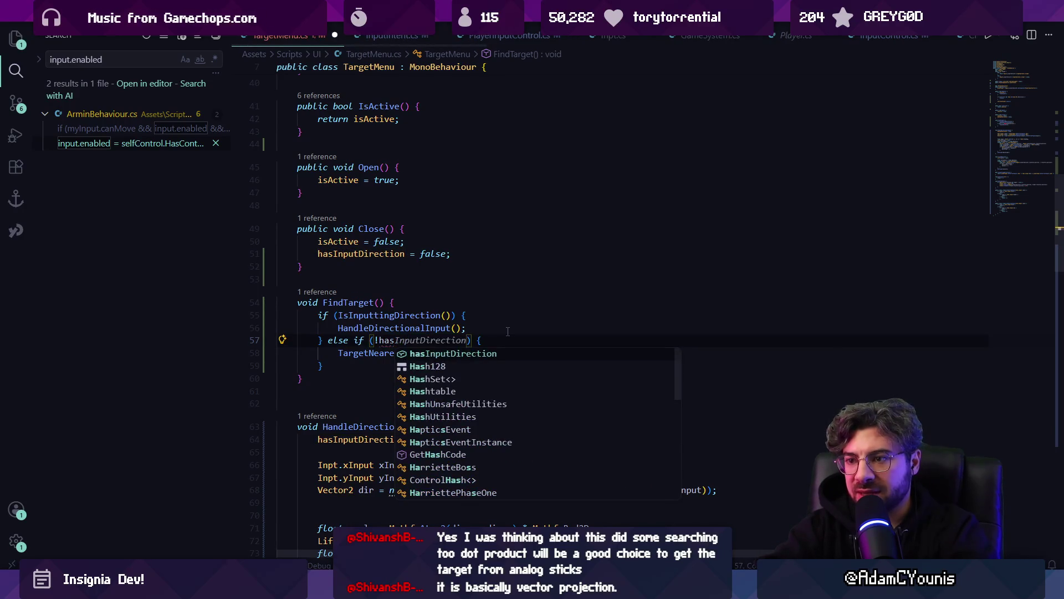
key("Tab")
type("\\")
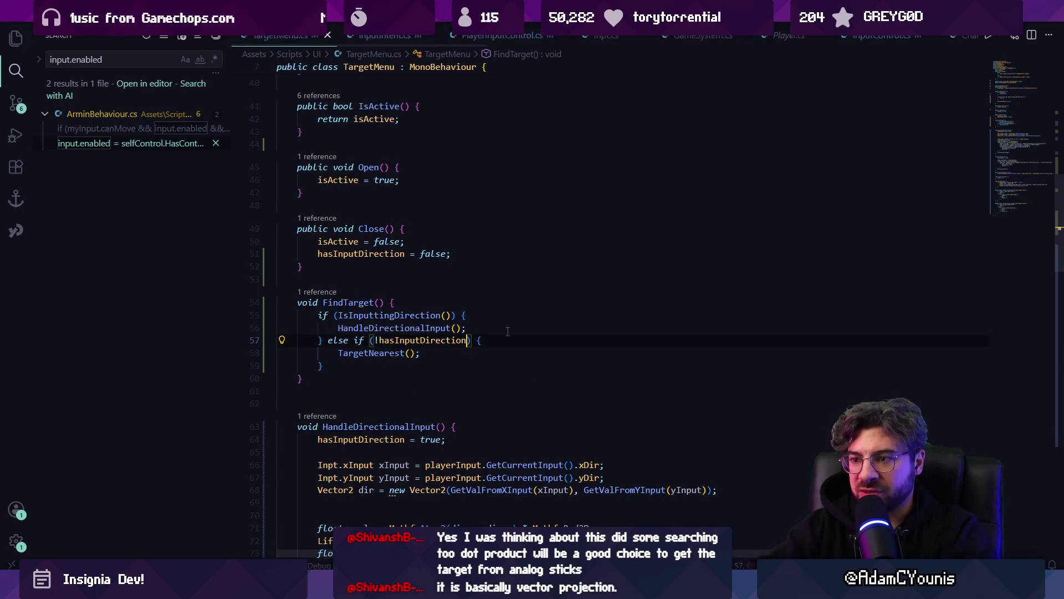
- Rename hasInputDirection to hasAssignedVia, then to hasAssignedViaDirection, and save TargetMenu.cs
key("F2")
type("hasAssignedVia")
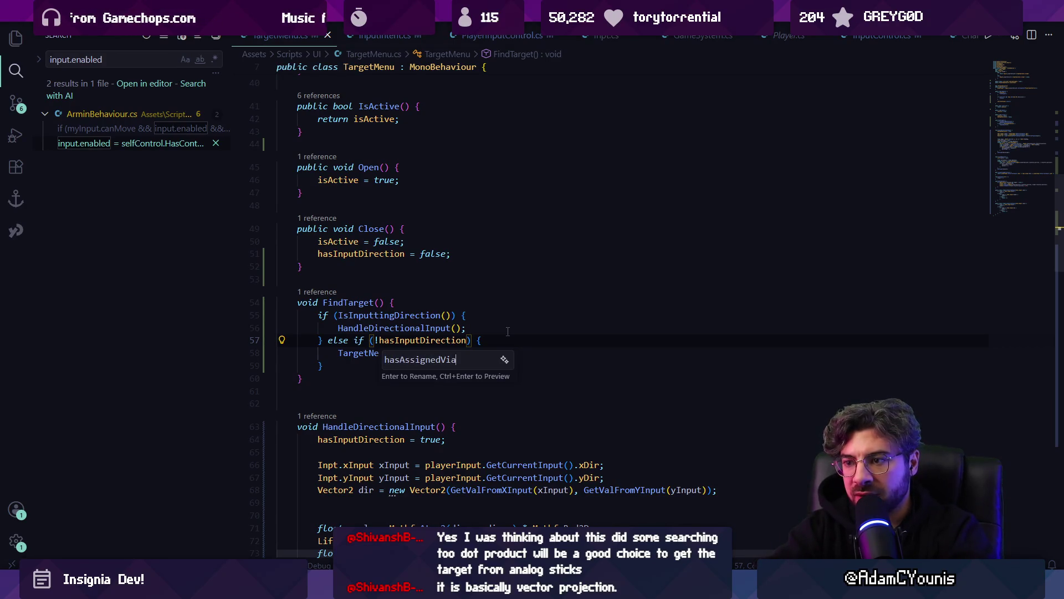
key("Return")
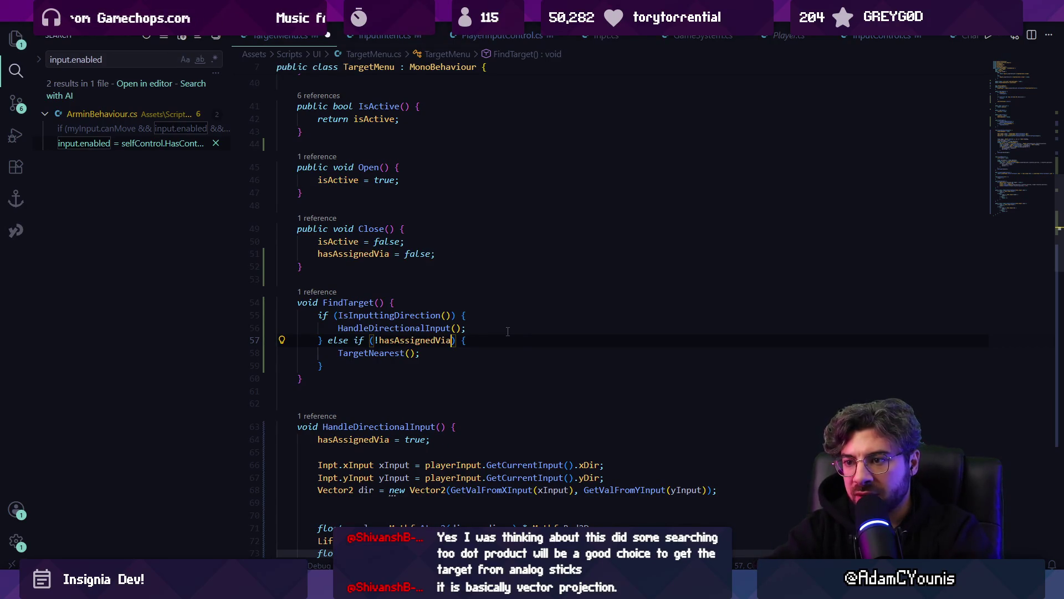
key("F2")
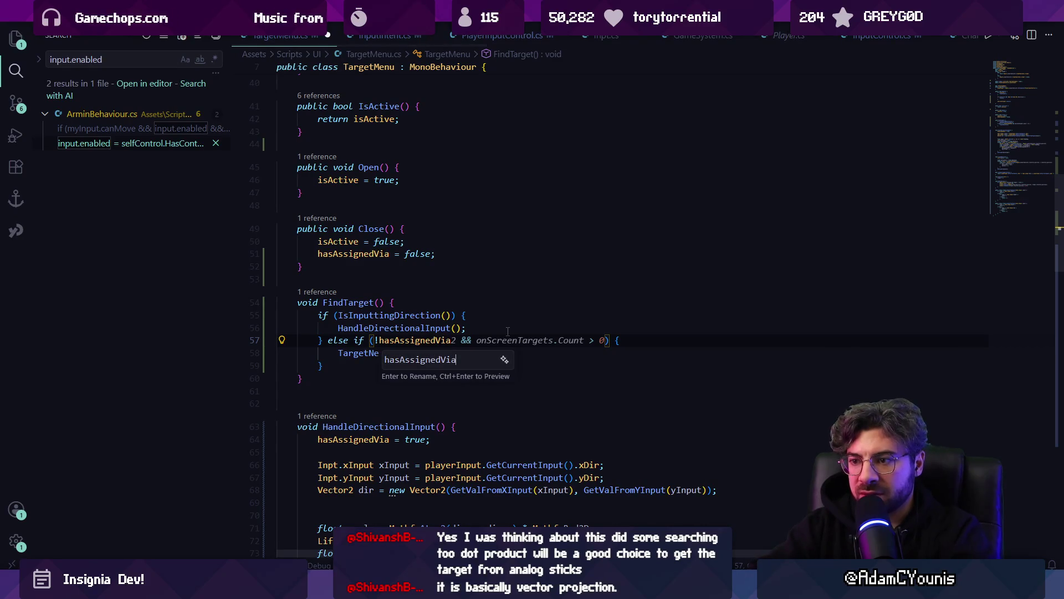
key("Return")
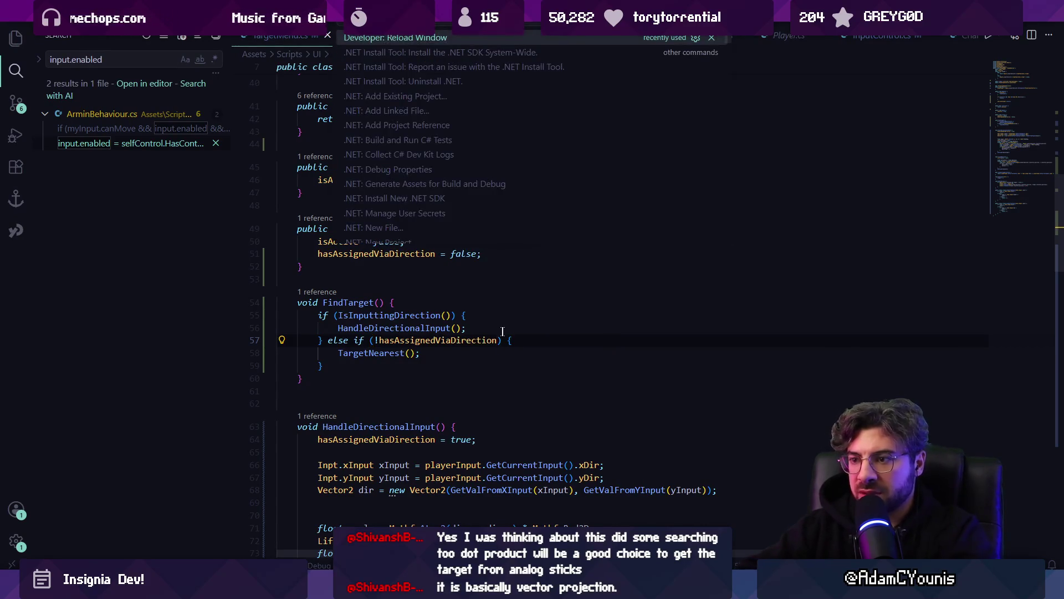
key("ctrl+s")
scroll(477, 344, "down", 3)
left_click(377, 328)
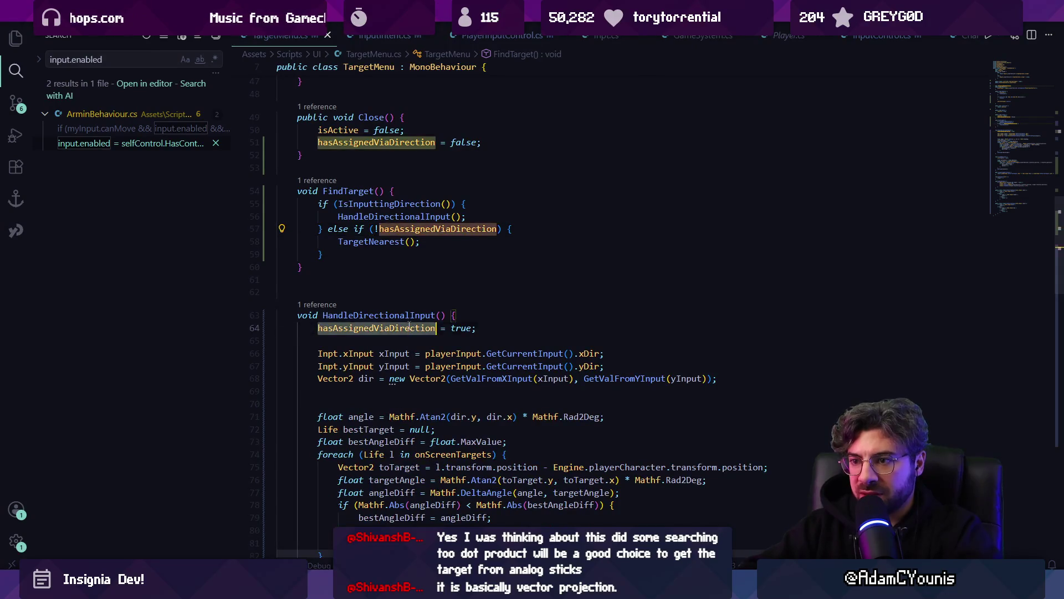
- Move the hasAssignedViaDirection assignment after the foreach loop, inside an if (bestTarget != null) block
key("ctrl+shift+k")
scroll(371, 378, "down", 3)
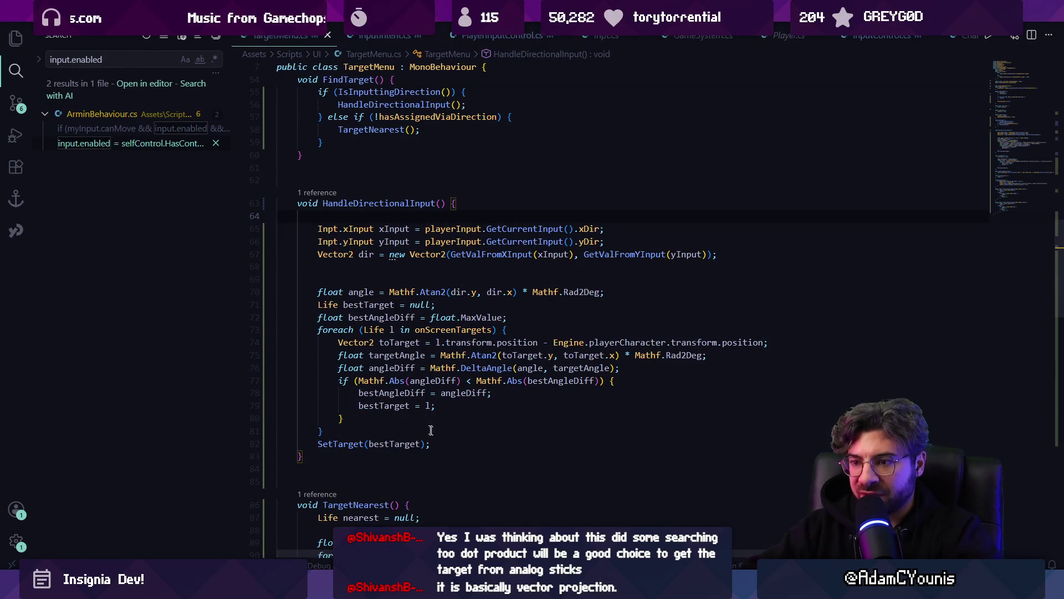
key("Return")
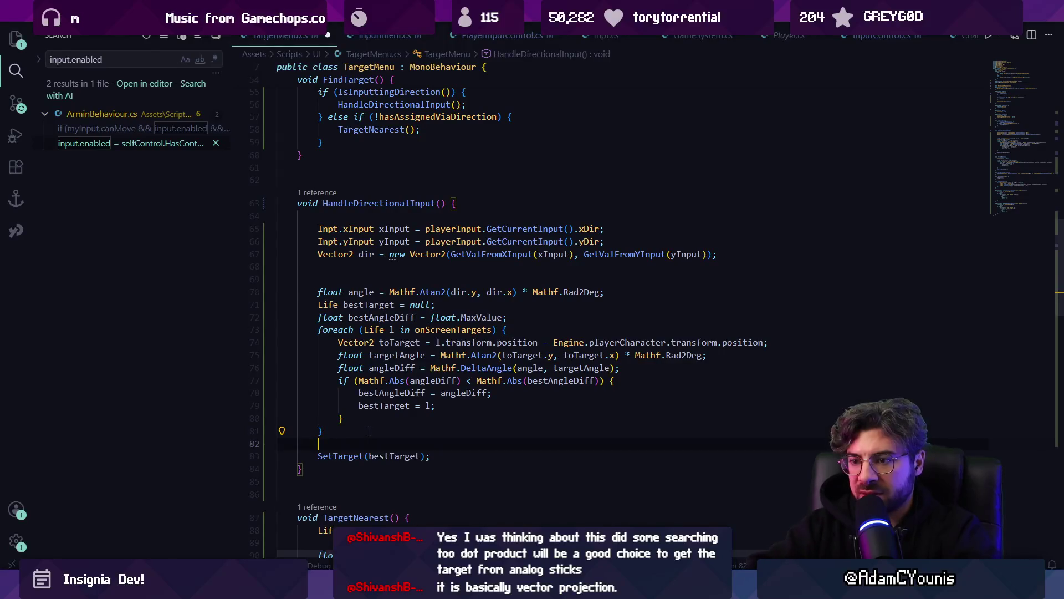
type("hasAssignedViaDirection = true;")
key("ctrl+shift+Return")
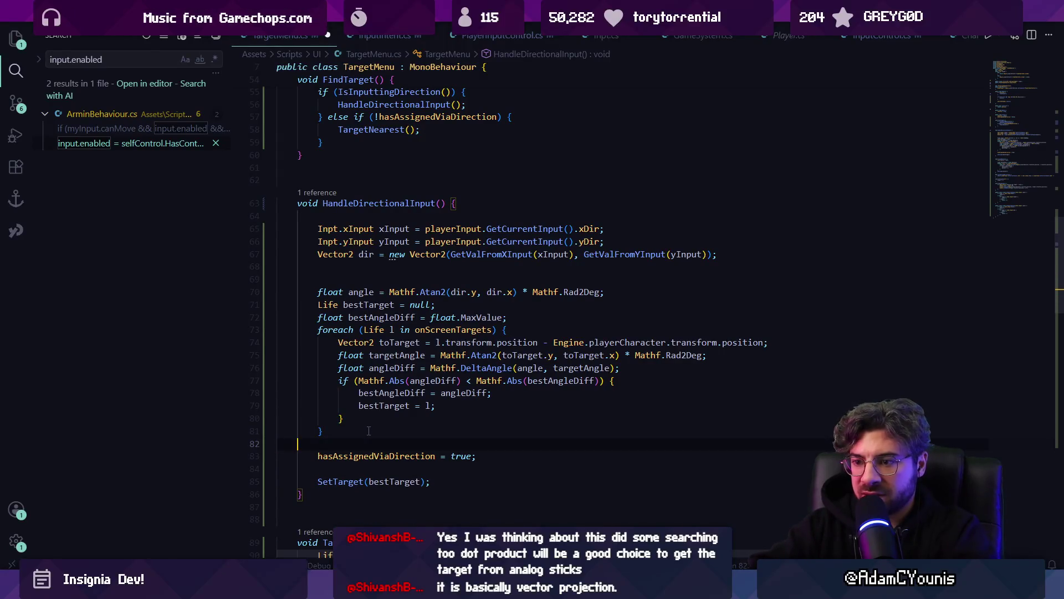
type("if(bestt")
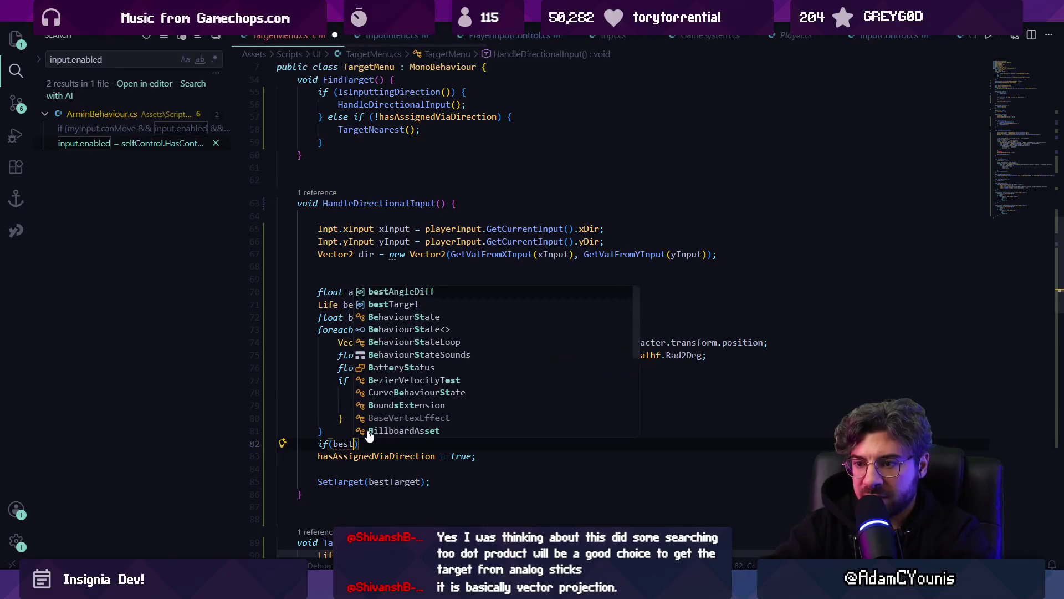
key("Tab")
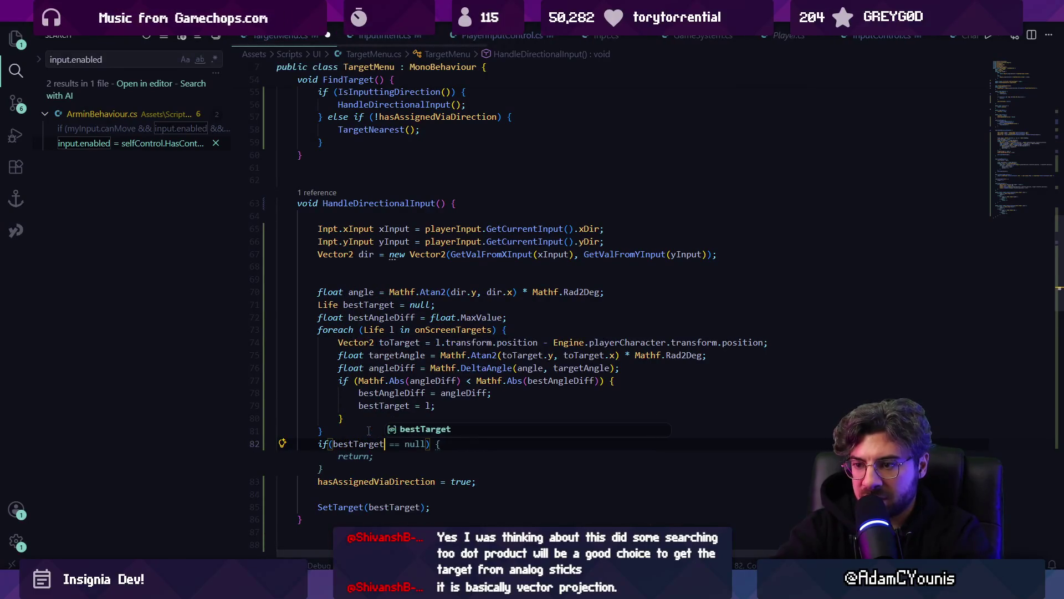
type("!")
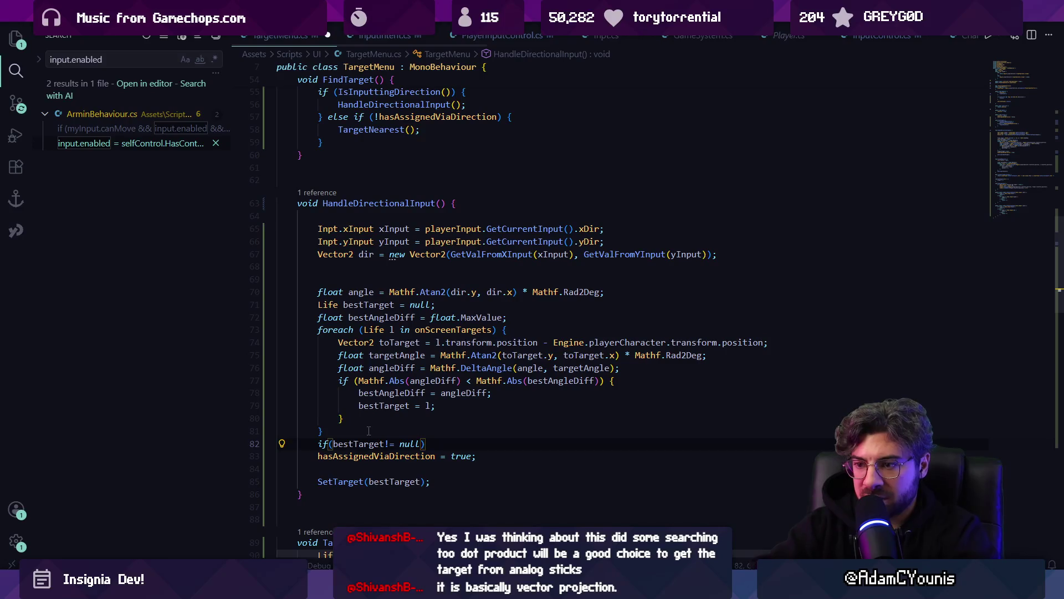
key("Return")
key("ctrl+s")
key("Down")
key("Down")
key("alt+Up")
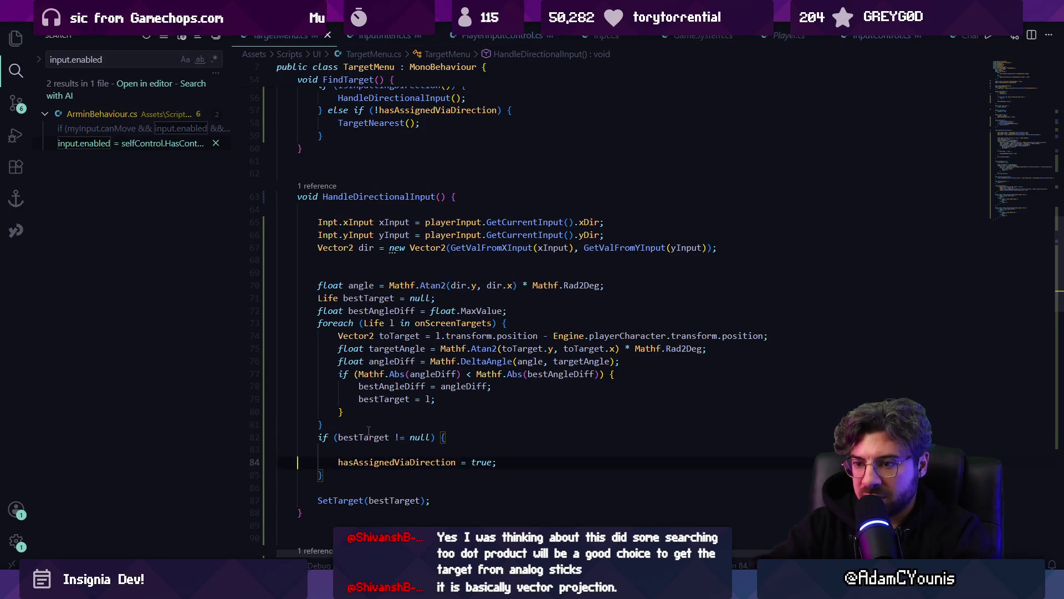
key("Up")
key("BackSpace")
scroll(442, 377, "up", 9)
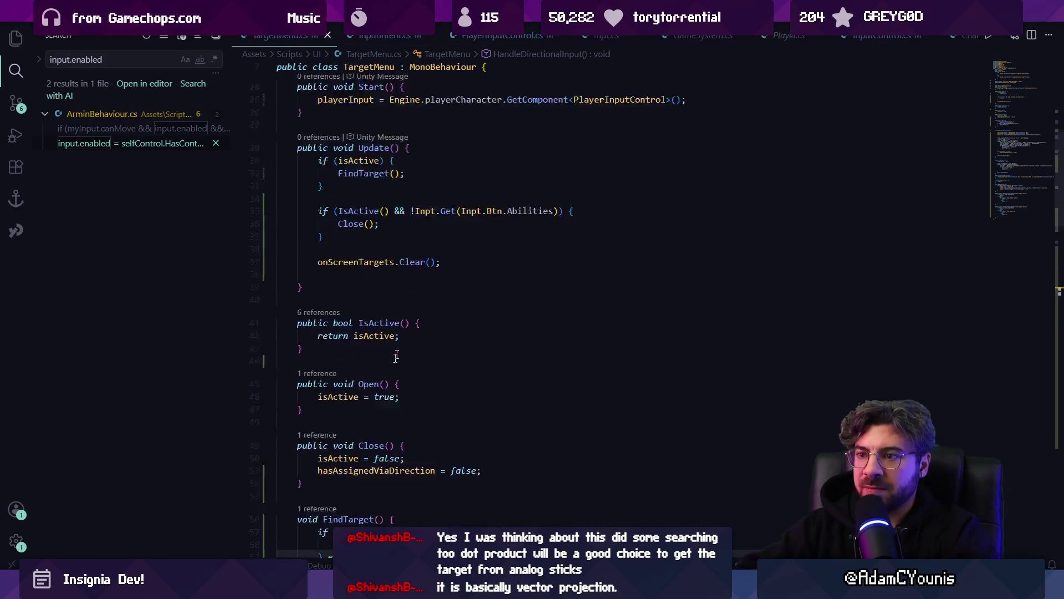
scroll(397, 401, "down", 4)
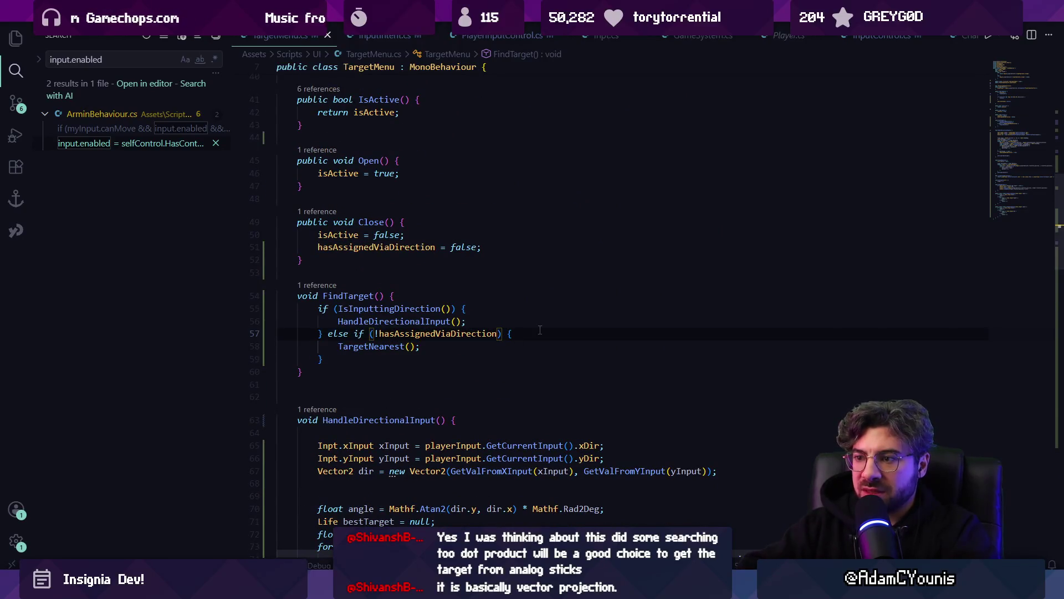
- Add '&& target == null' to the else-if condition before TargetNearest
type("&& t")
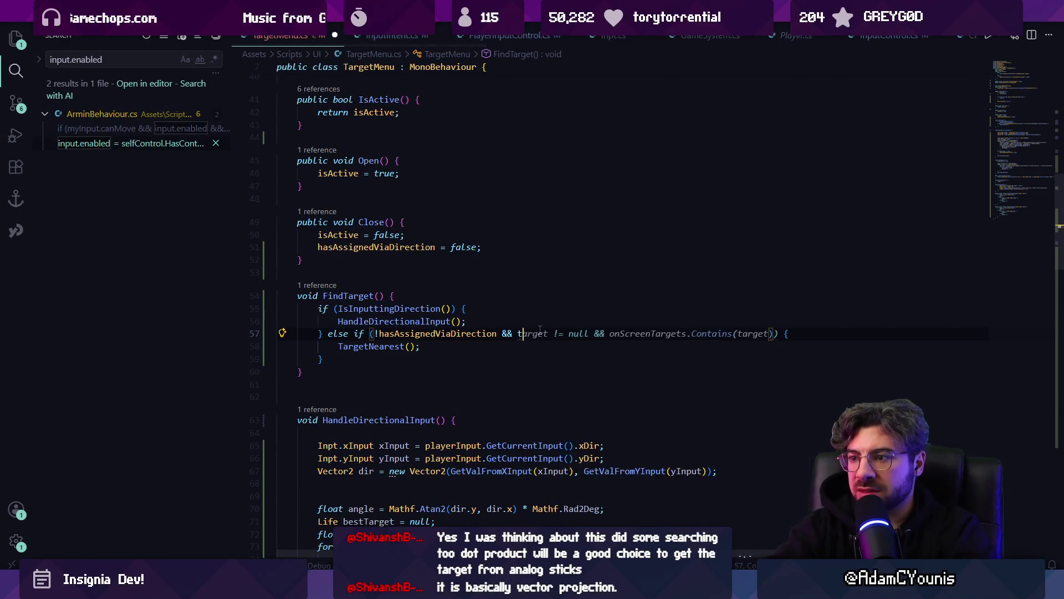
type("arget == hnu")
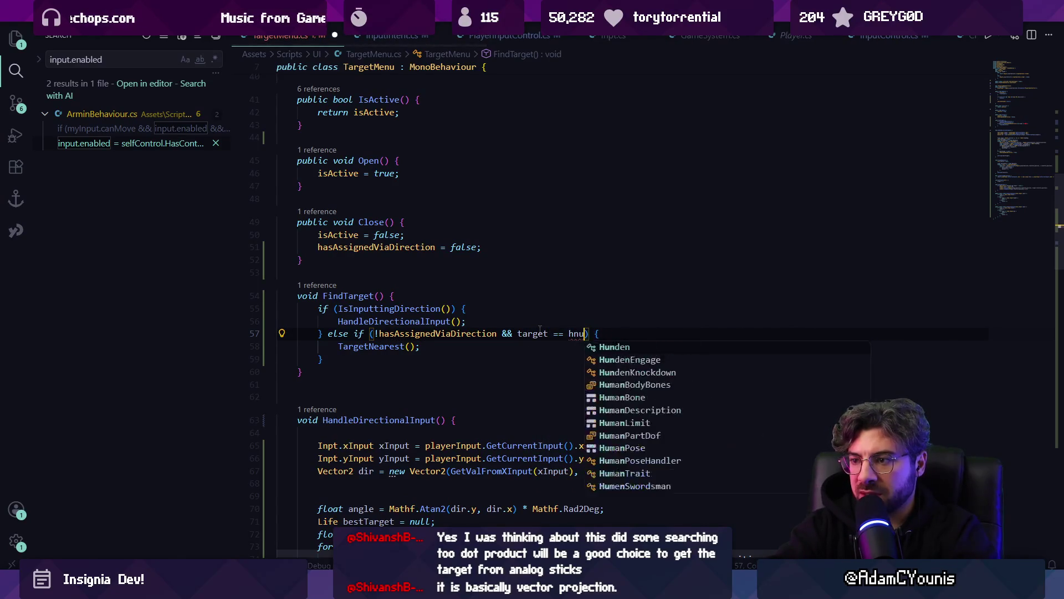
key("BackSpace")
key("BackSpace")
key("BackSpace")
type("null")
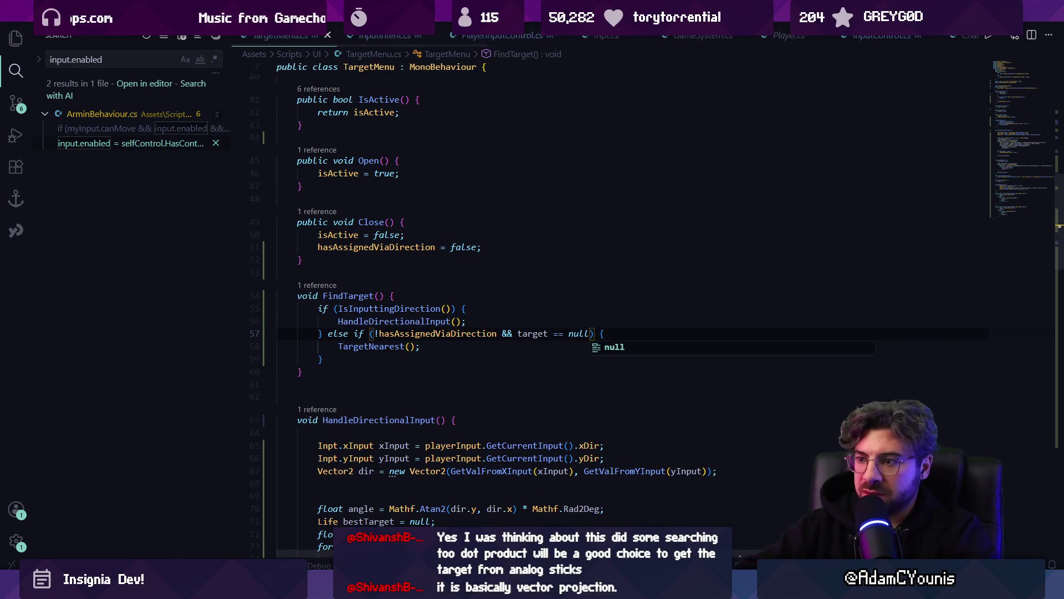
key("alt+Tab")
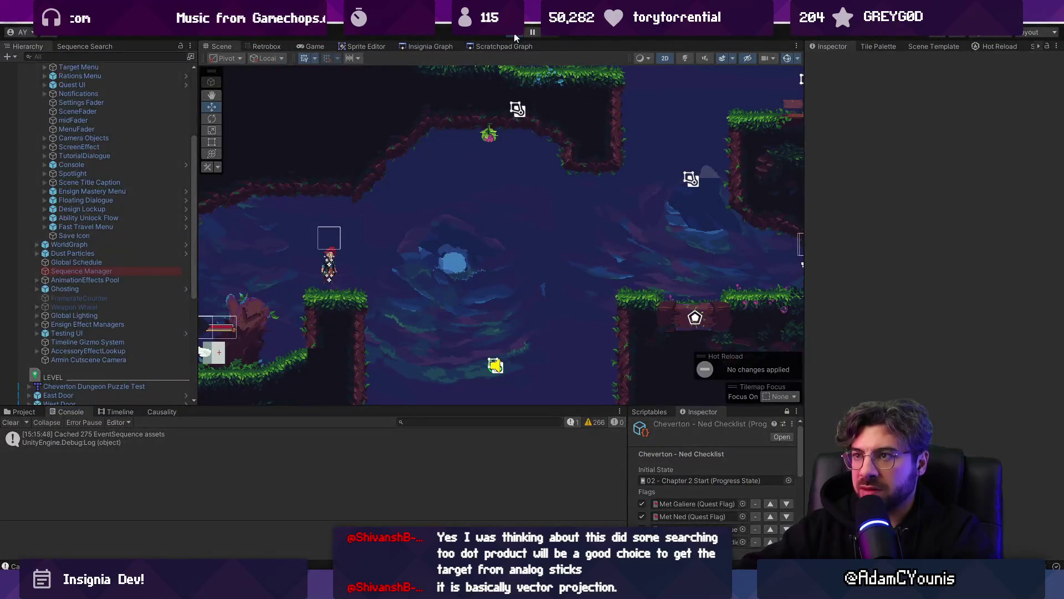
- Run the game briefly to check the target marker on the hanging plant, then stop it
left_click(515, 35)
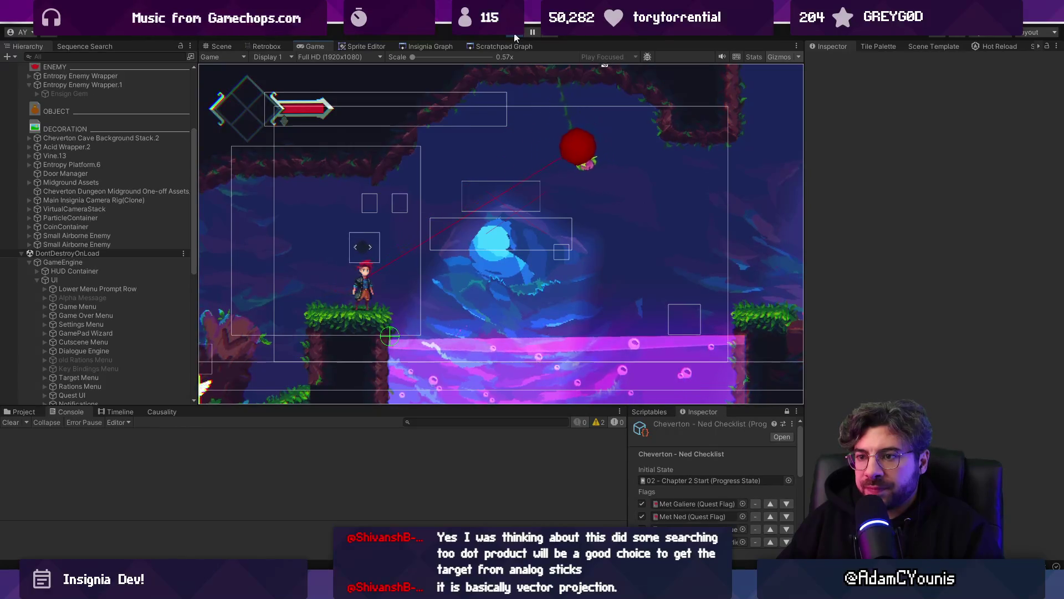
left_click(514, 36)
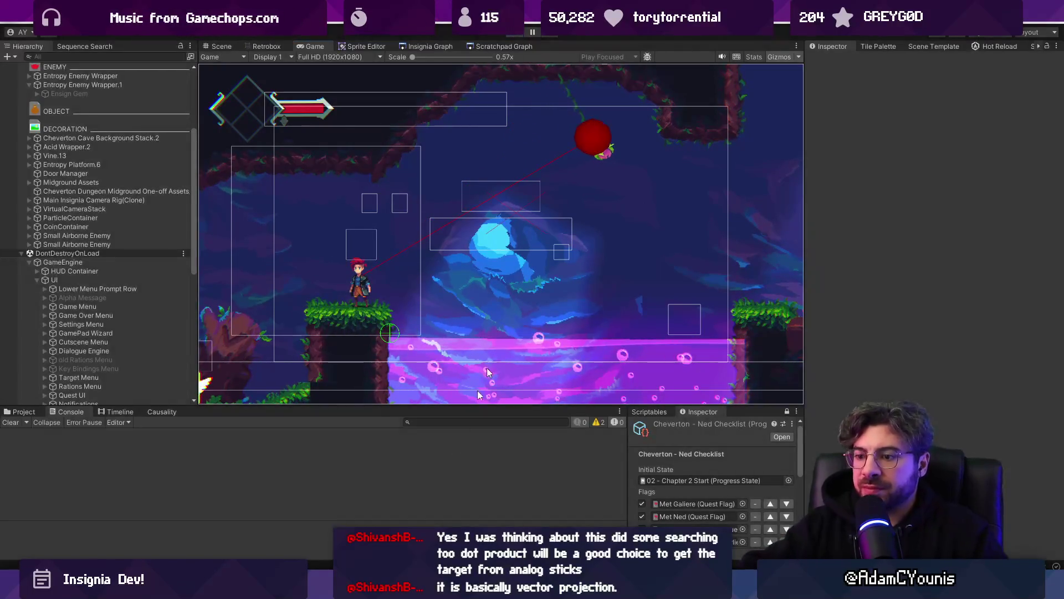
key("alt+Tab")
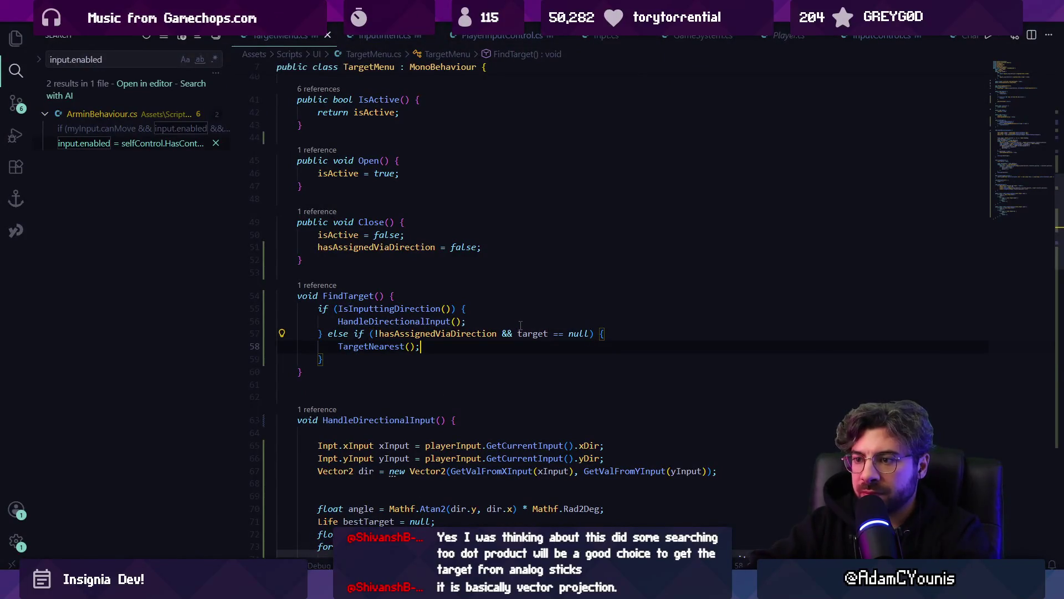
- Drop the '&& target == null' check and add Debug.Log(target); at the start of FindTarget, then save
key("Up")
key("ctrl+Right")
key("ctrl+Right")
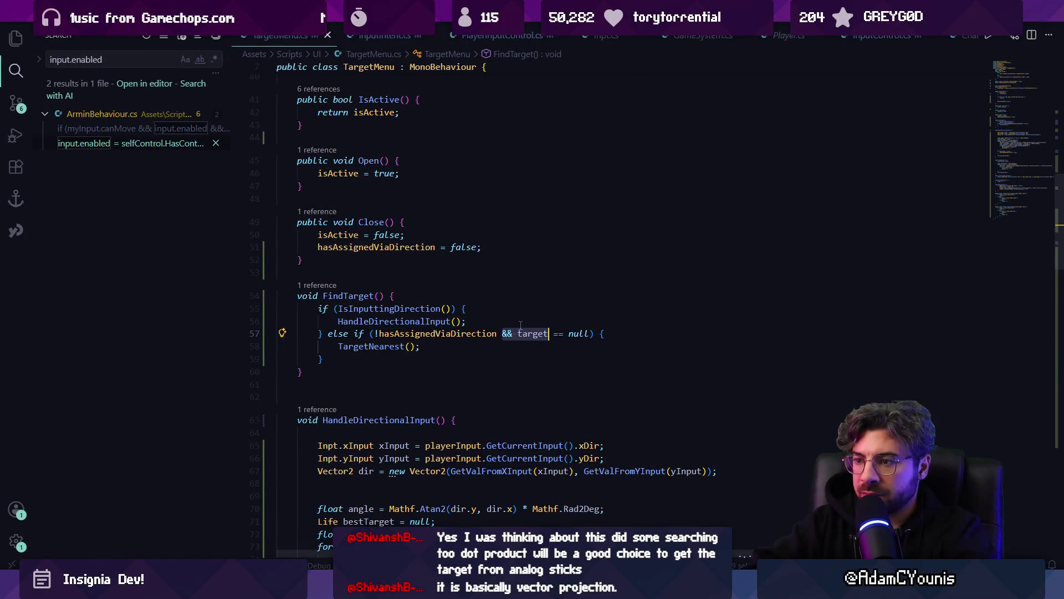
key("BackSpace")
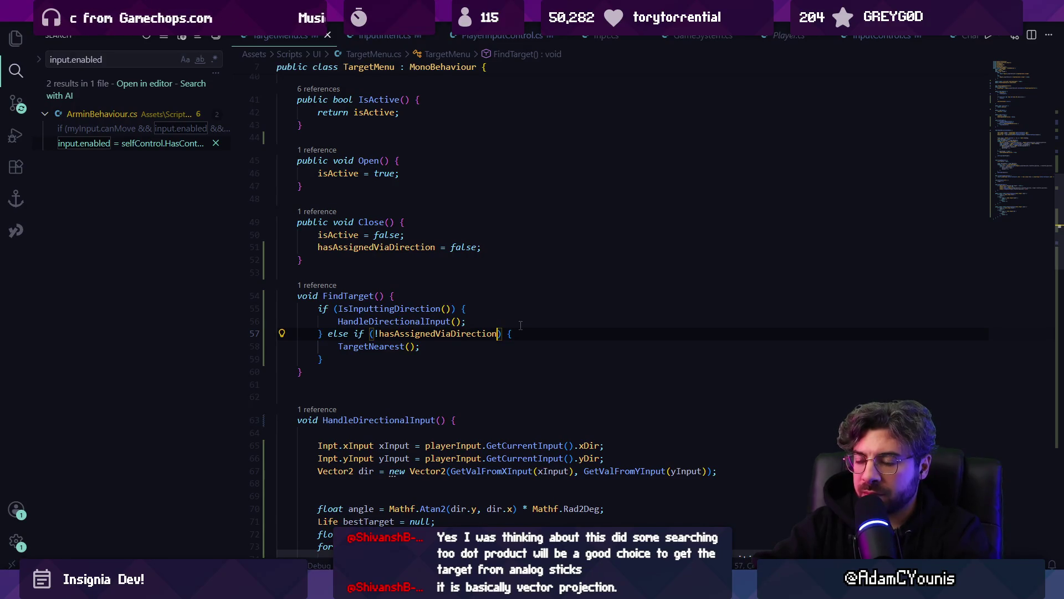
key("Return")
type("Debug.Log")
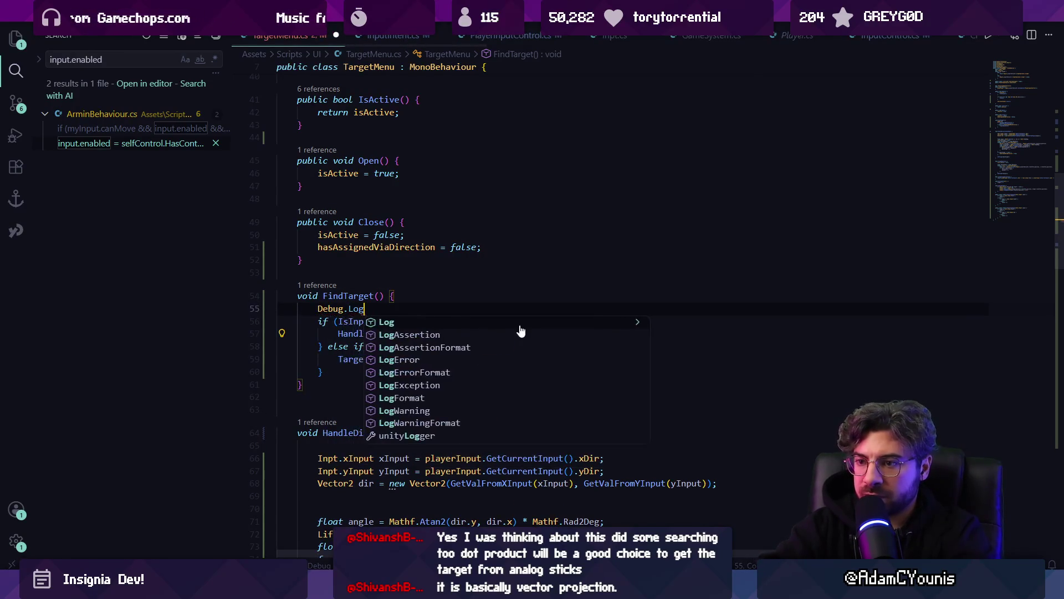
type("(target);")
key("ctrl+s")
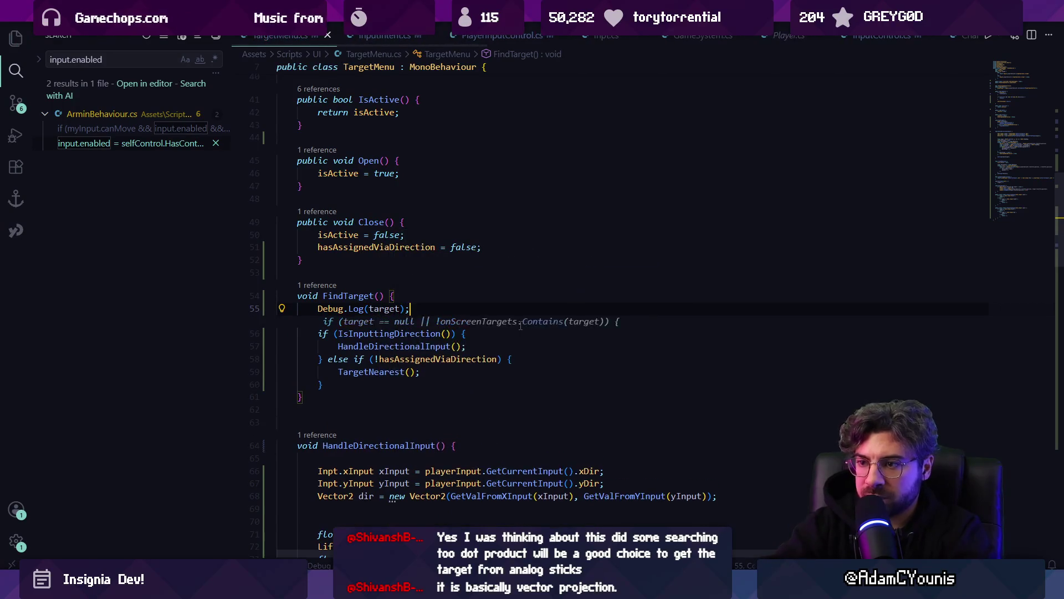
key("alt+Tab")
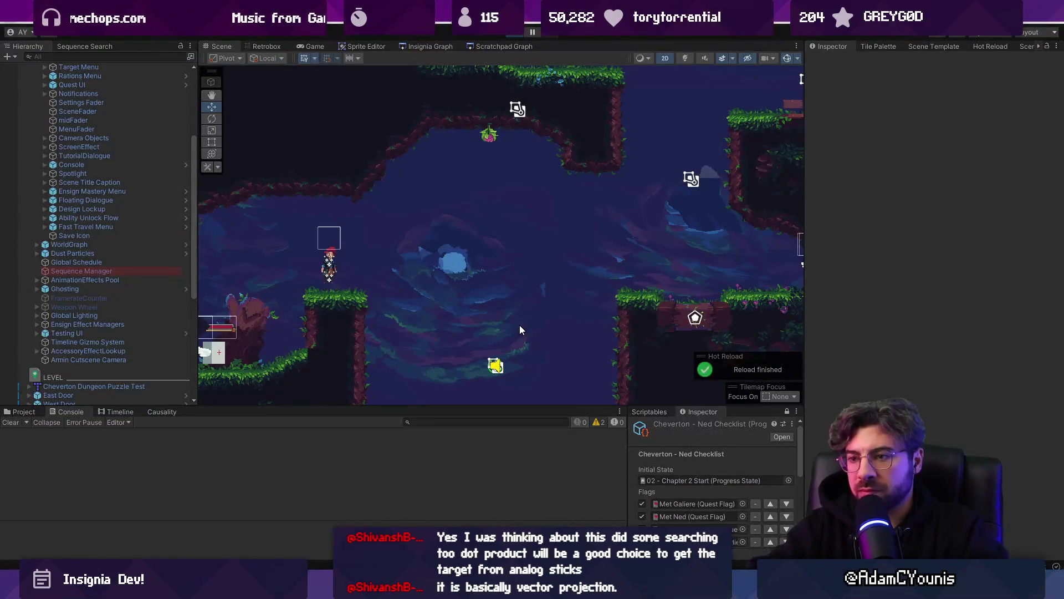
- Play-test moving right and left to attack, stop, and review the Vine Bulb target logs in the Console
key("ctrl+p")
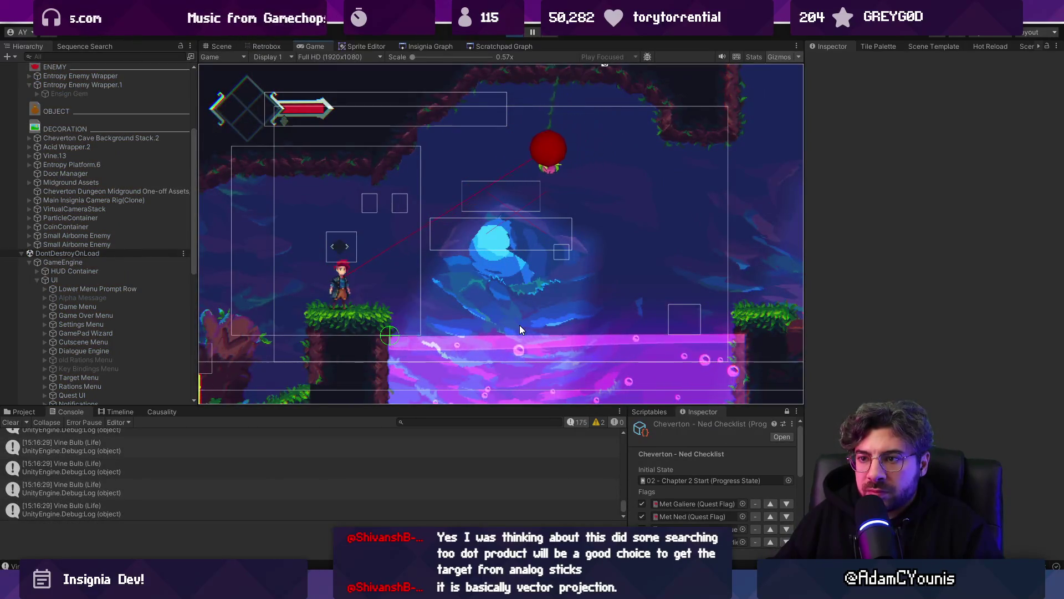
key("Right")
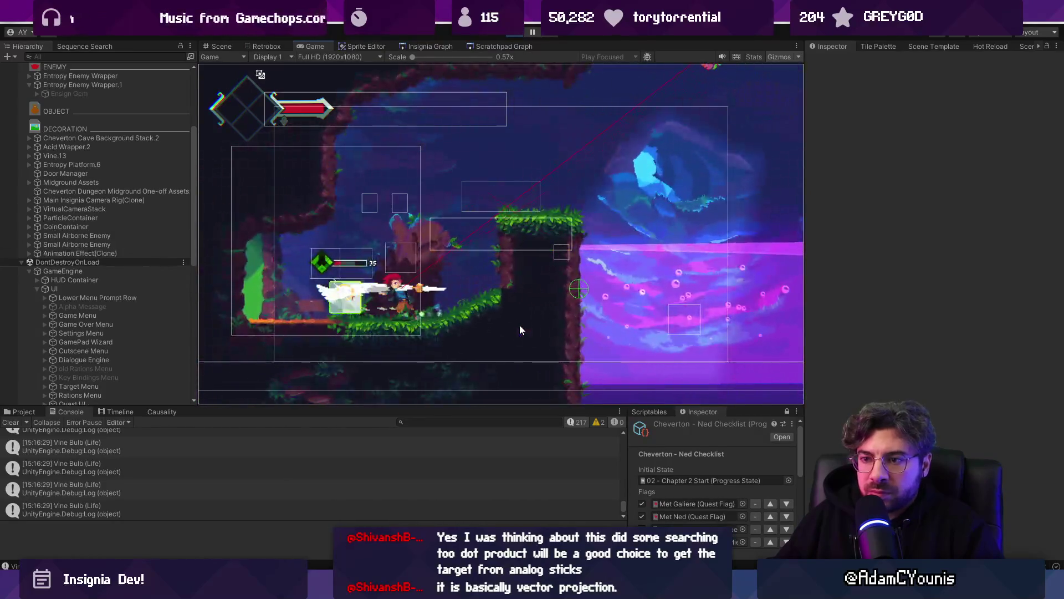
key("Left")
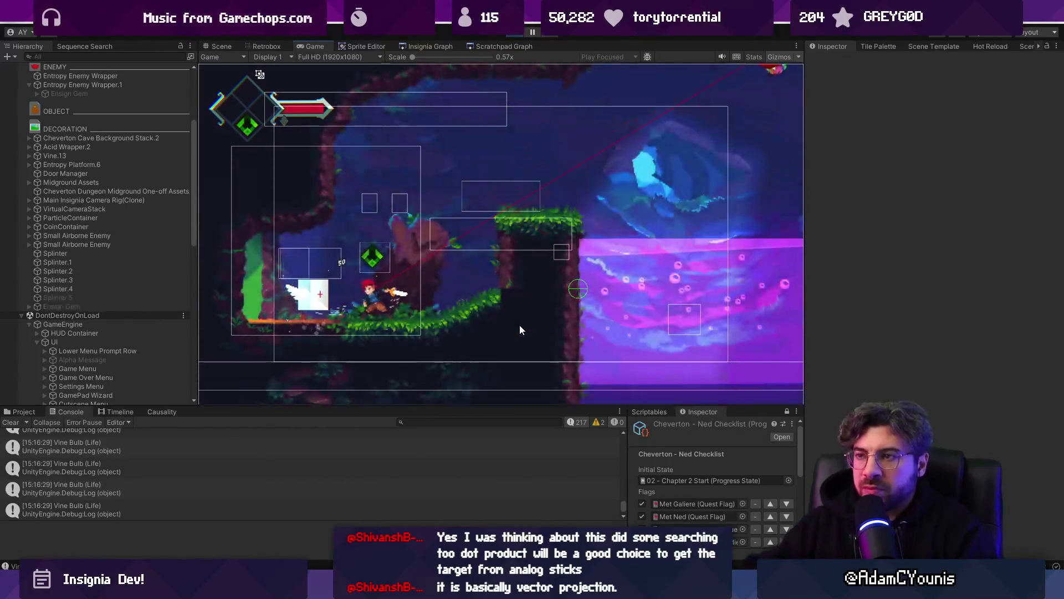
left_click(515, 34)
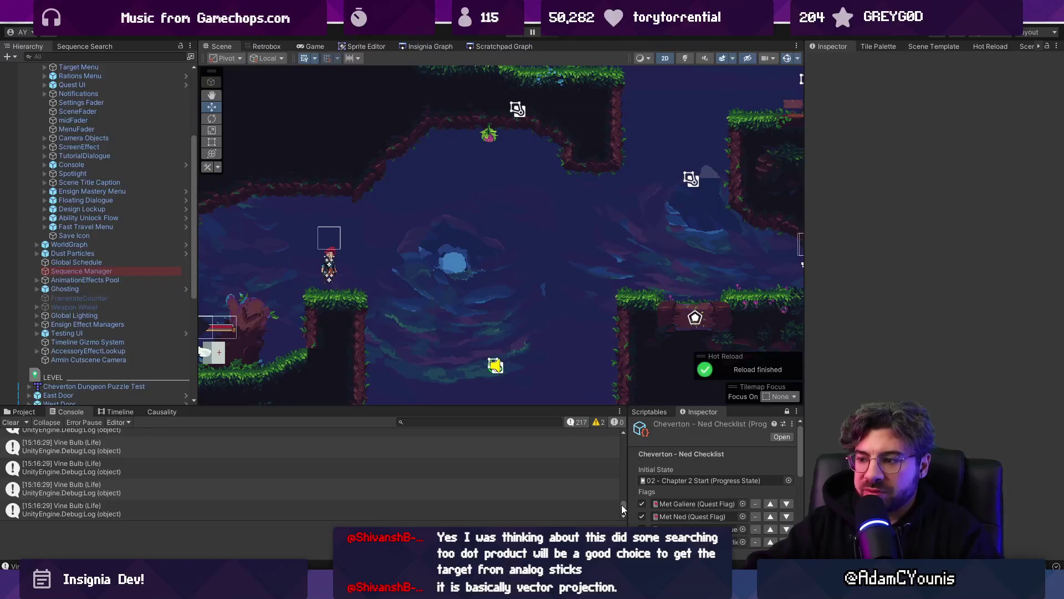
left_click_drag(623, 505, 627, 397)
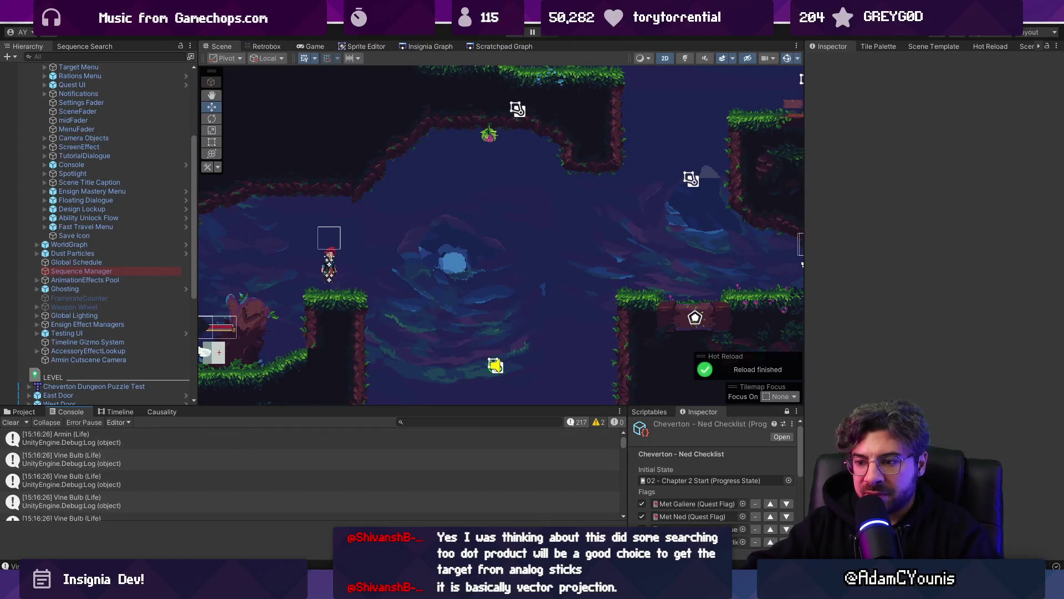
key("alt+Tab")
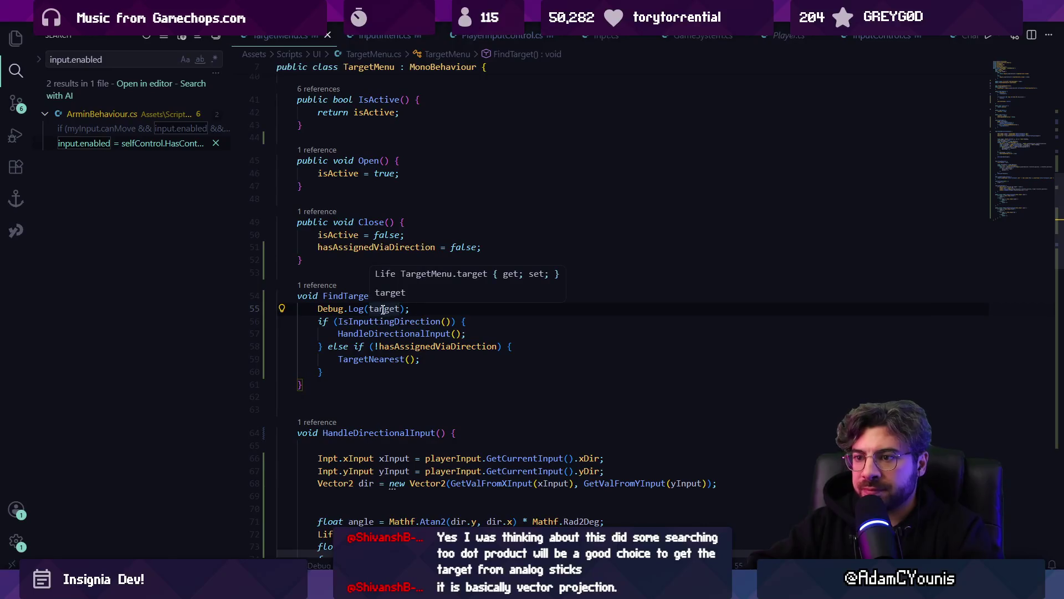
- Delete the Debug.Log(target) line and locate the TargetNearest fallback condition in FindTarget
triple_click(385, 308)
key("BackSpace")
key("ctrl+f")
type("target")
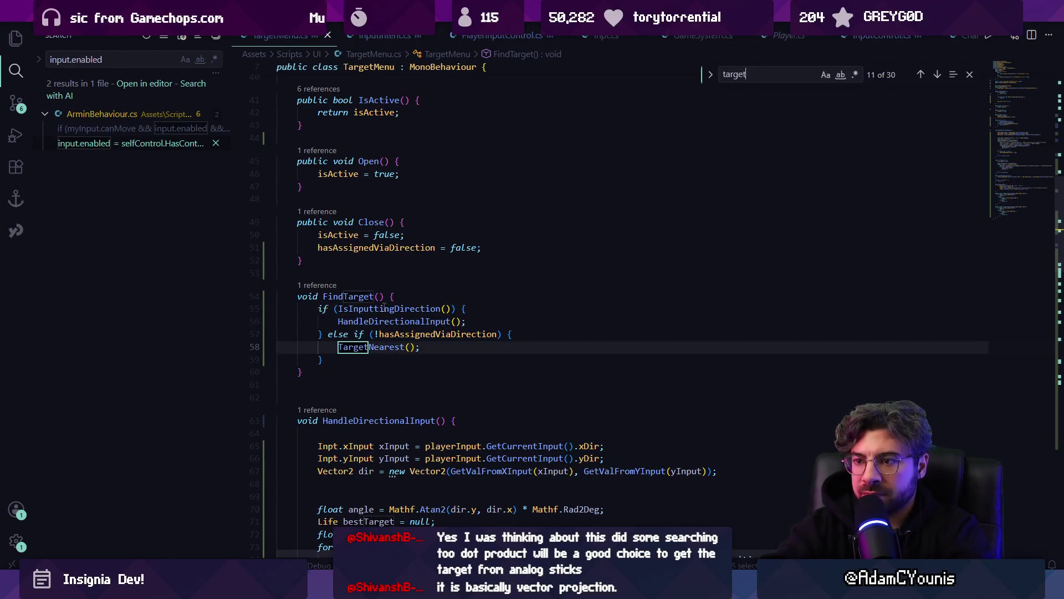
type(" =")
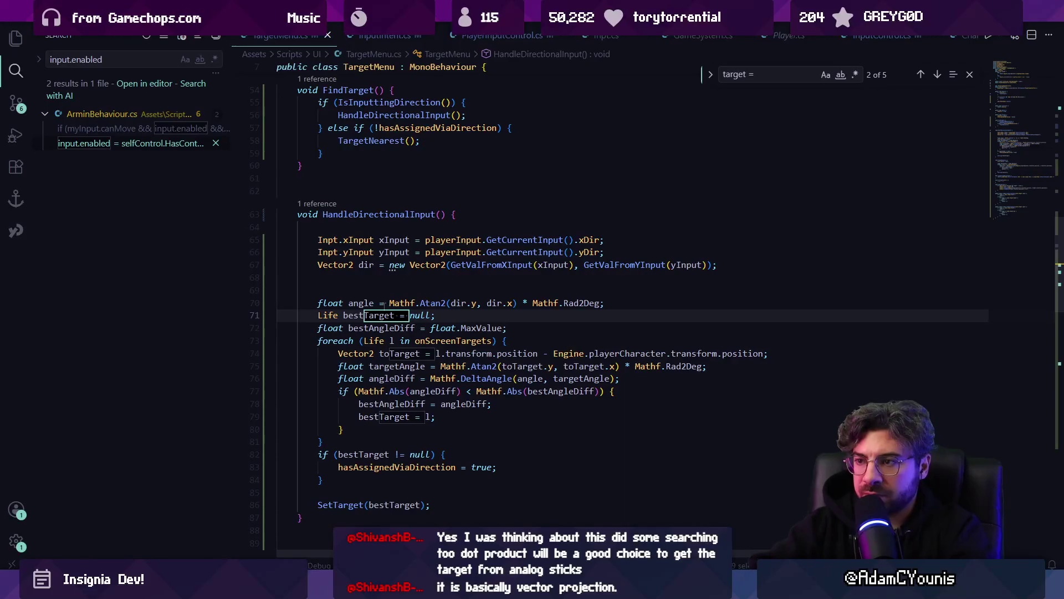
left_click(370, 140)
key("Escape")
scroll(407, 243, "up", 4)
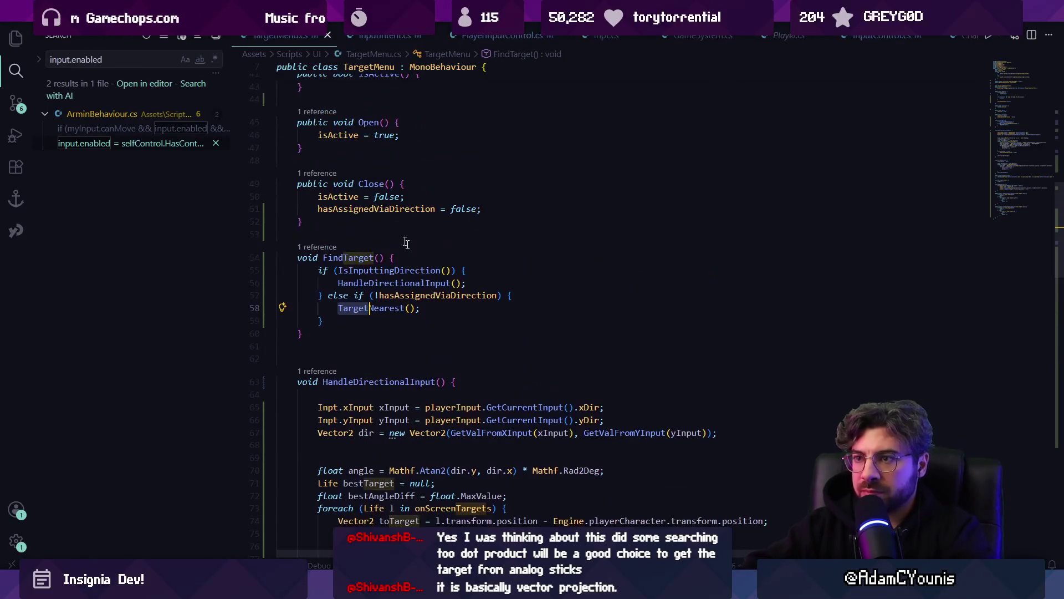
left_click(497, 299)
- Extend the else-if condition with a target-validity check, settling on the IsTargetValid() name
type("&& ")
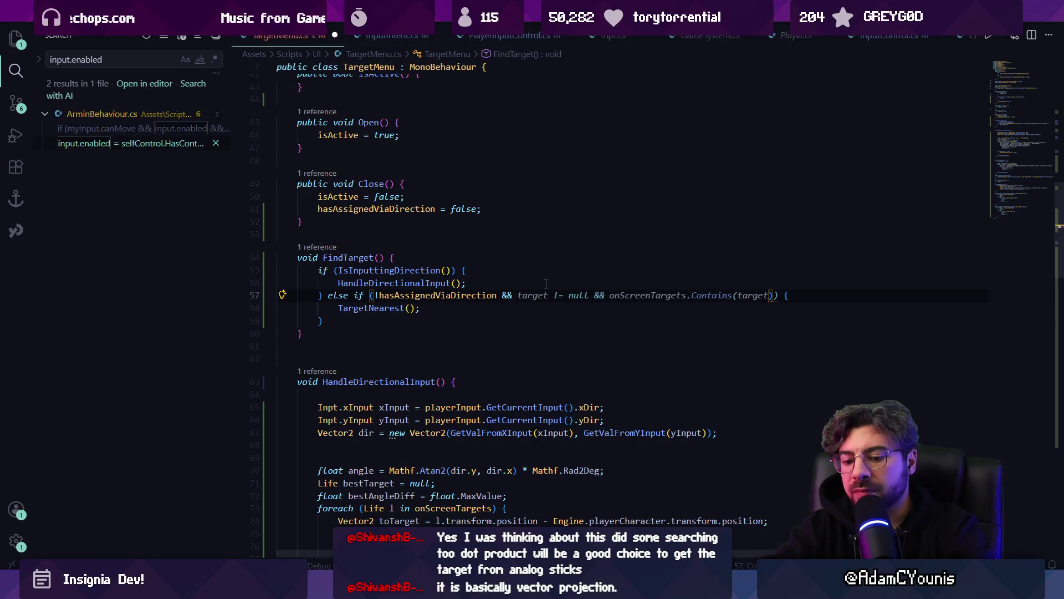
type("targetIsInv")
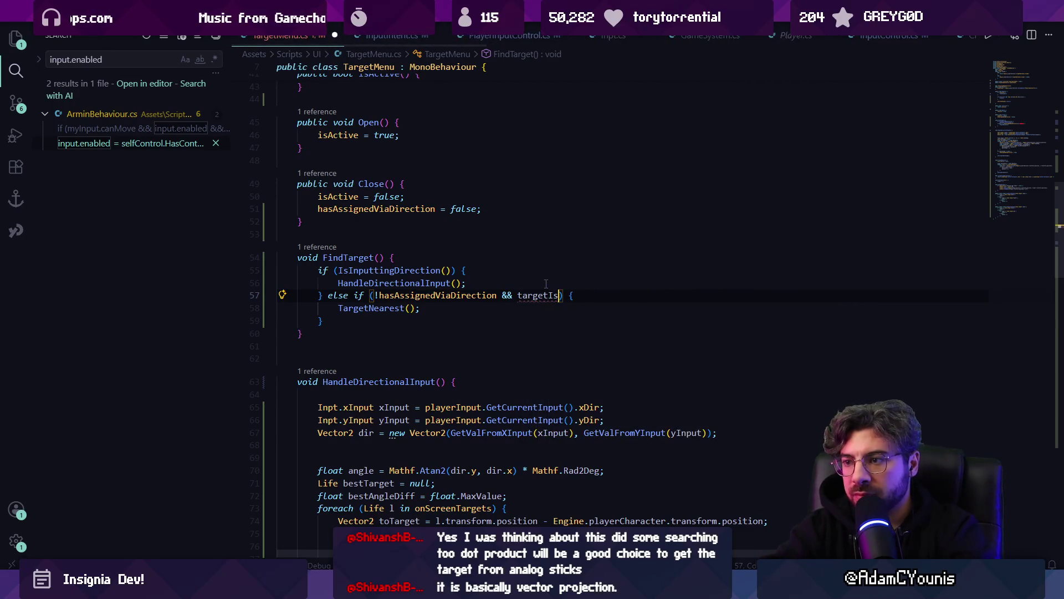
type("alis")
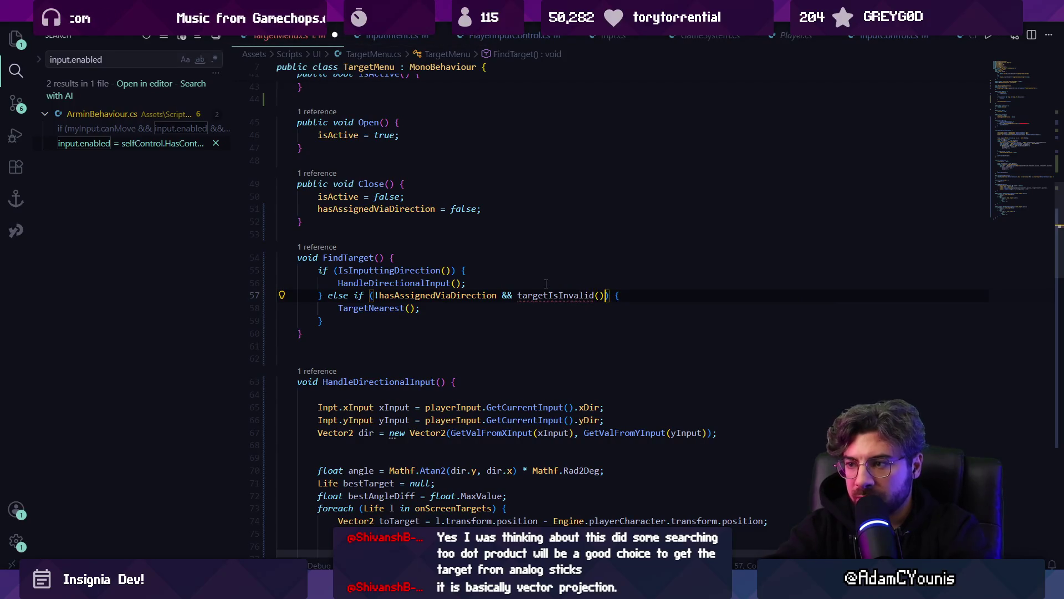
key("BackSpace")
key("ctrl+shift+p")
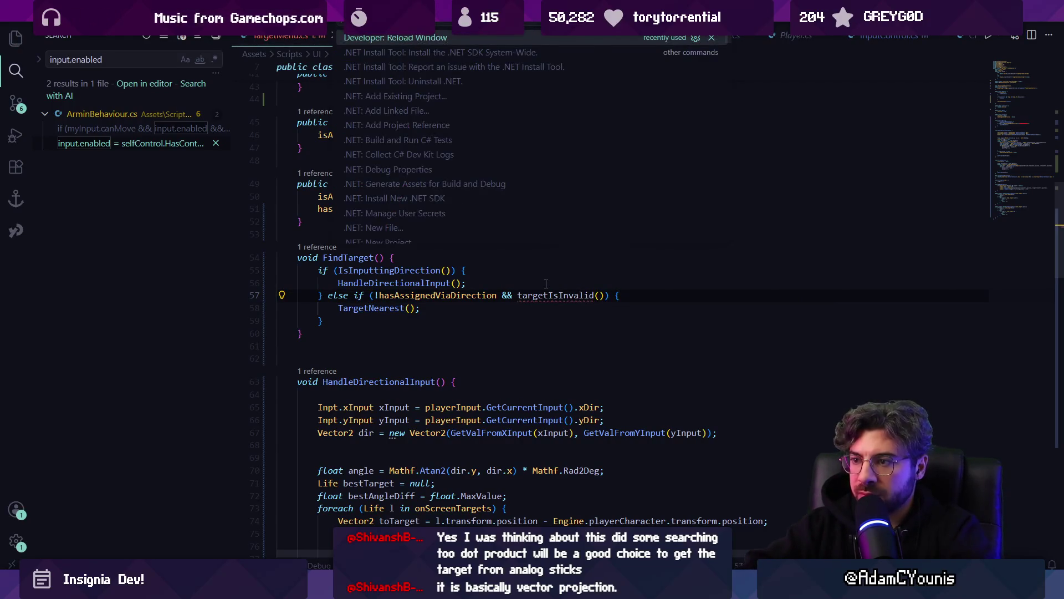
key("Escape")
double_click(556, 295)
type("T")
key("Tab")
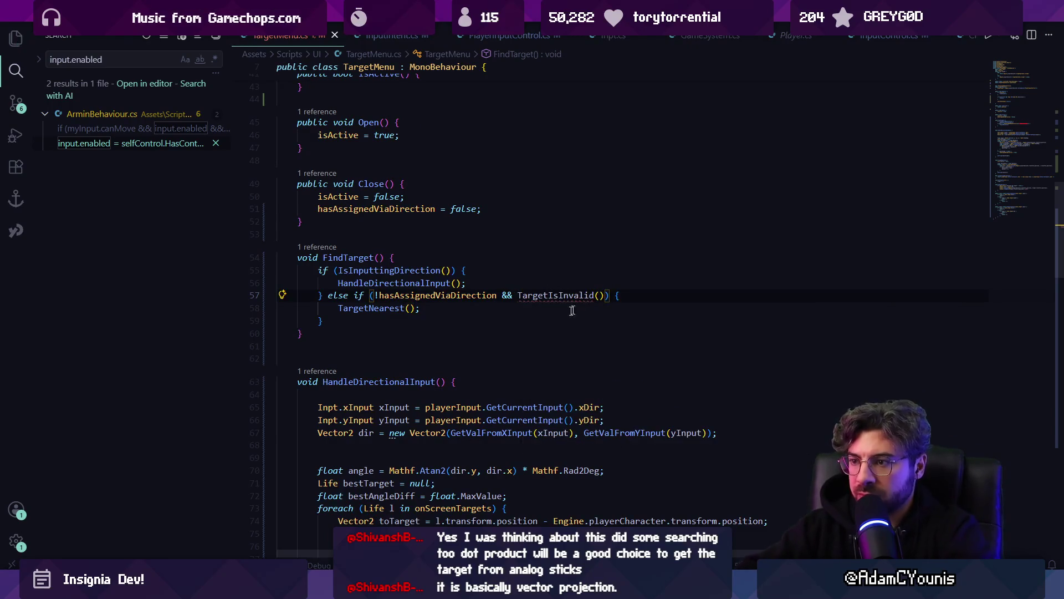
scroll(572, 311, "down", 10)
scroll(401, 389, "down", 4)
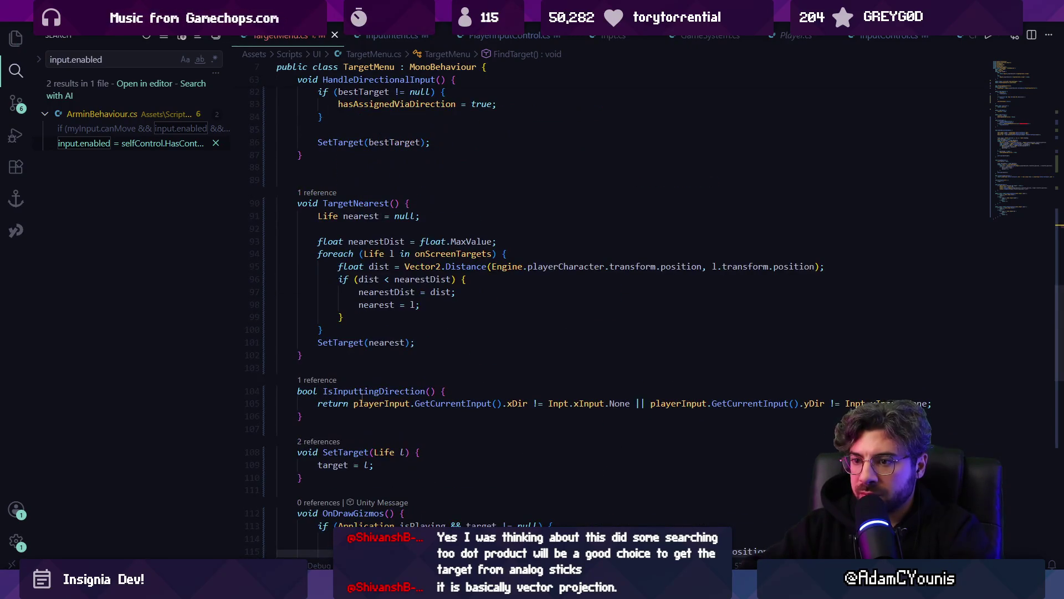
scroll(388, 391, "up", 13)
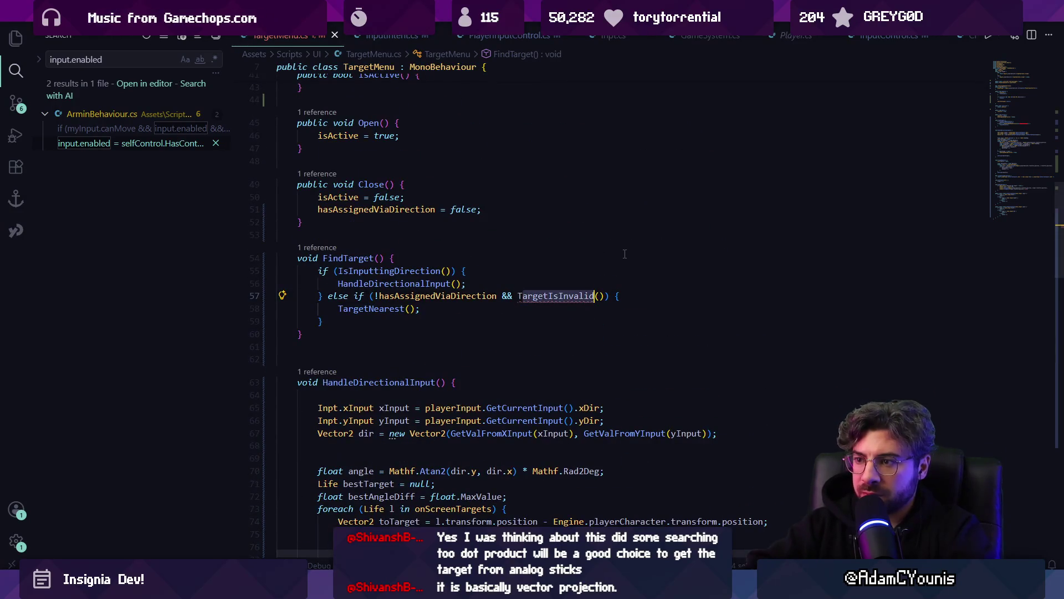
key("ctrl+Delete")
type("TargetIsV")
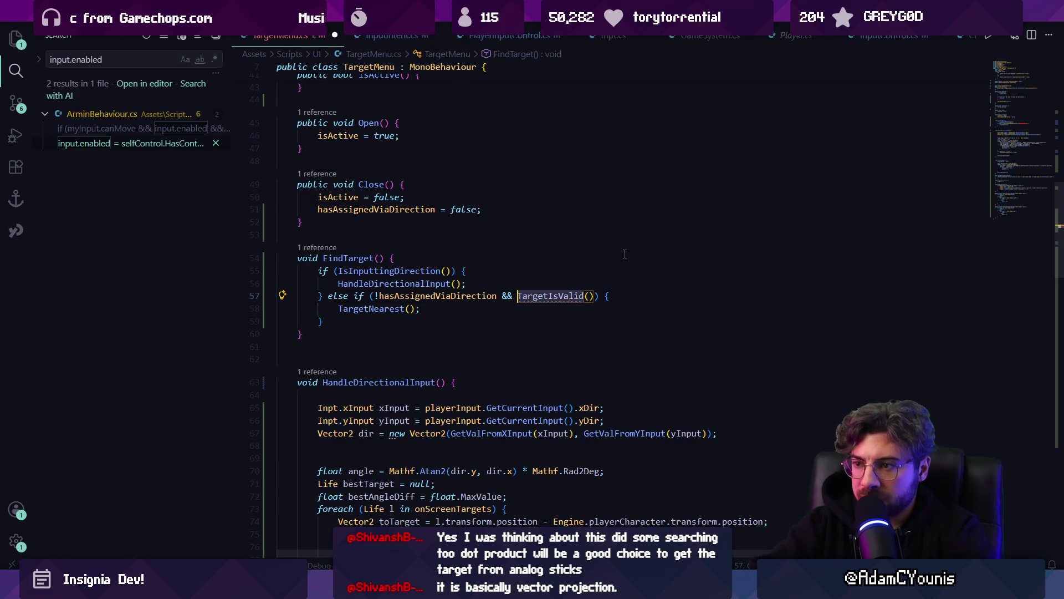
key("ctrl+Delete")
type("Istarget")
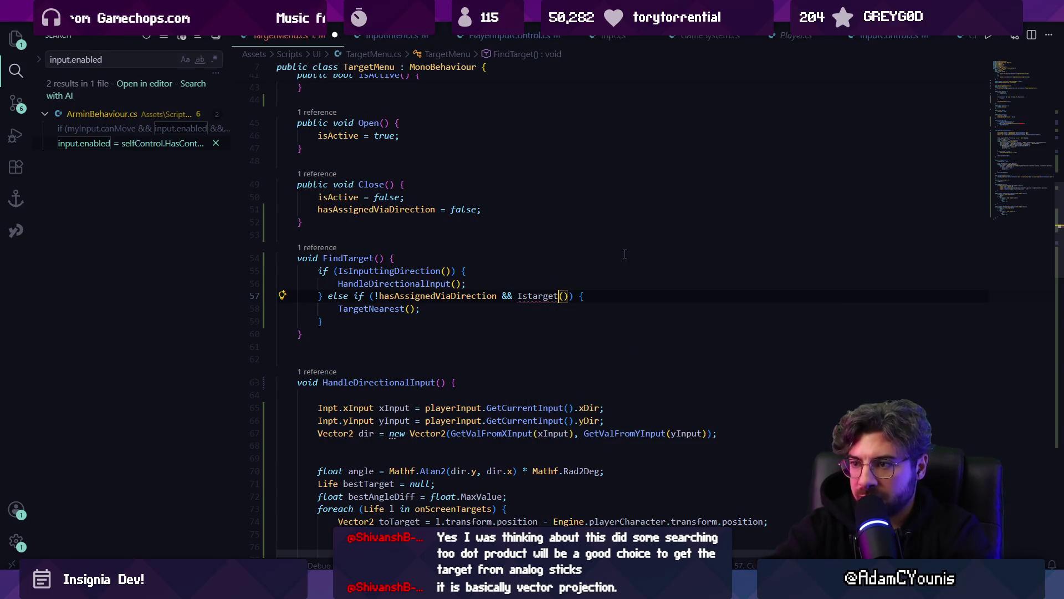
type("Target")
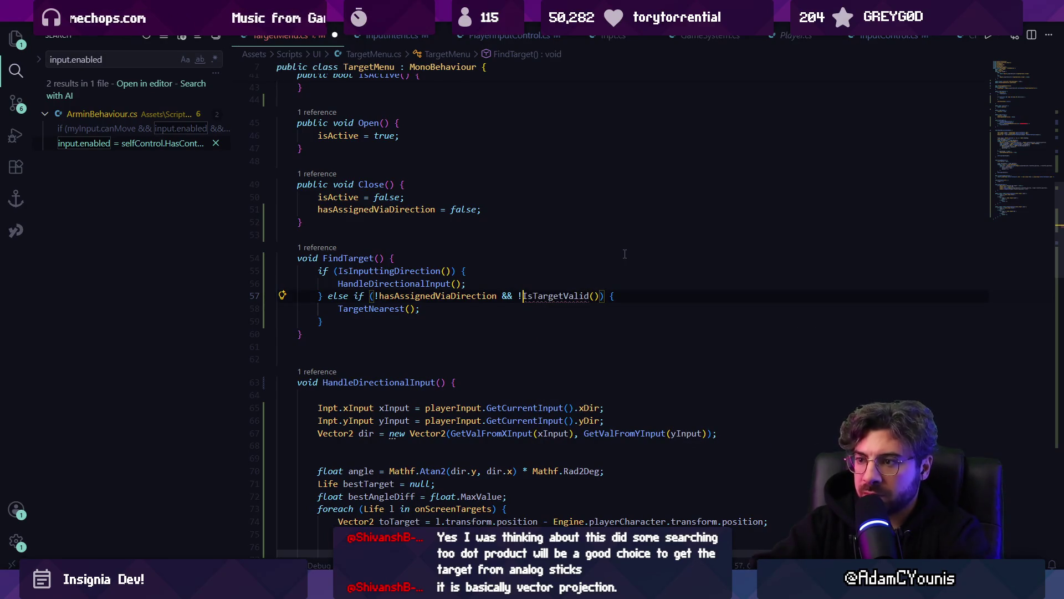
scroll(624, 253, "down", 15)
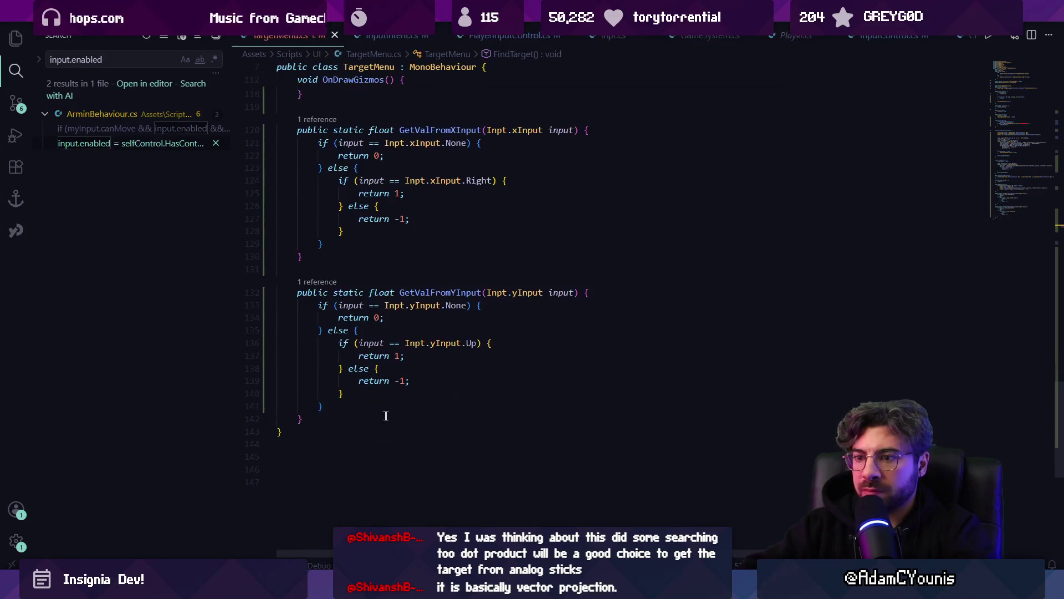
- Insert the suggested IsTargetValid method and select its old return condition for replacement
key("ctrl+v")
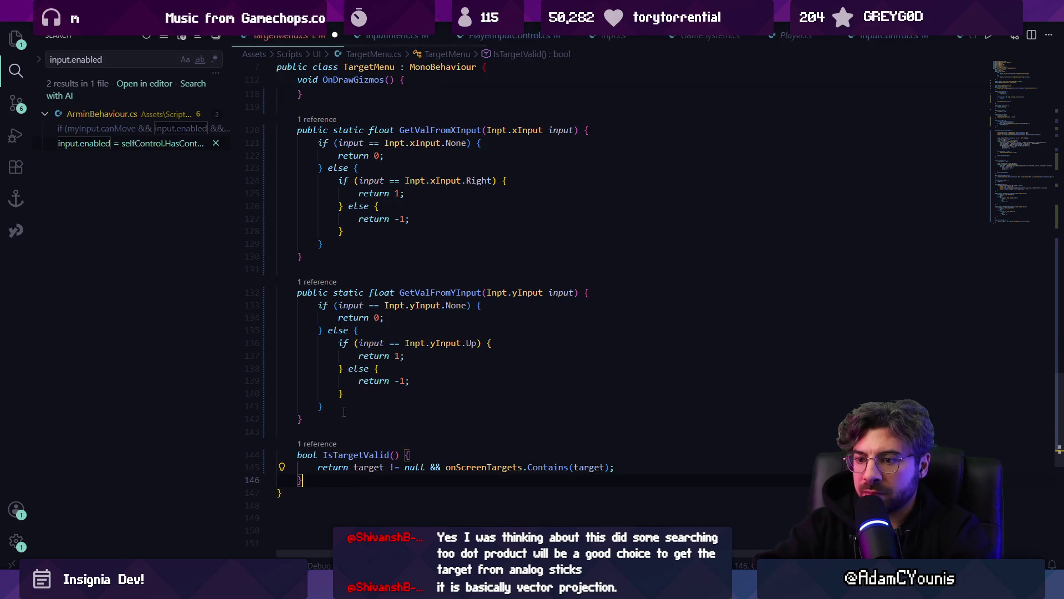
key("ctrl+s")
key("Up")
key("ctrl+shift+Right")
key("ctrl+shift+Right")
key("Right")
key("ctrl+shift+Right")
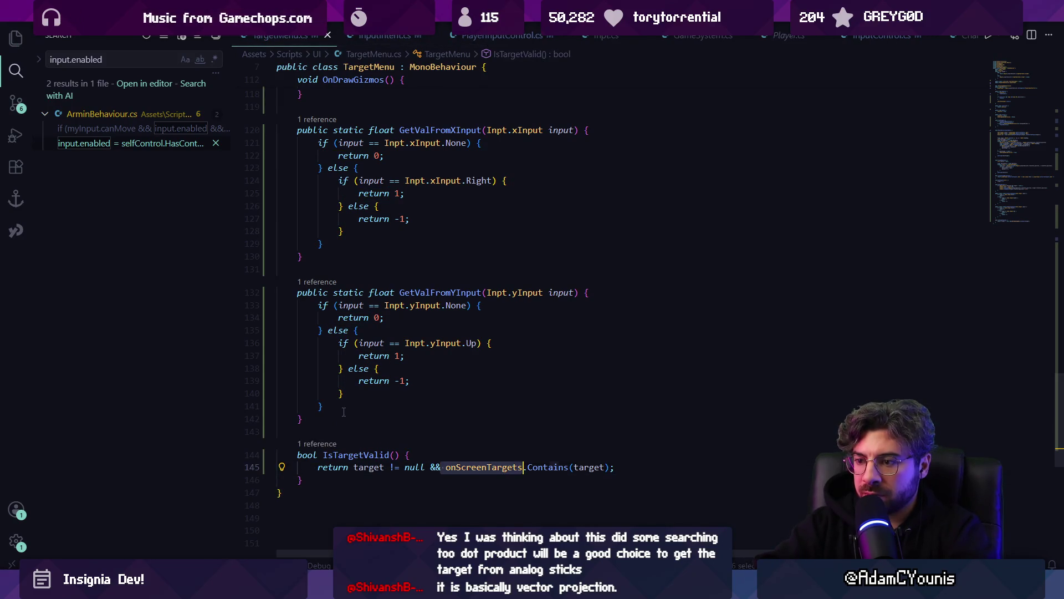
key("Right")
key("Right")
key("shift+Home")
key("shift+Home")
key("ctrl+shift+Right")
key("ctrl+shift+Right")
key("ctrl+shift+Right")
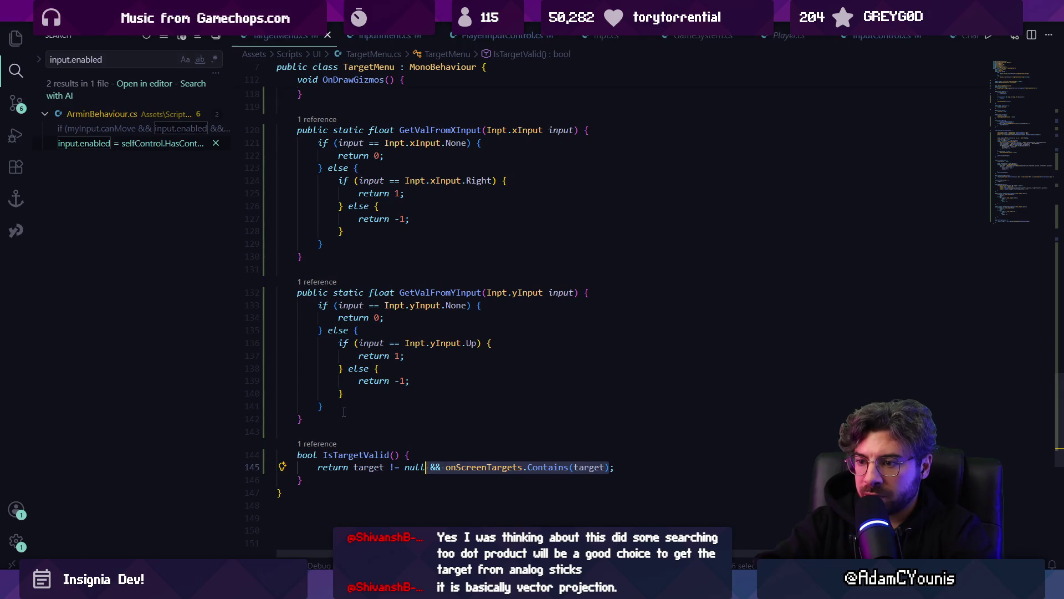
key("ctrl+z")
key("ctrl+z")
key("ctrl+z")
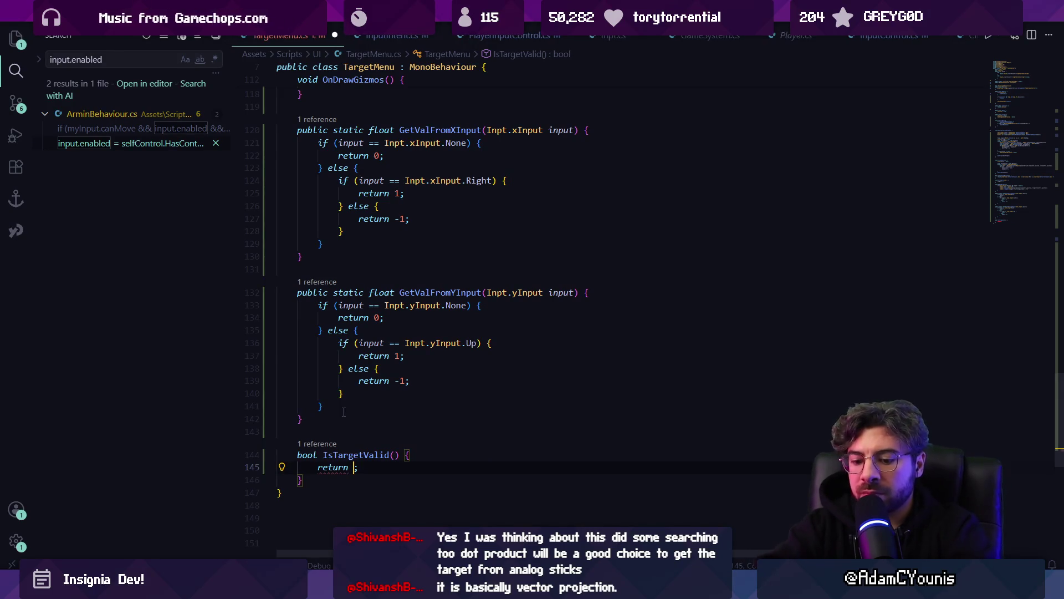
type("Engione")
- Make IsTargetValid return Engine.playerCharacter.targetAwareness.HasInvalidTarget()
key("BackSpace")
key("BackSpace")
key("BackSpace")
type("Engi")
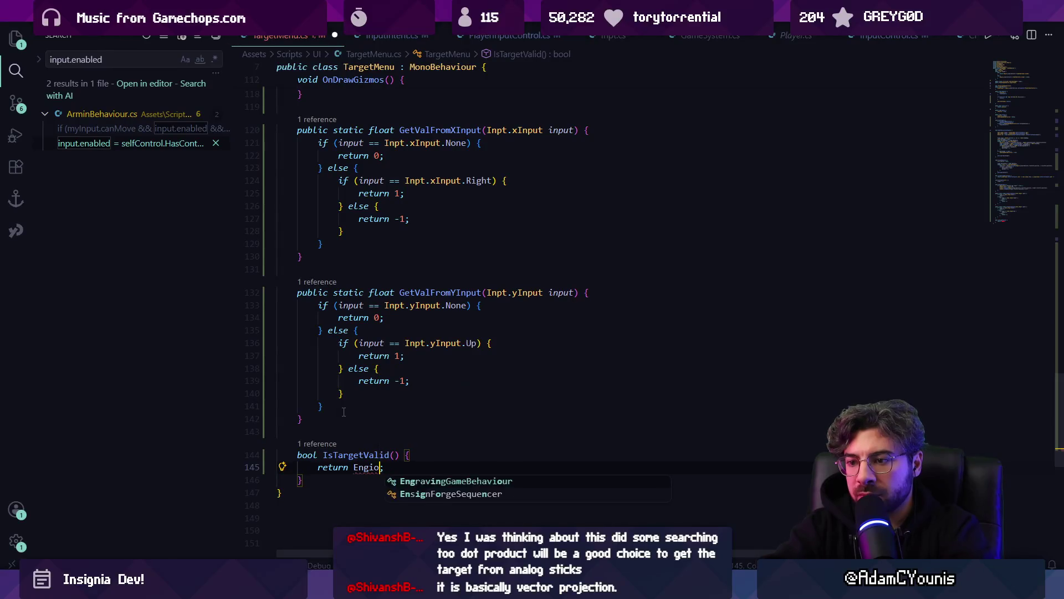
type("ne.playercha")
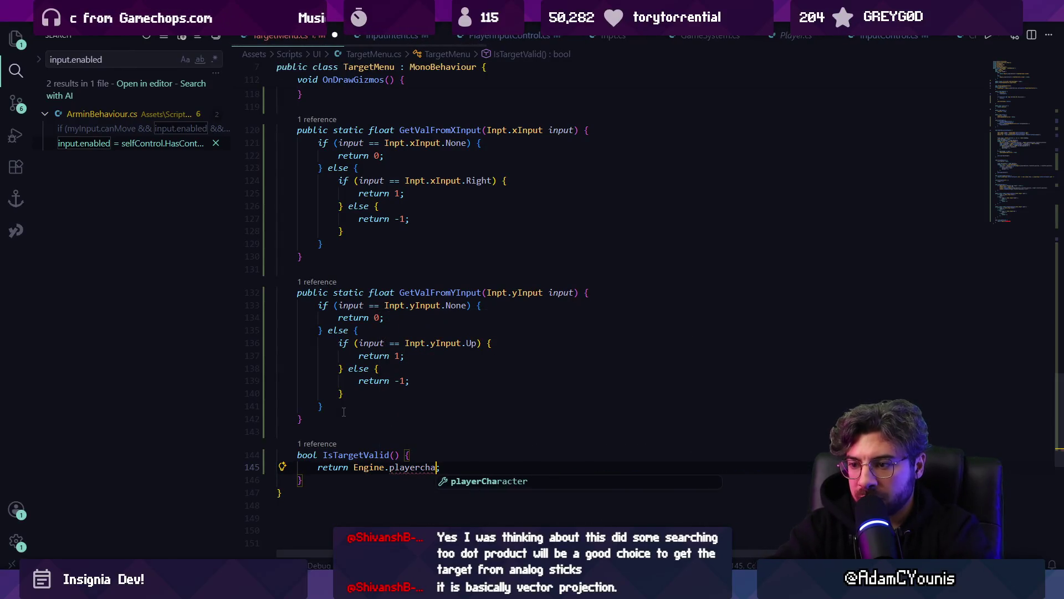
key("Tab")
type(".targetAw")
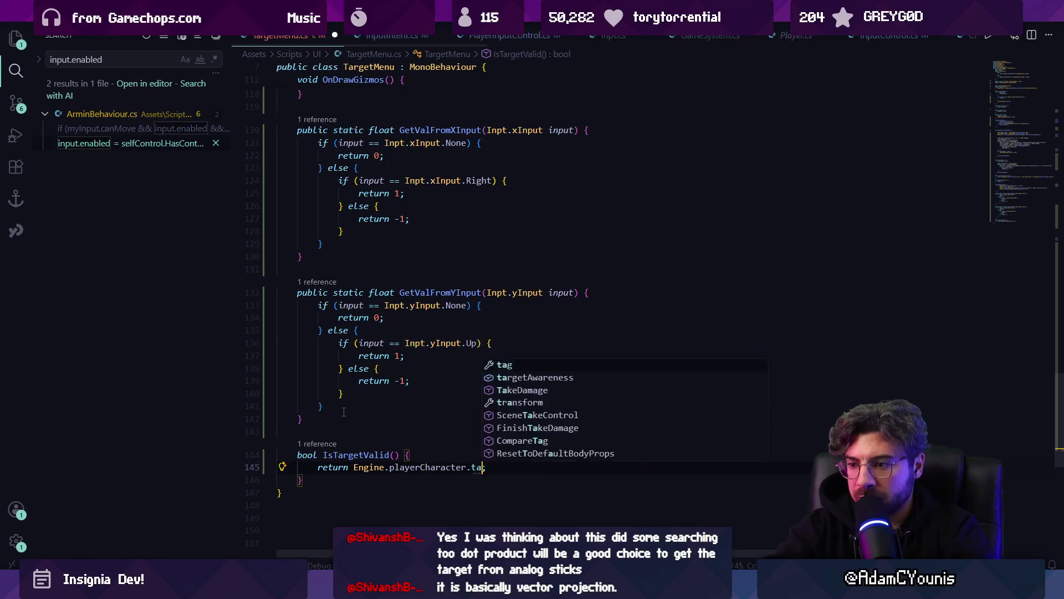
key("Tab")
type(";.has")
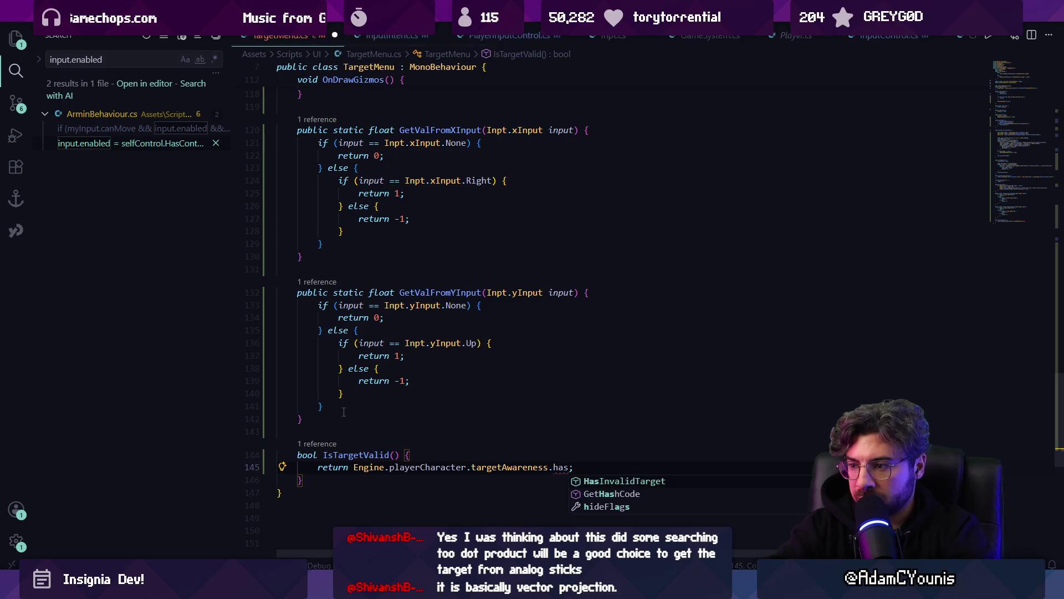
key("Tab")
type("();")
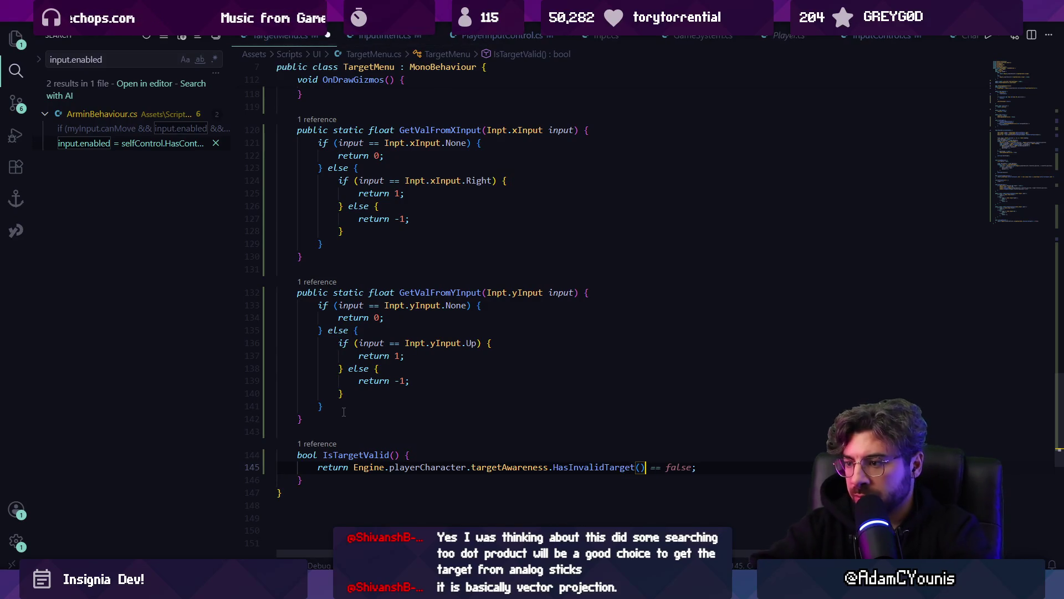
- Check the HasInvalidTarget definition, negate the return expression, and jump back to FindTarget
left_click(590, 467, "ctrl")
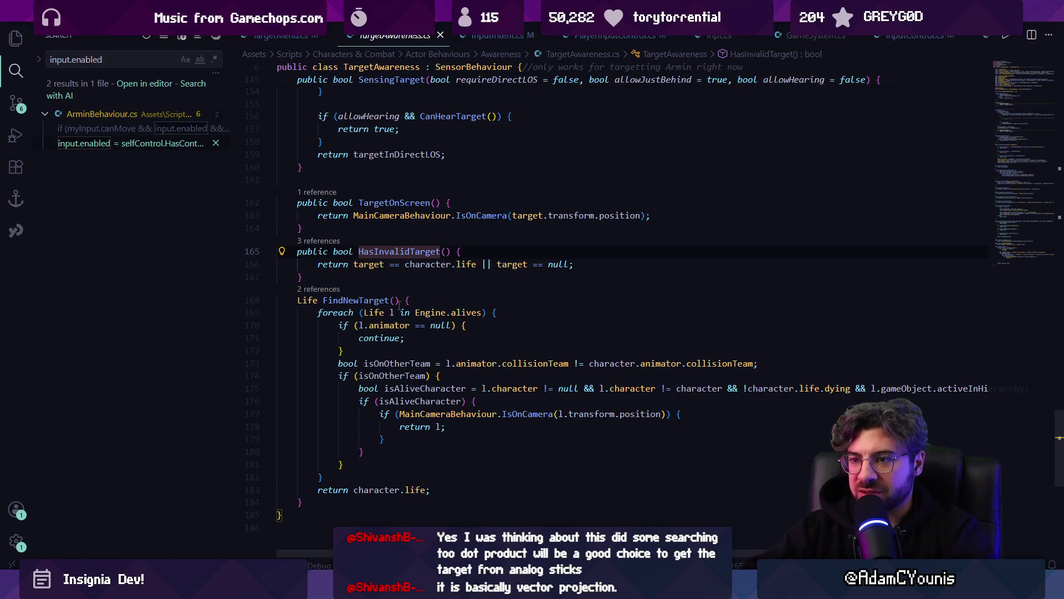
key("alt+Left")
key("ctrl+Left")
key("ctrl+Left")
key("ctrl+Left")
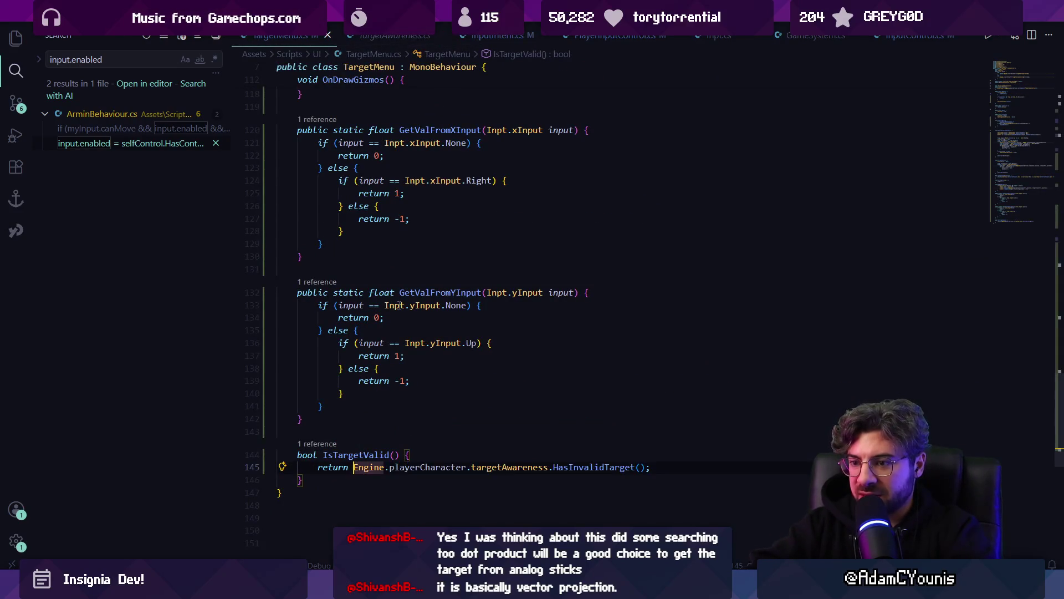
type("!")
key("BackSpace")
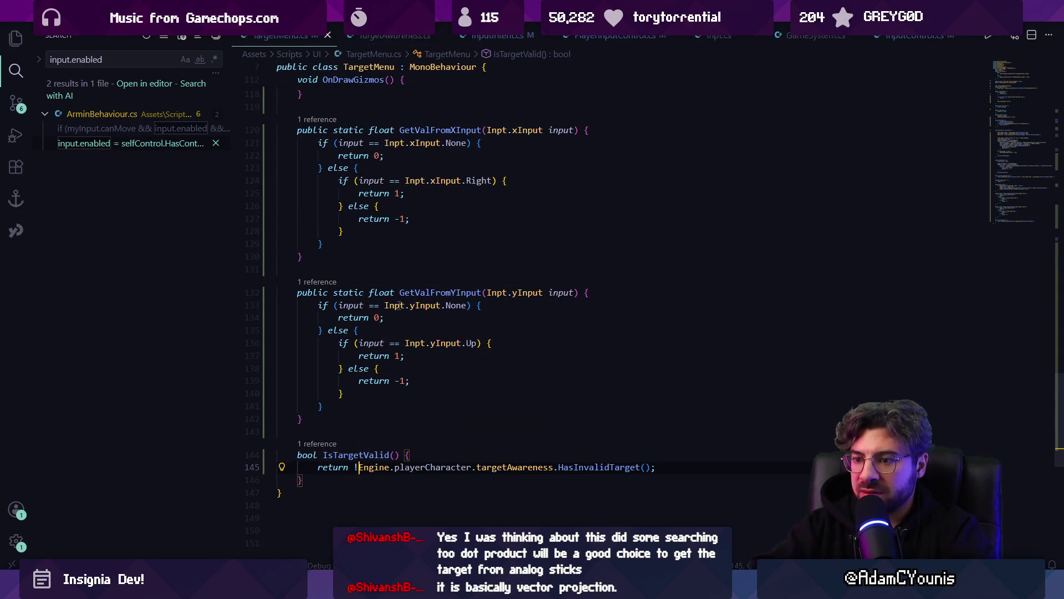
key("alt+Left")
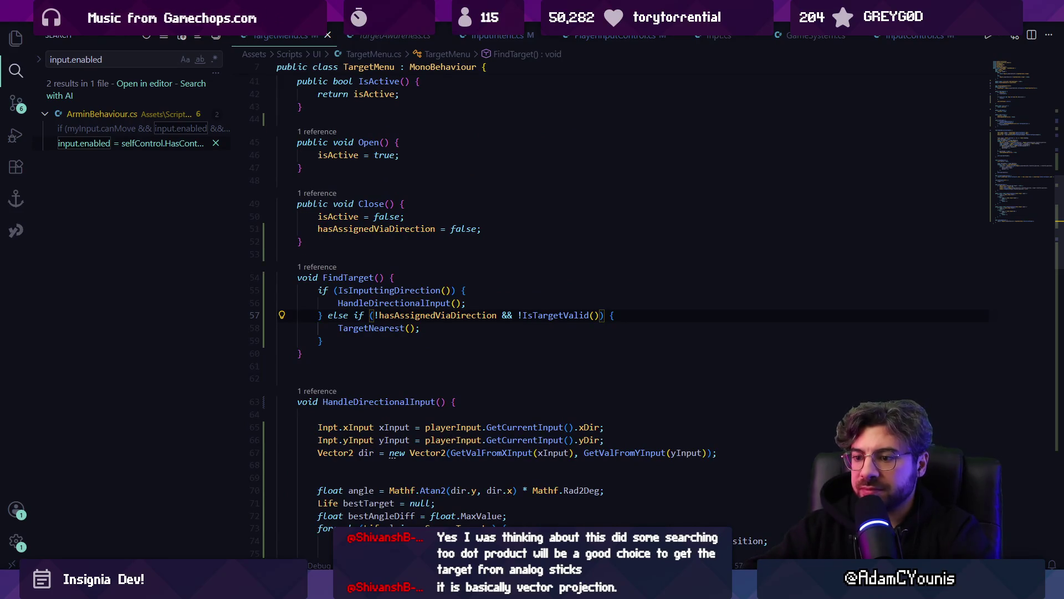
key("alt+Tab")
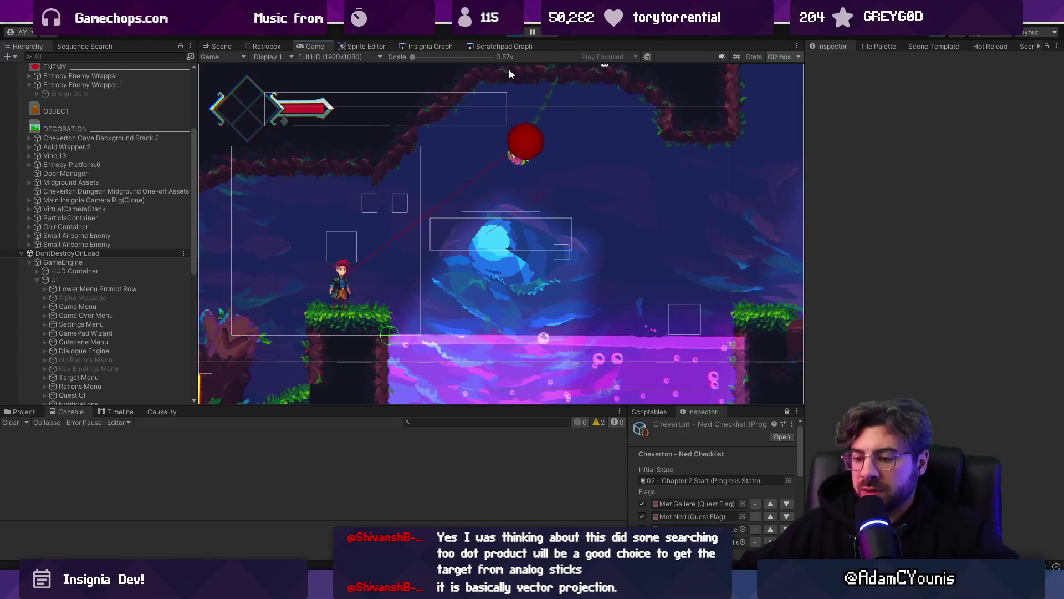
- Jump and walk the character right off the ledge to test the IsTargetValid fallback
key("space")
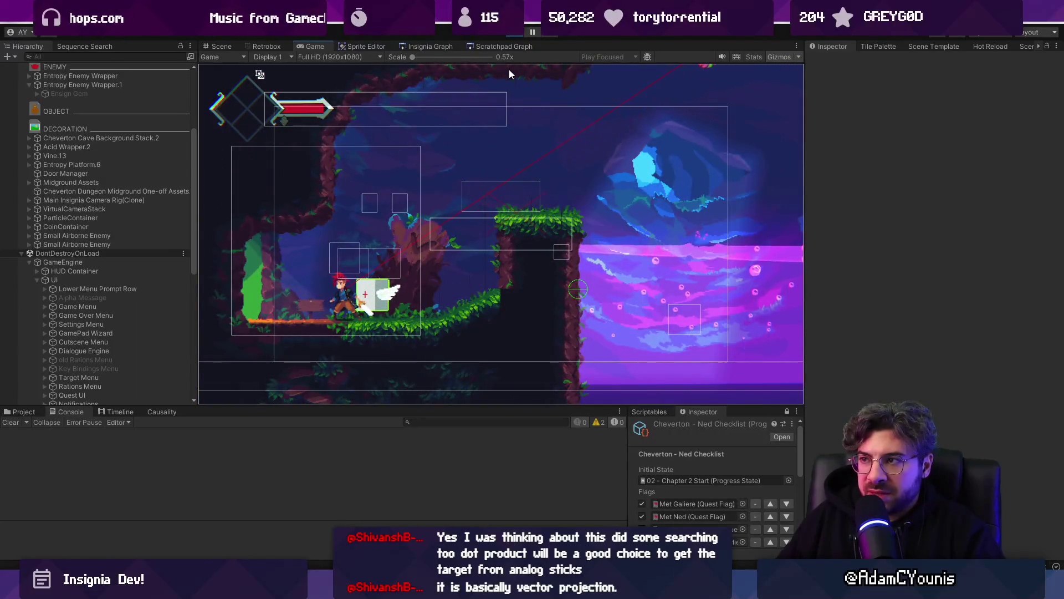
key("Right")
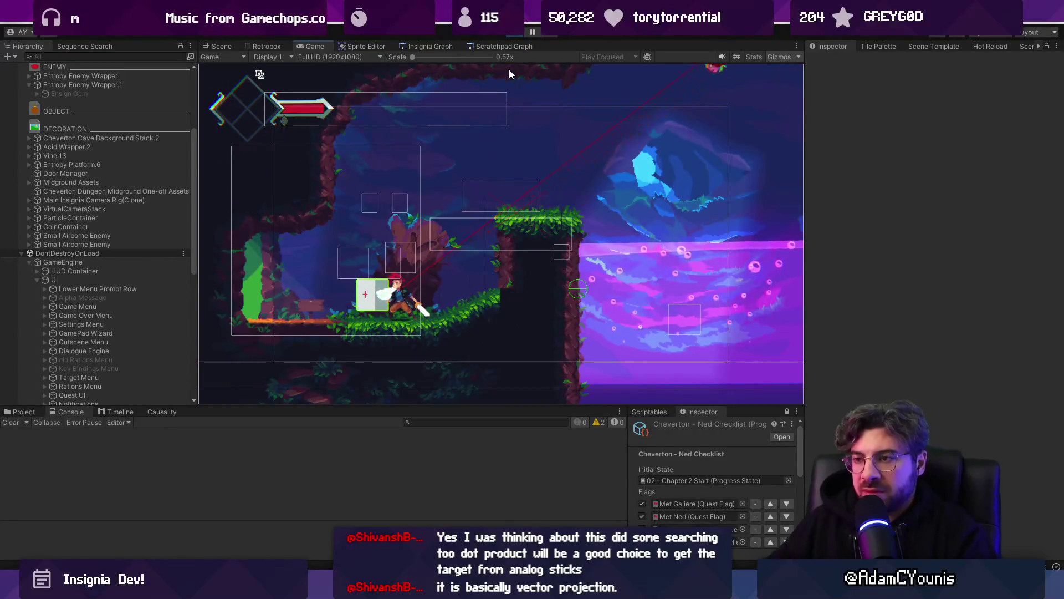
key("alt+Tab")
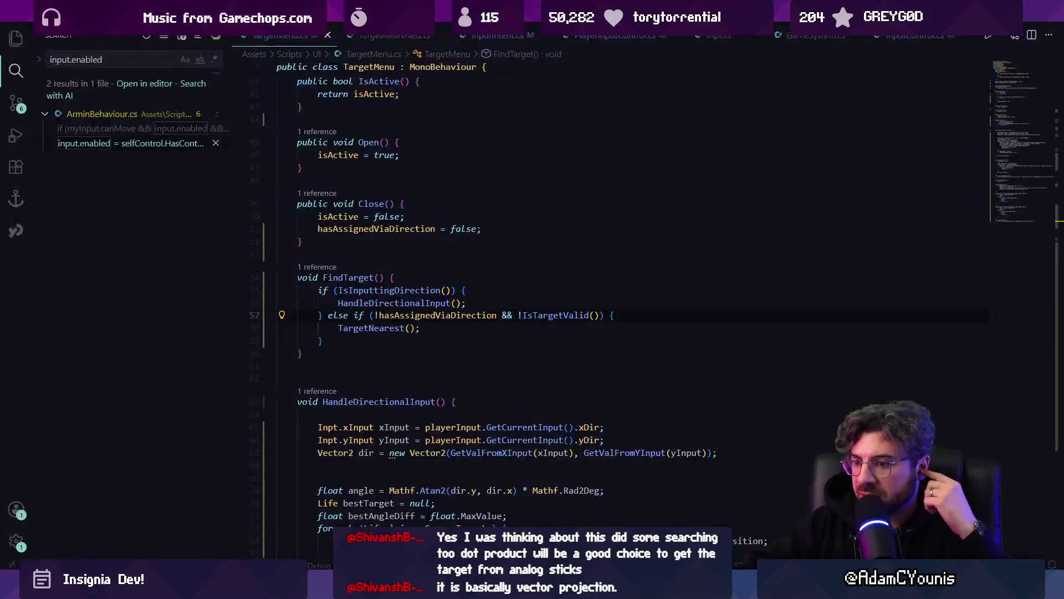
- Delete the blank line after FindTarget and search the file for 'close'
left_click(370, 365)
key("BackSpace")
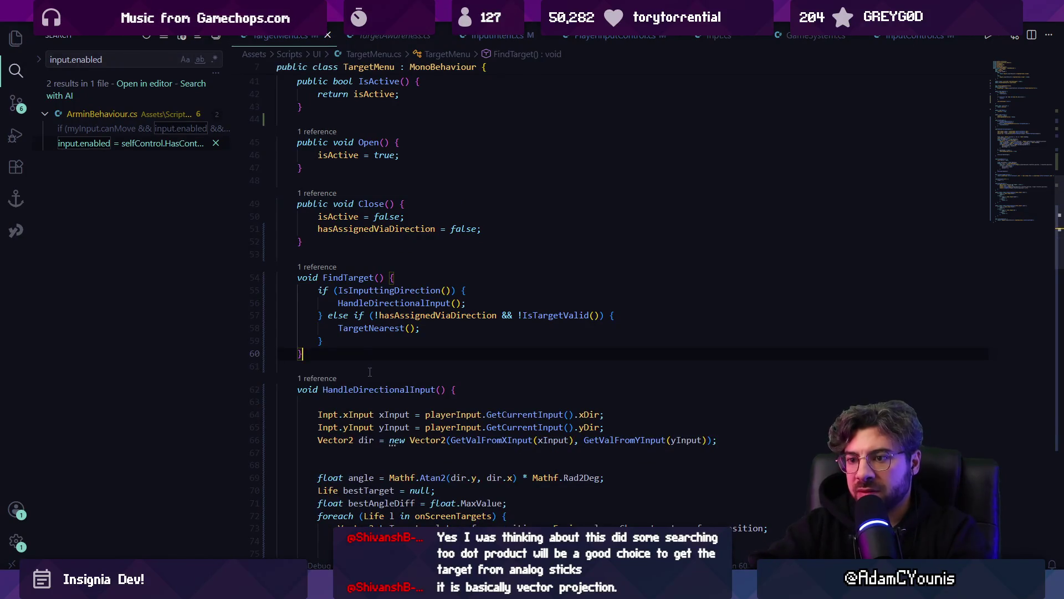
key("ctrl+f")
type("close(")
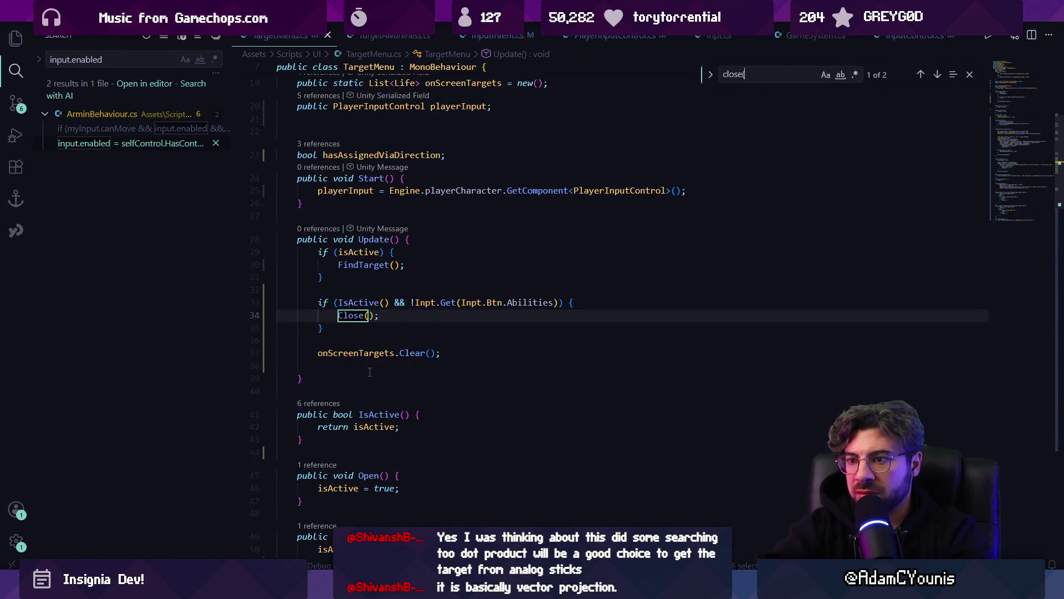
key("Escape")
- Inspect the Close method resetting isActive and hasAssignedViaDirection, then scroll up to Update
left_click(358, 315, "ctrl")
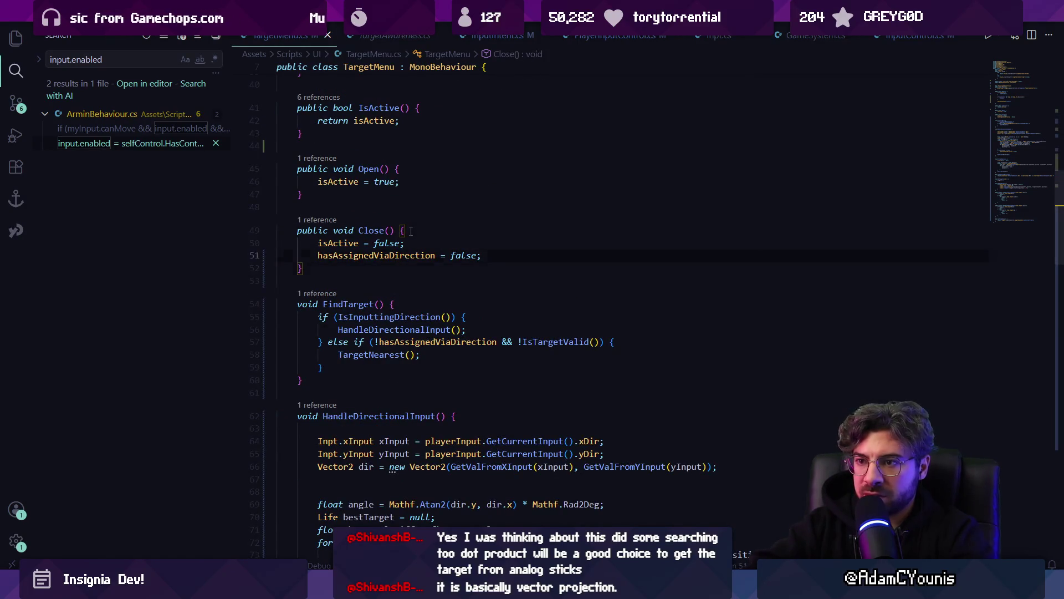
key("Return")
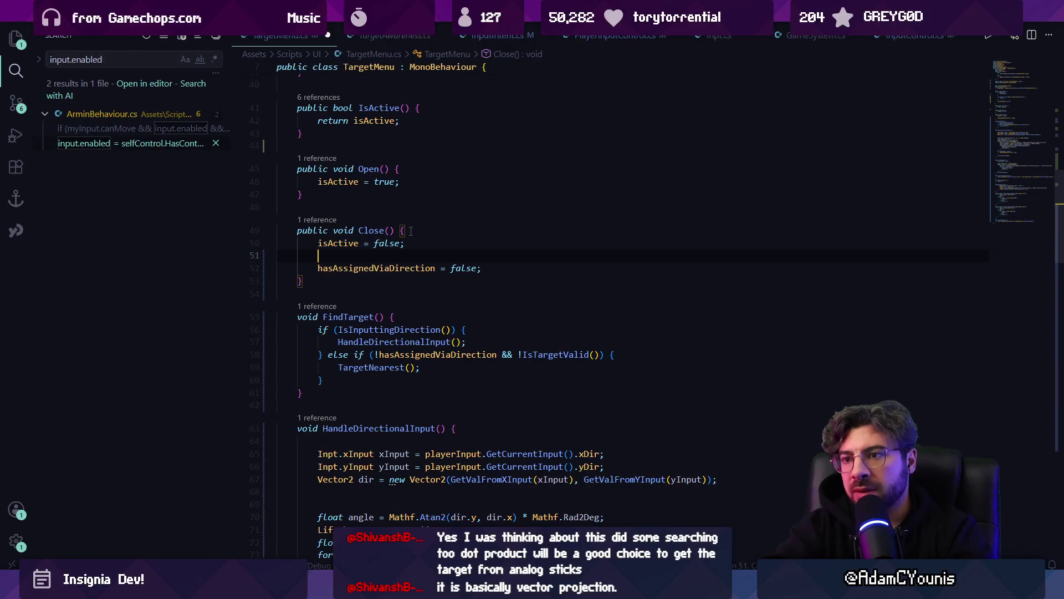
key("BackSpace")
key("BackSpace")
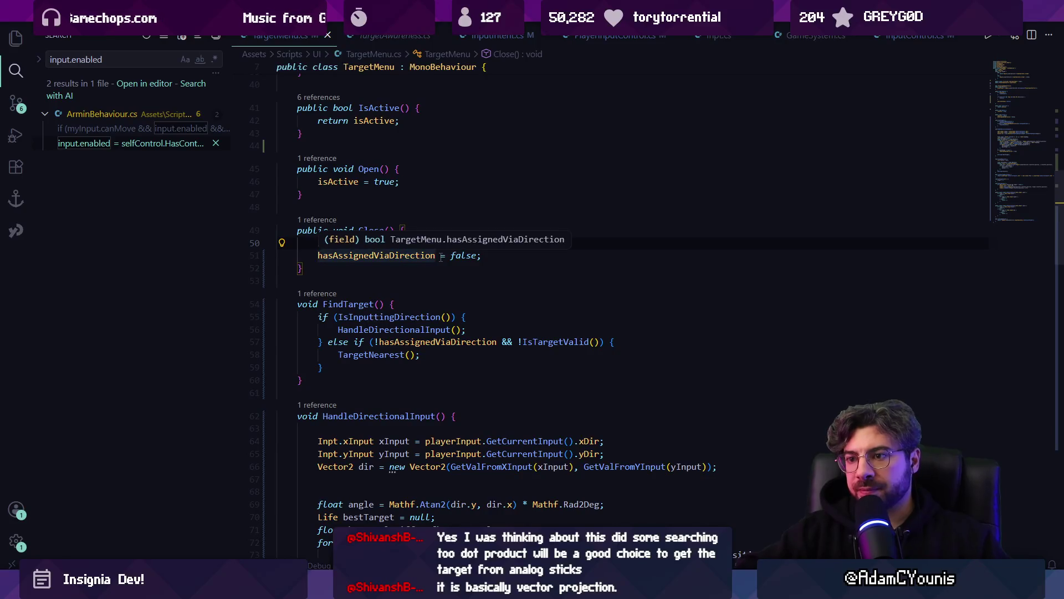
scroll(427, 272, "up", 5)
scroll(413, 285, "up", 2)
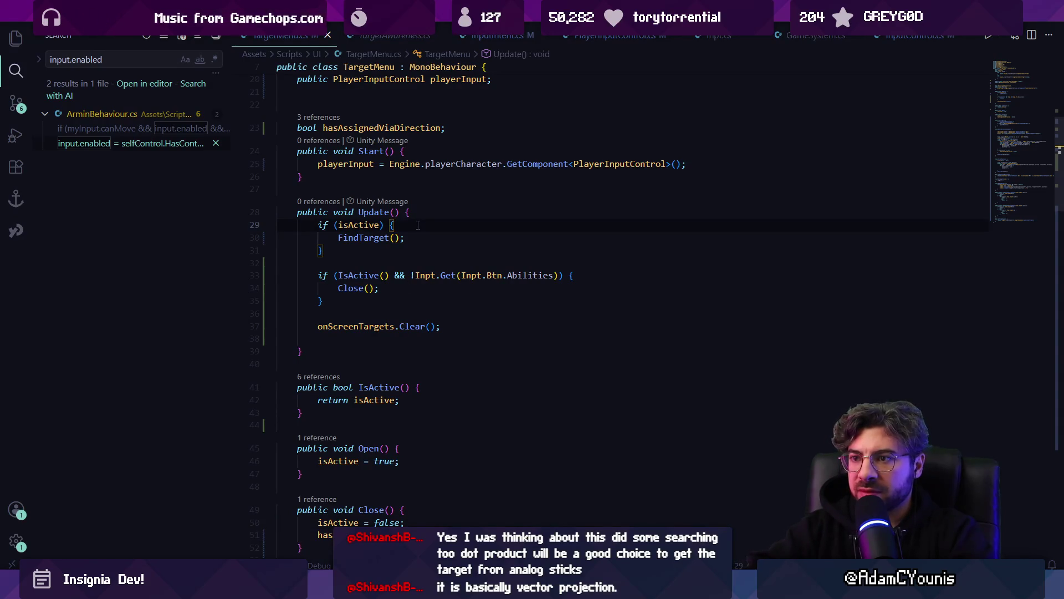
- Open an if (IsTargetValid()) { block at the top of TargetMenu's Update
key("Return")
key("Return")
type("if(")
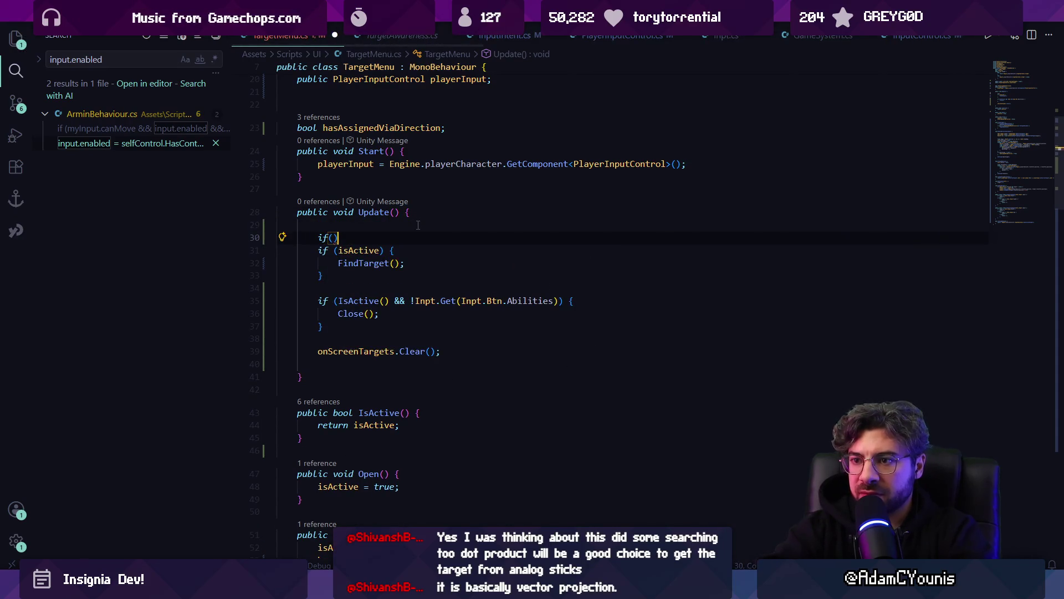
type("target")
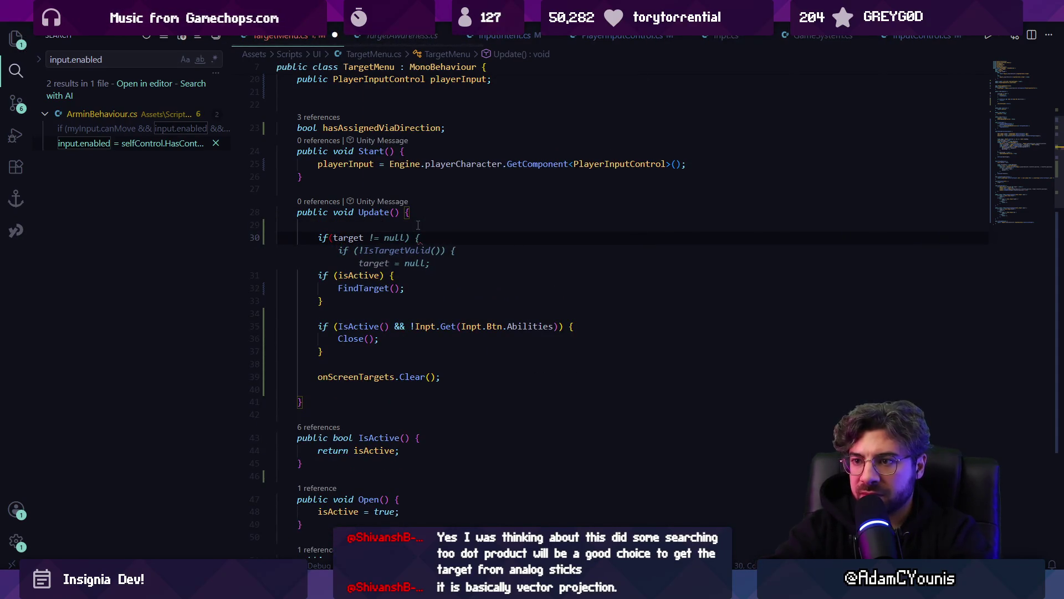
key("ctrl+Left")
type("Mainca\\")
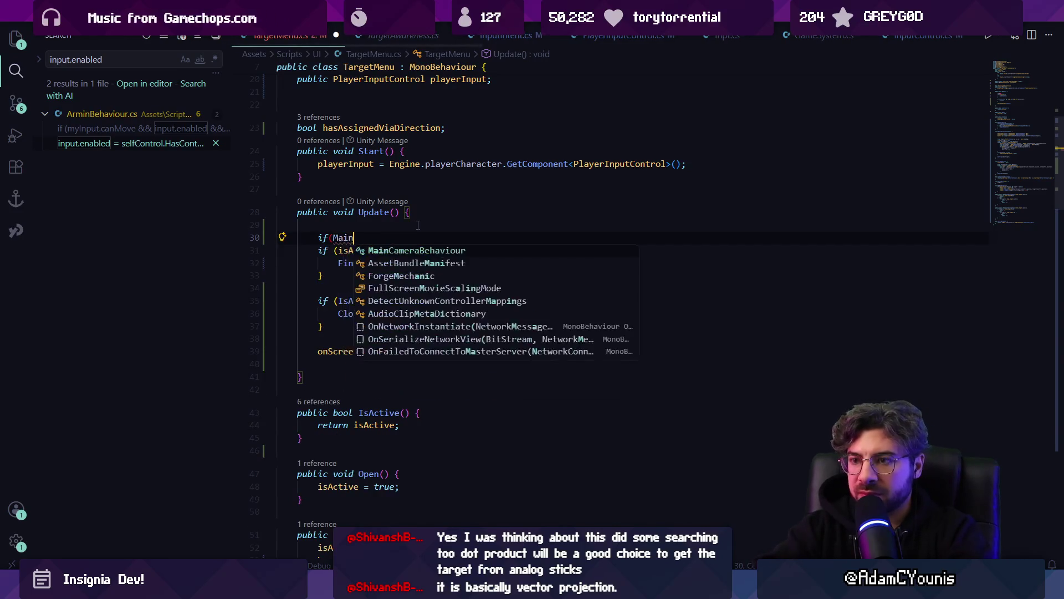
key("Return")
key("BackSpace")
key("BackSpace")
key("BackSpace")
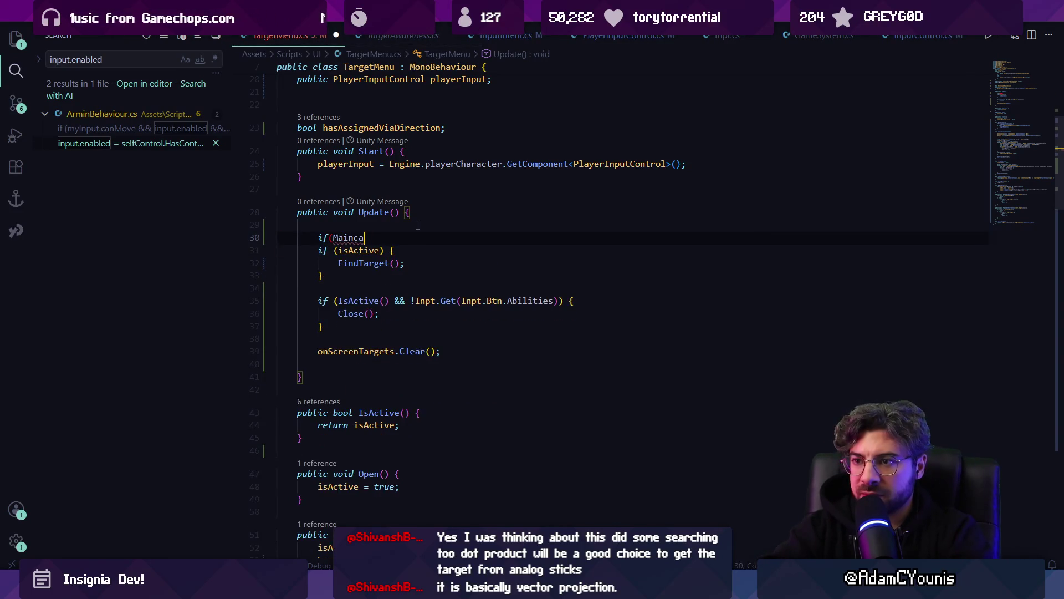
type("(")
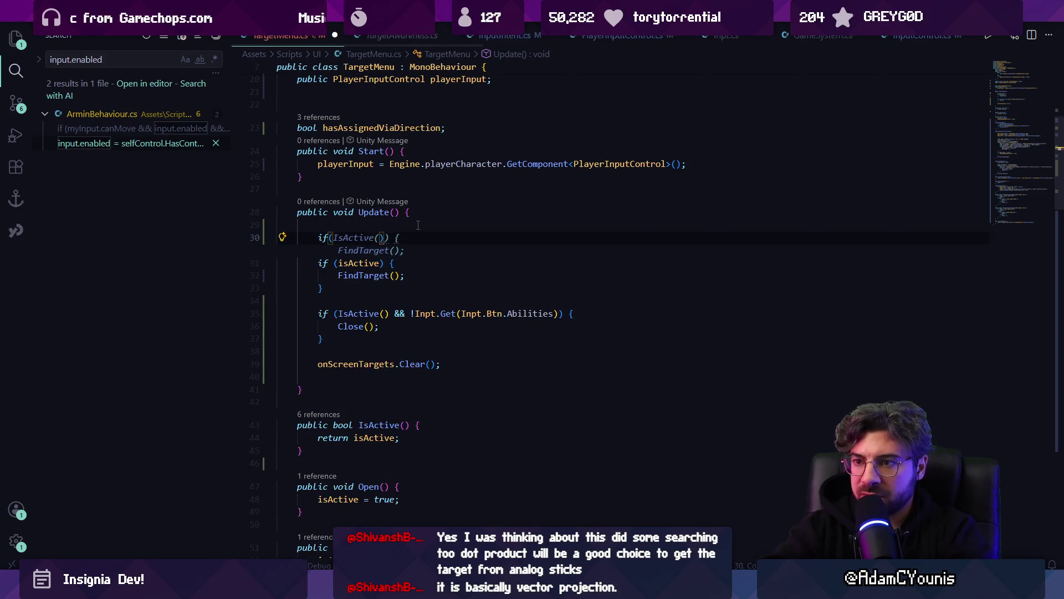
type("val")
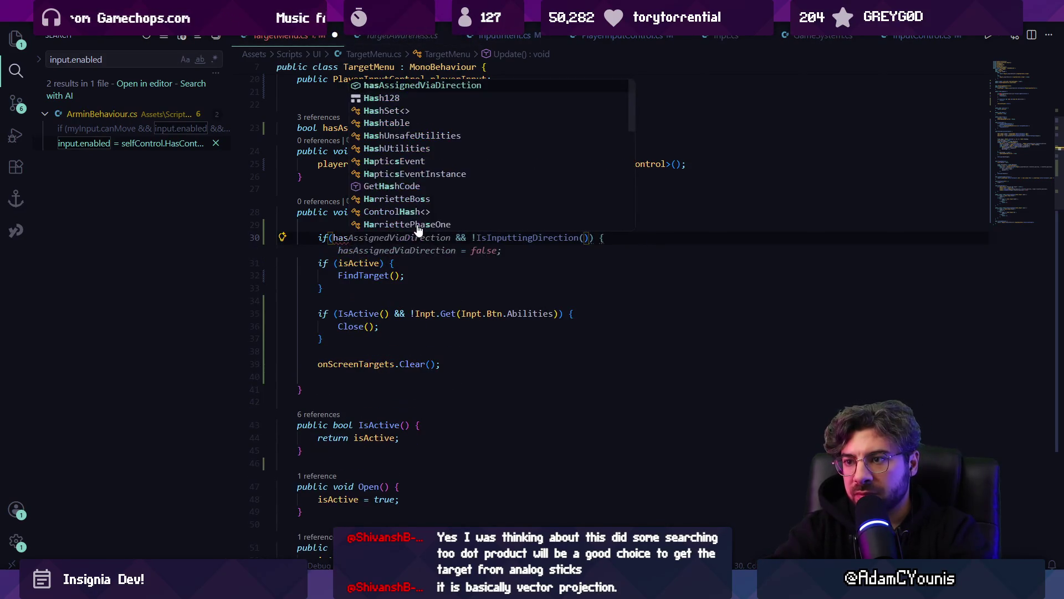
type("id")
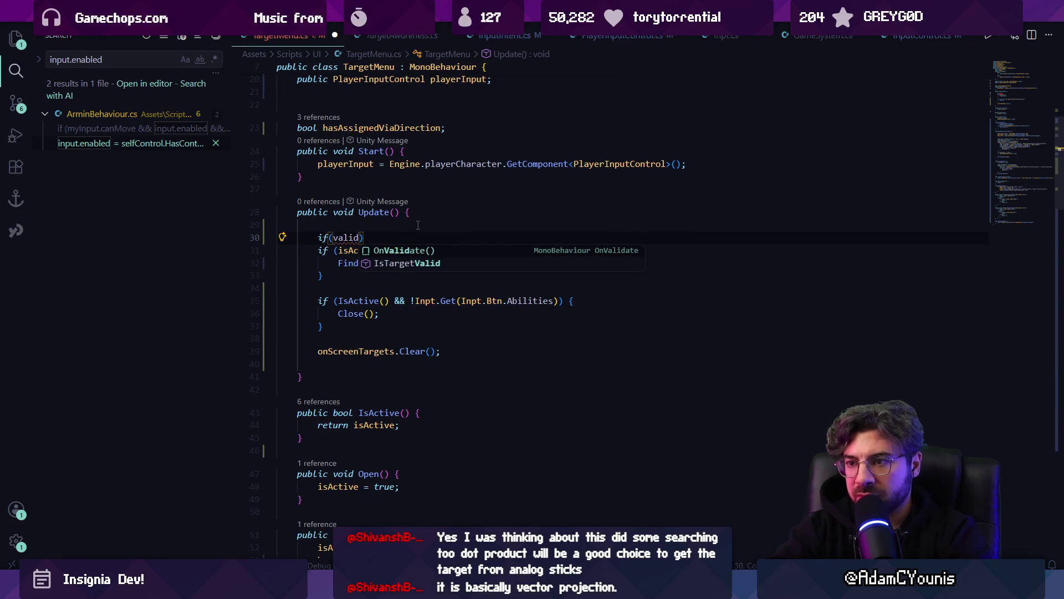
key("Down")
key("Tab")
type("()) {")
key("Return")
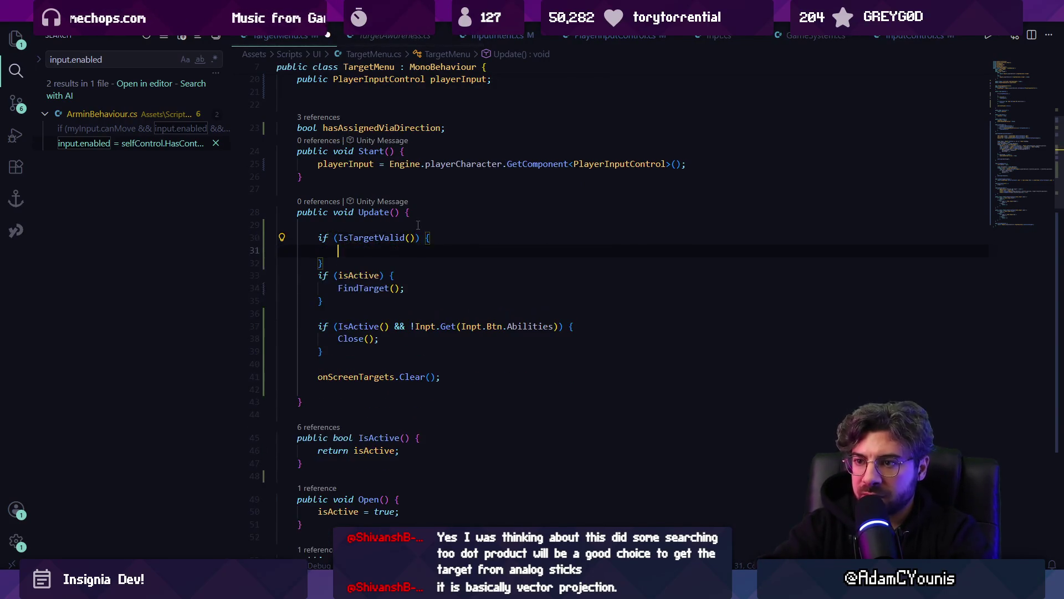
- Inside it, write an if (onScreenTargets.Contains(target)) check
type("if(target.")
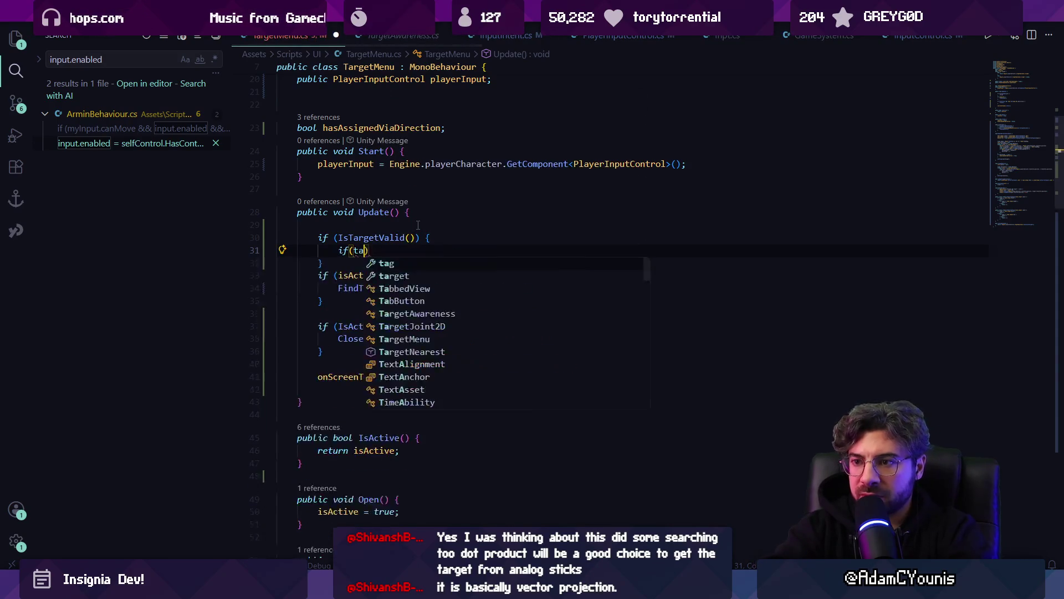
type("gameob")
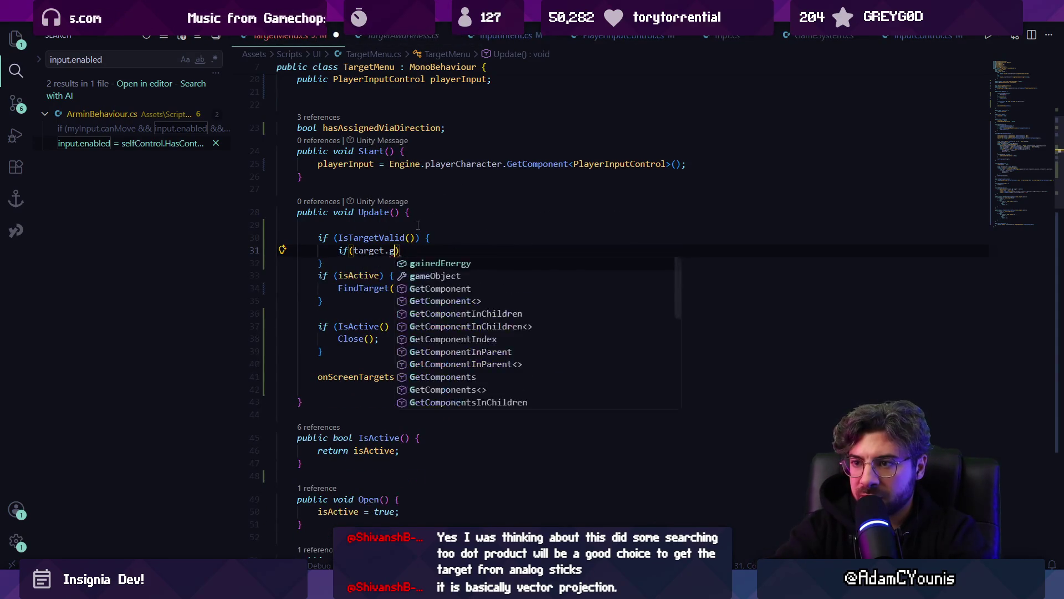
key("ctrl+shift+Left")
key("ctrl+shift+Left")
type("MainCamera.")
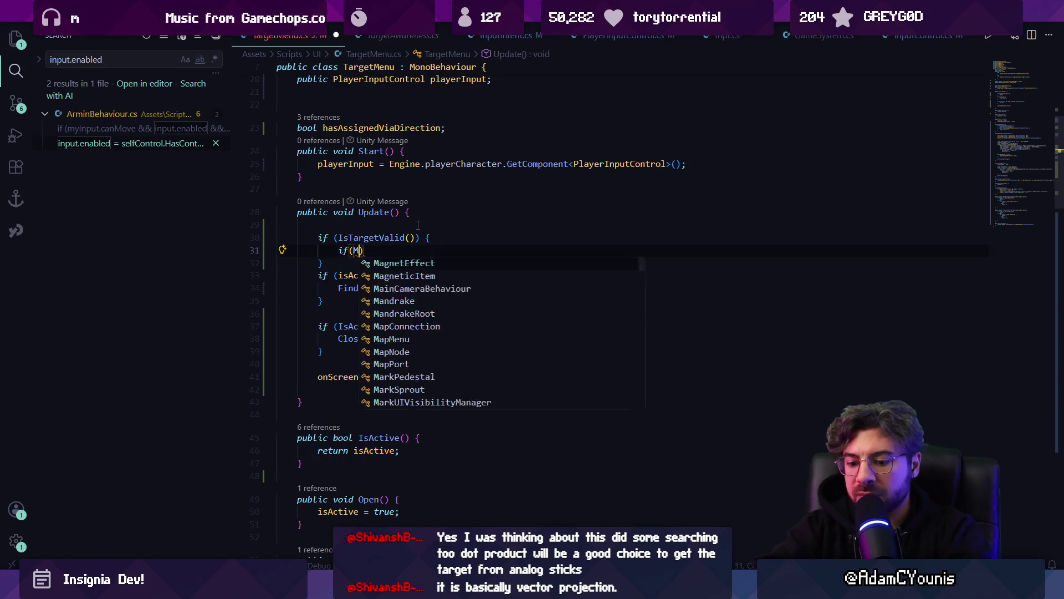
key("BackSpace")
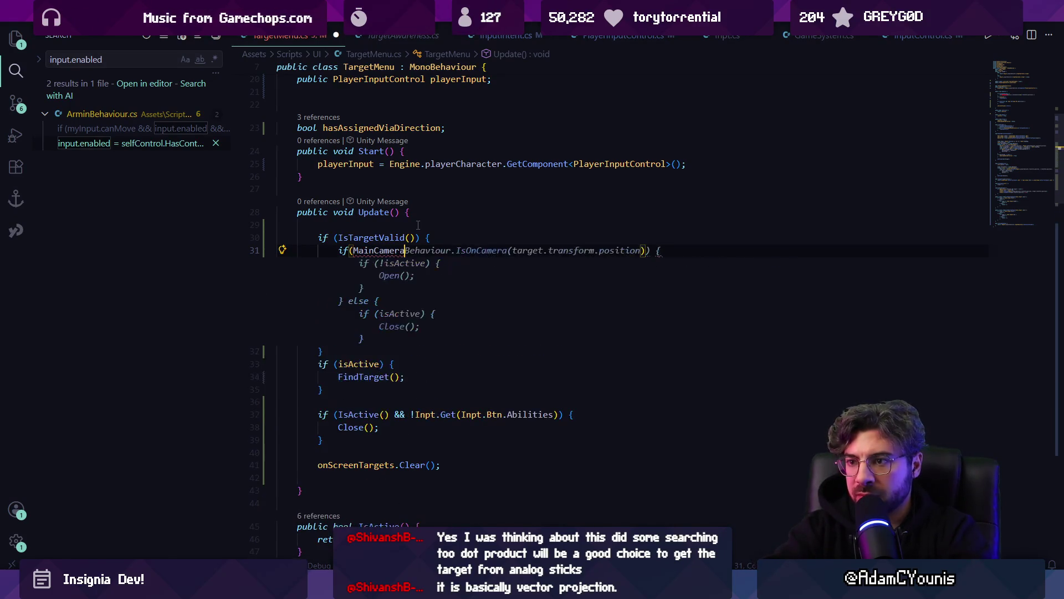
key("Tab")
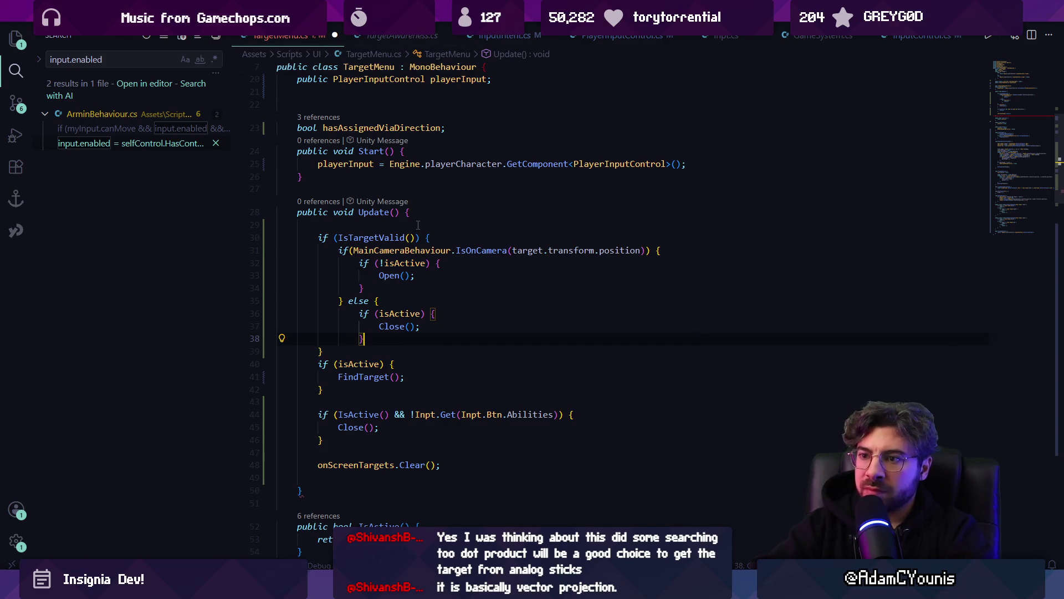
key("ctrl+z")
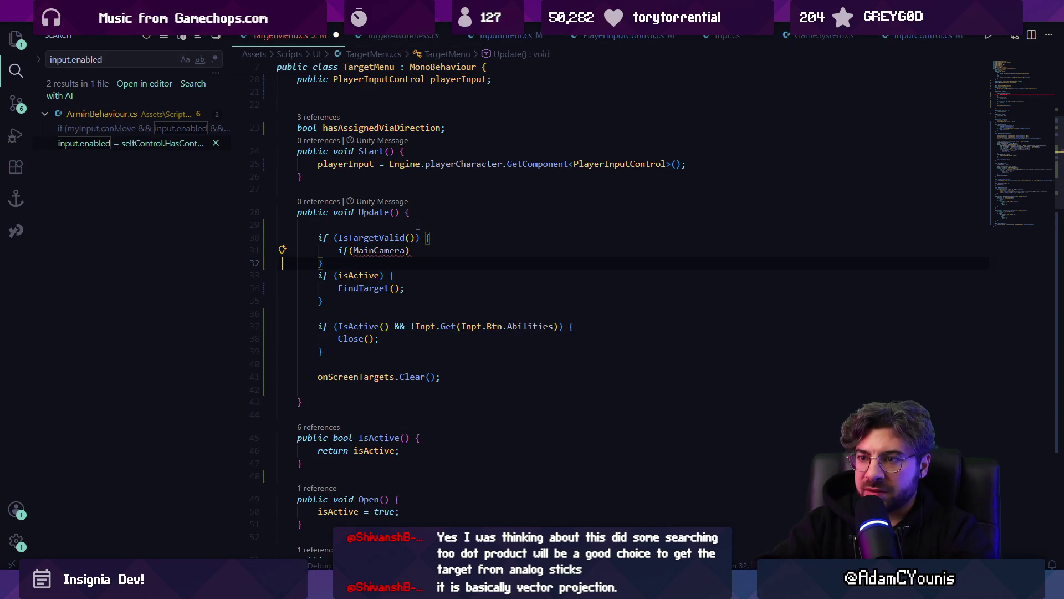
key("Home")
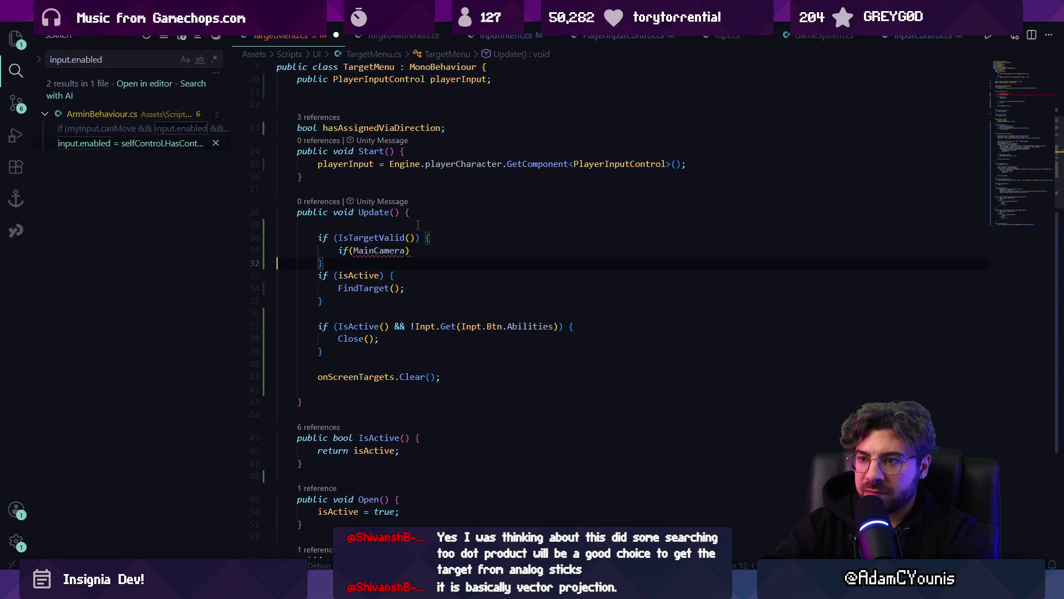
type("io")
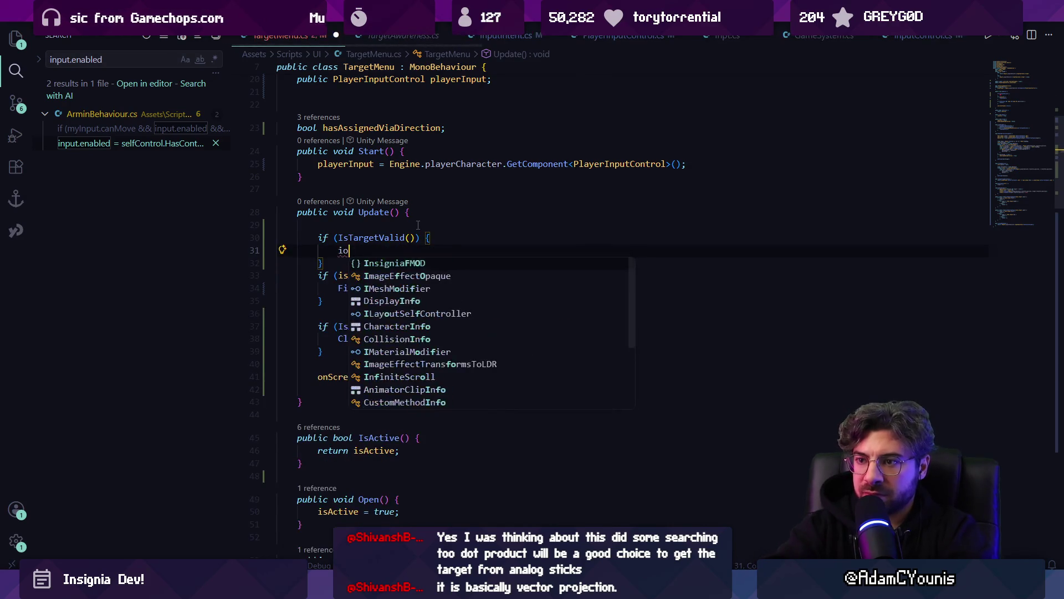
key("BackSpace")
type("f(")
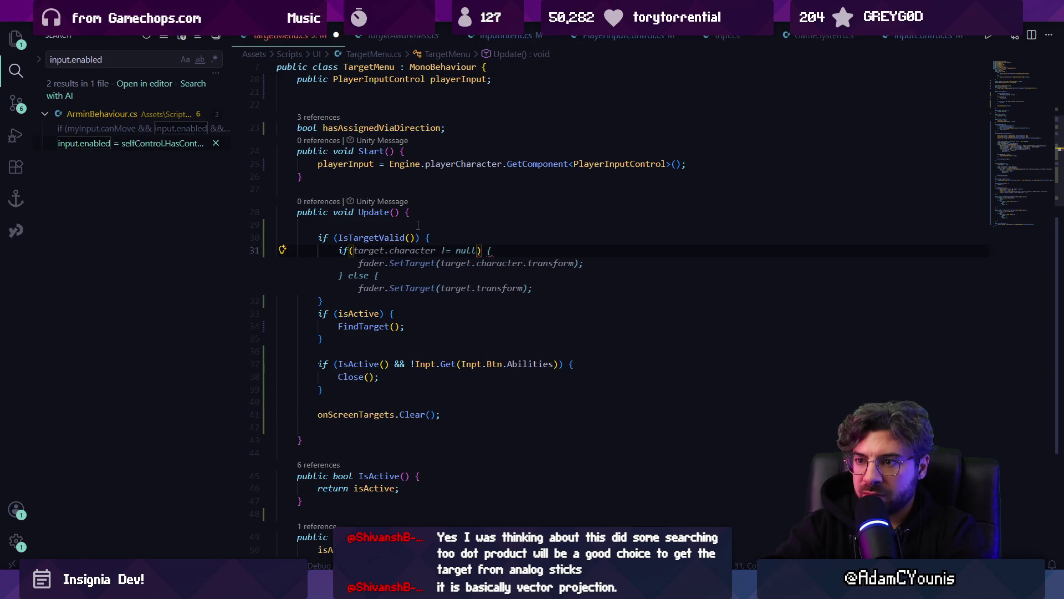
type("onsc")
key("Tab")
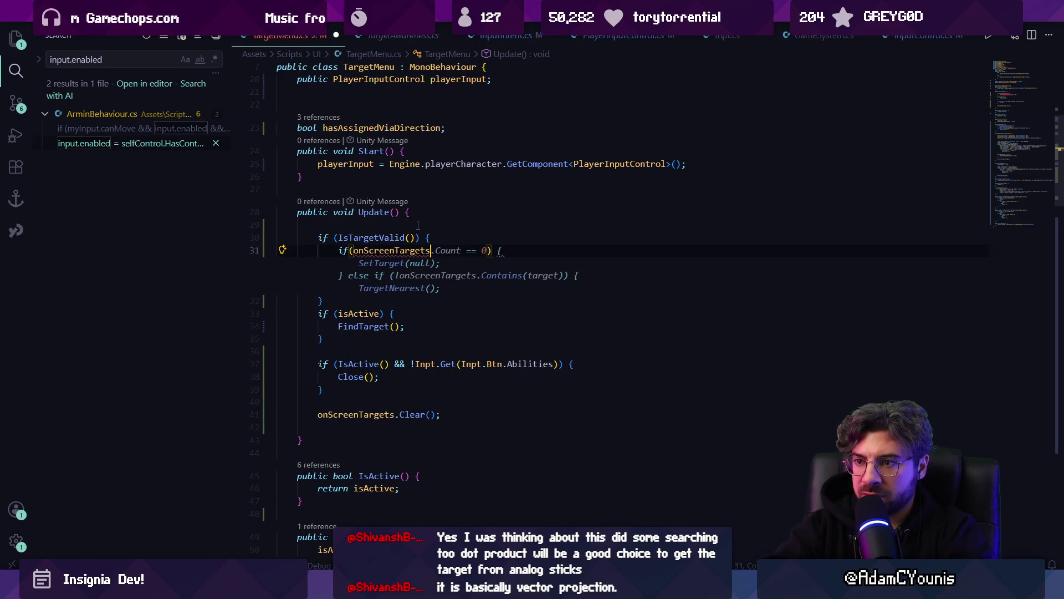
type(".contain")
key("Tab")
type("(")
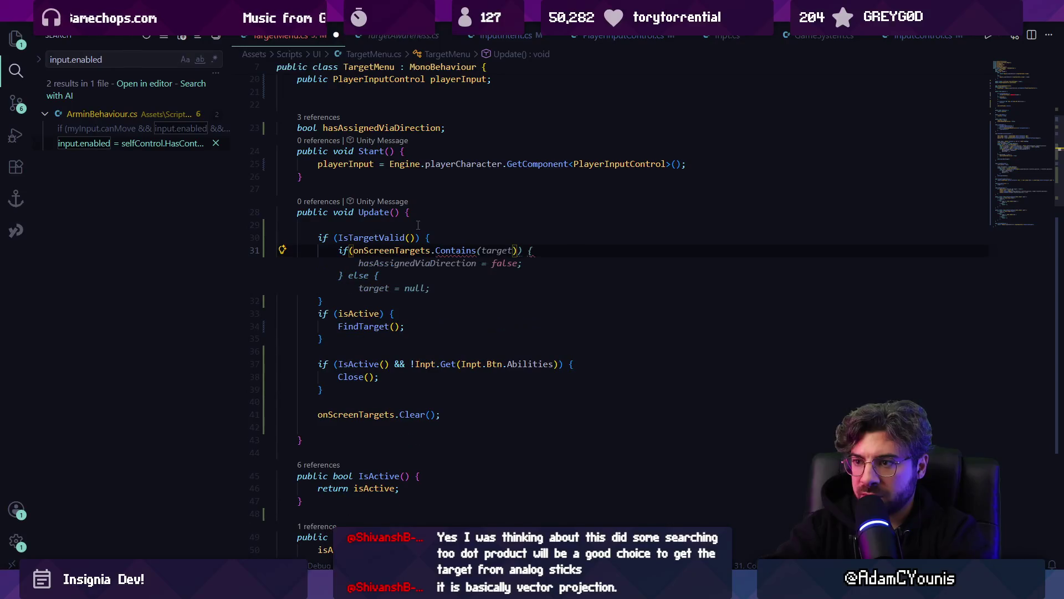
key("Tab")
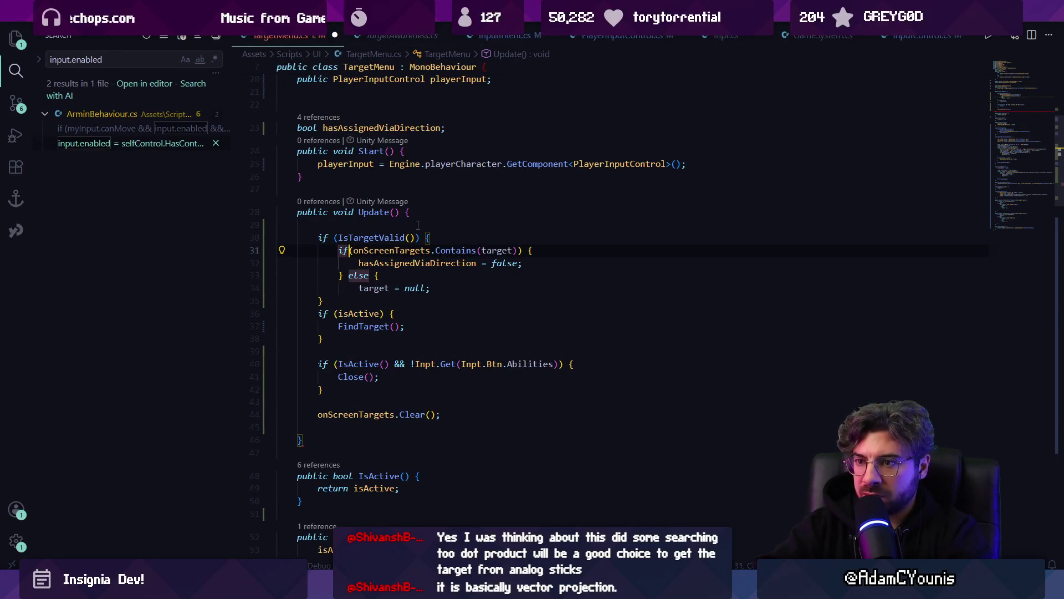
- Negate the Contains check so its only body is target = null, and close the block
type("!")
key("Down")
key("shift+Down")
key("shift+Down")
key("shift+ctrl+Right")
key("shift+ctrl+Right")
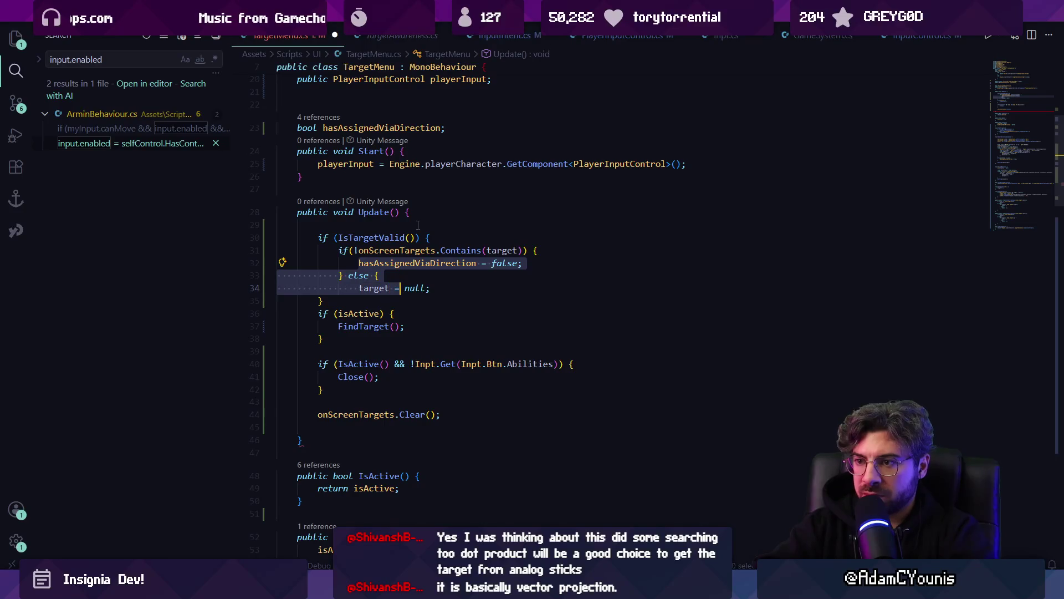
key("shift+ctrl+Right")
key("BackSpace")
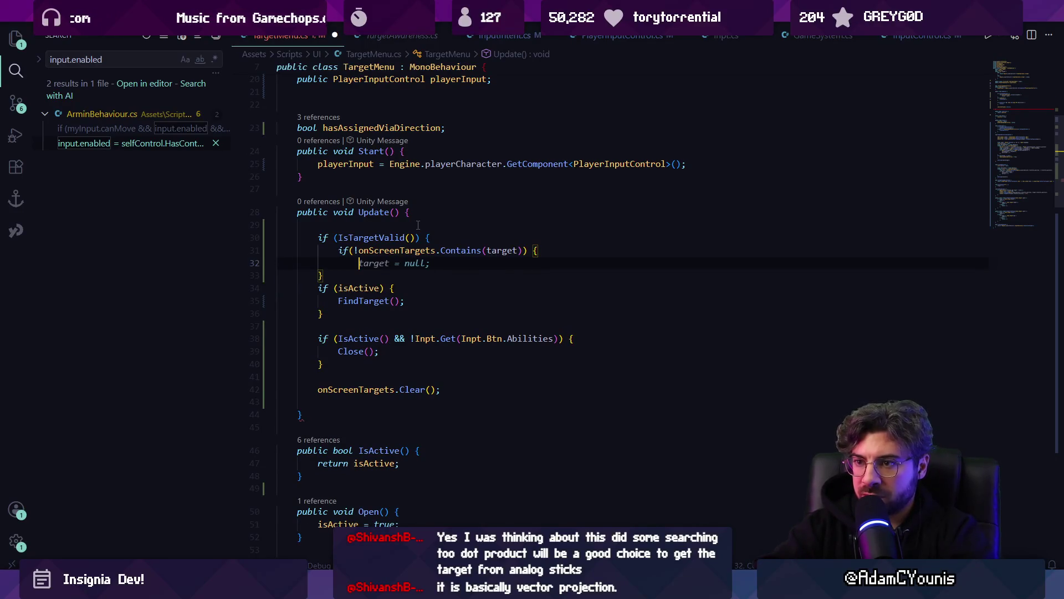
key("Tab")
key("Return")
type("}")
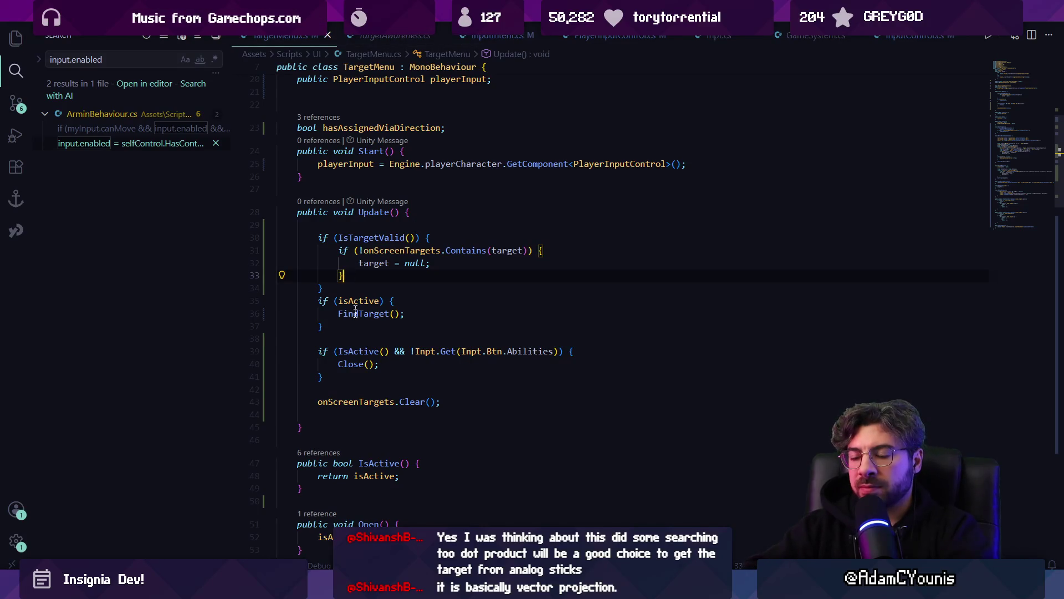
- Read the null reference error in Unity's console and open its TargetAwareness.cs line
left_click(373, 523)
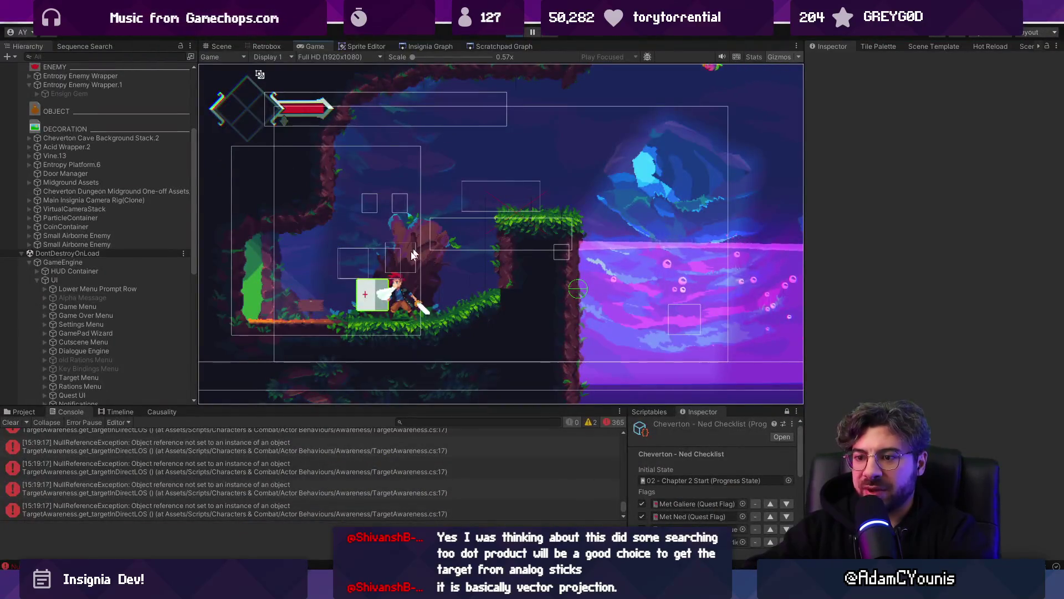
left_click(10, 422)
left_click(165, 441)
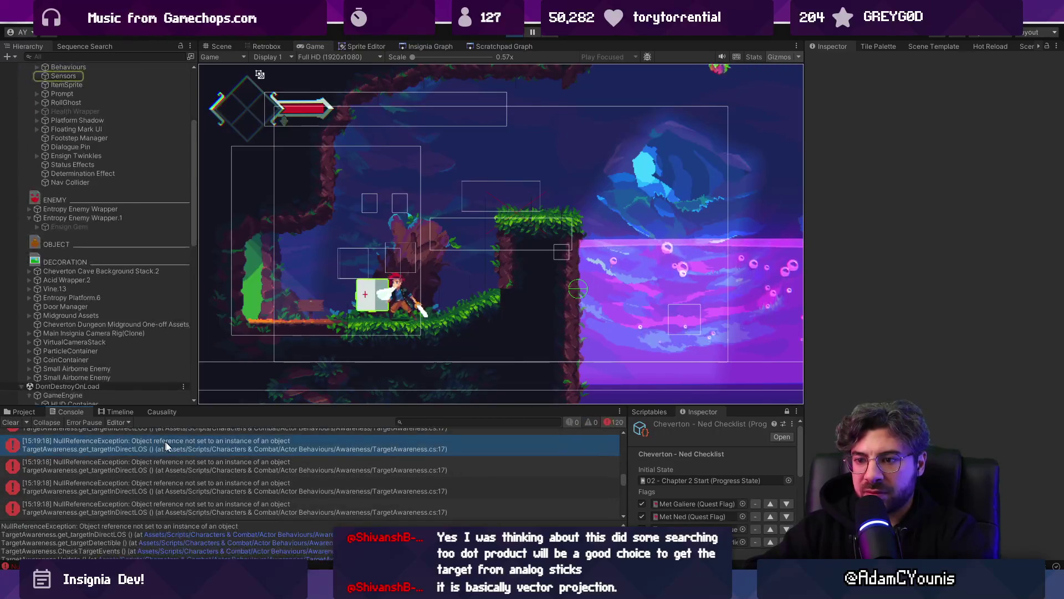
left_click(239, 534)
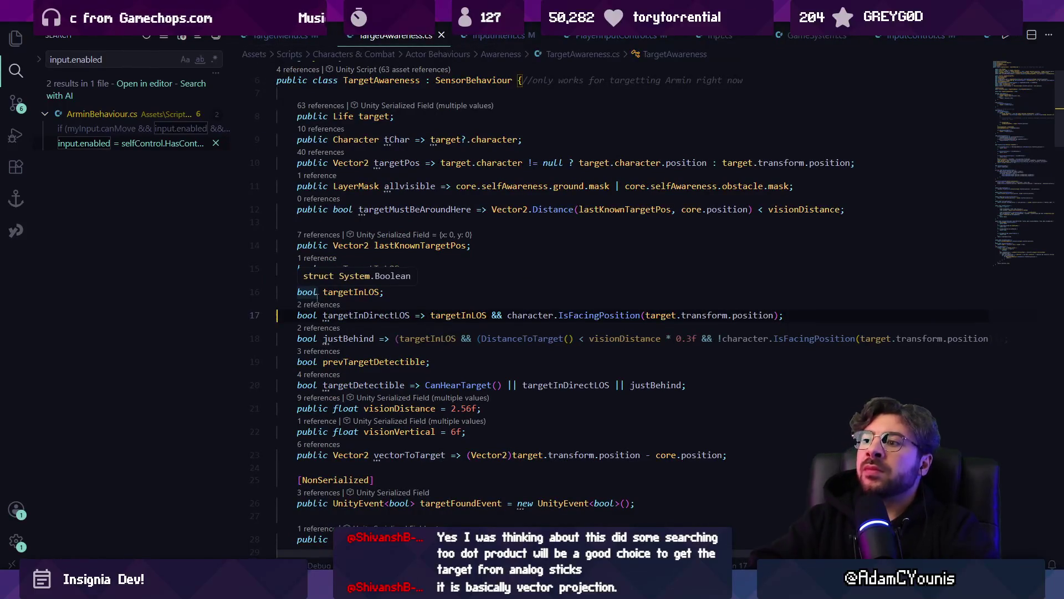
- Back in TargetMenu.cs, replace the target = null line, discarding a suggested targetAwareness.Untarget() call
key("alt+Left")
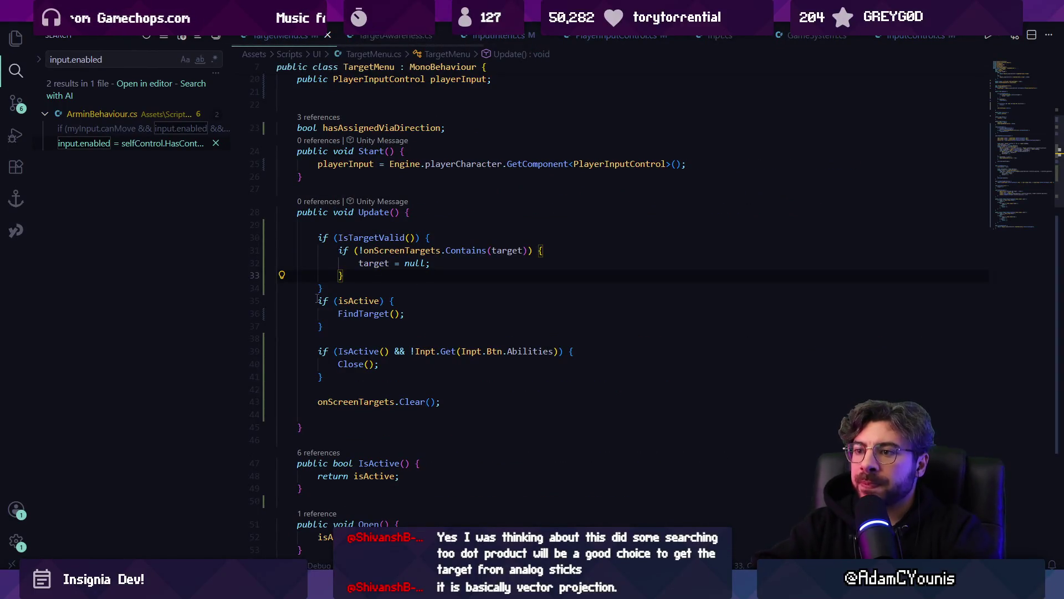
key("Up")
key("End")
key("ctrl+shift+Left")
key("ctrl+shift+Left")
key("ctrl+shift+Left")
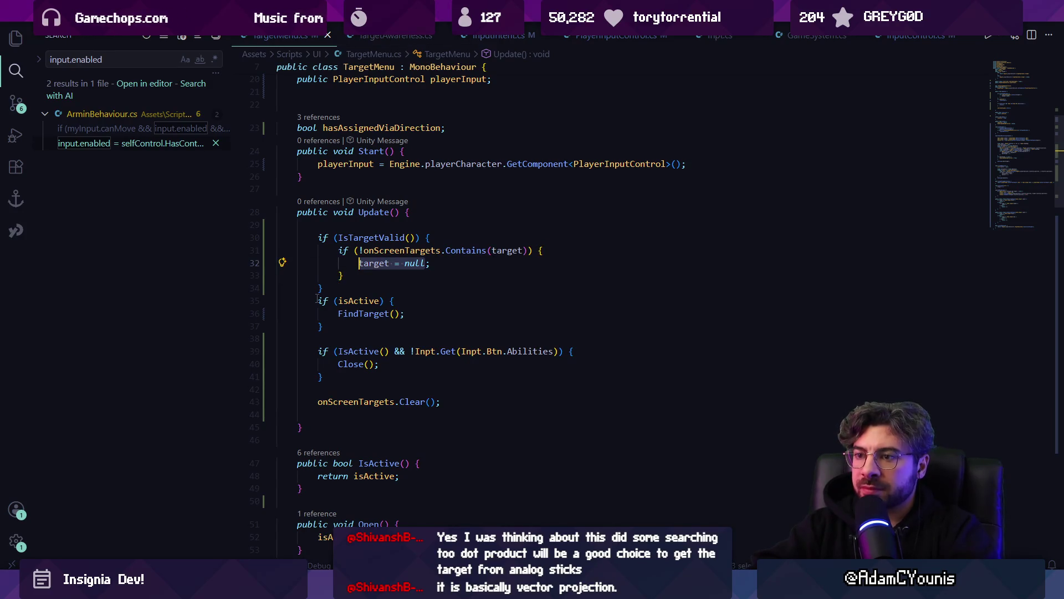
type("Engine.pla")
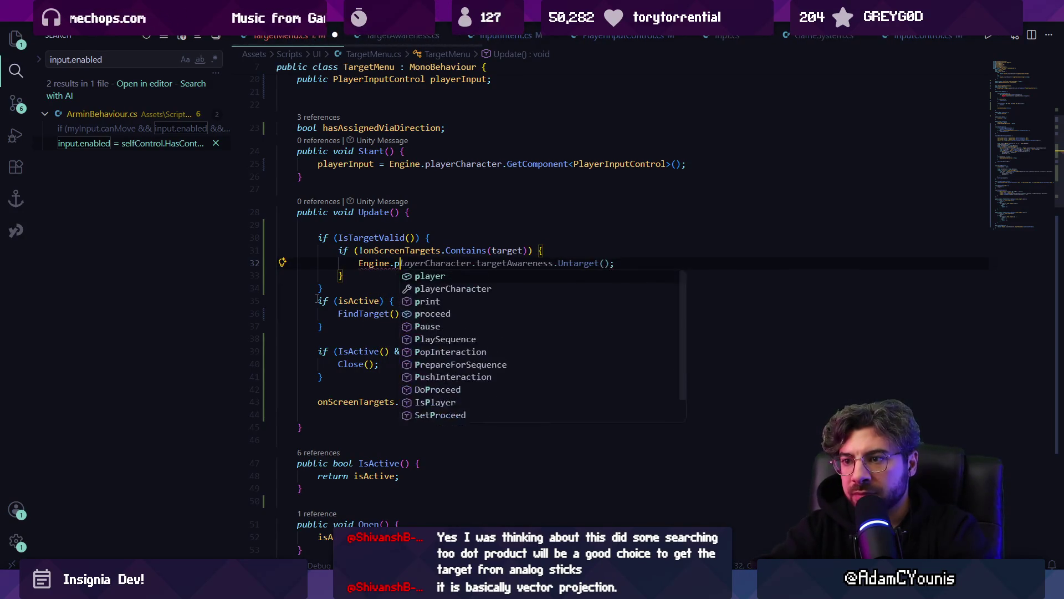
key("Escape")
key("Tab")
key("Left")
key("ctrl+shift+Left")
key("ctrl+shift+Left")
key("ctrl+shift+Left")
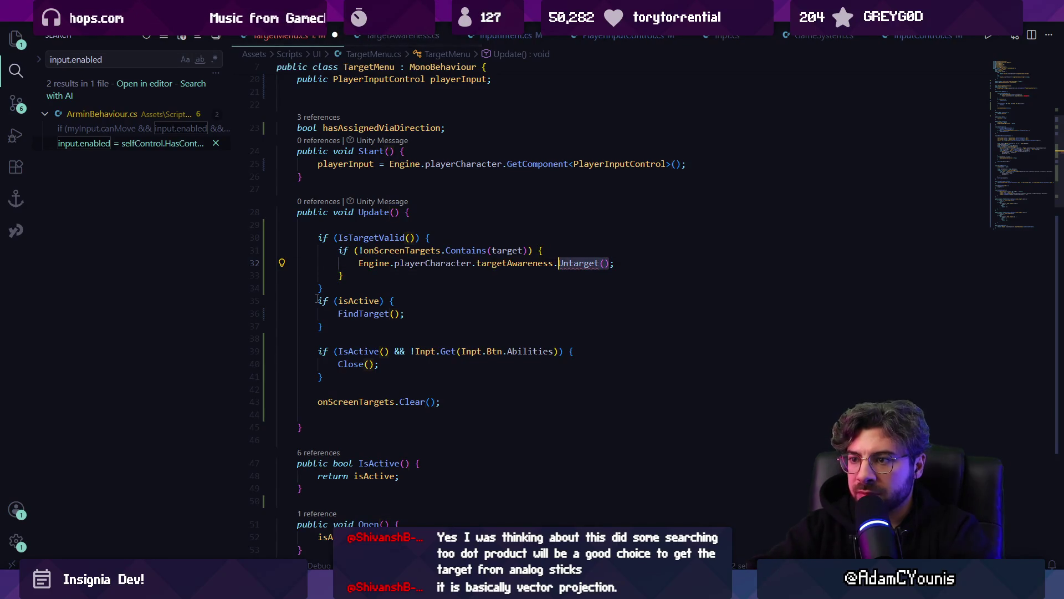
key("ctrl+shift+Right")
key("Right")
key("ctrl+shift+Left")
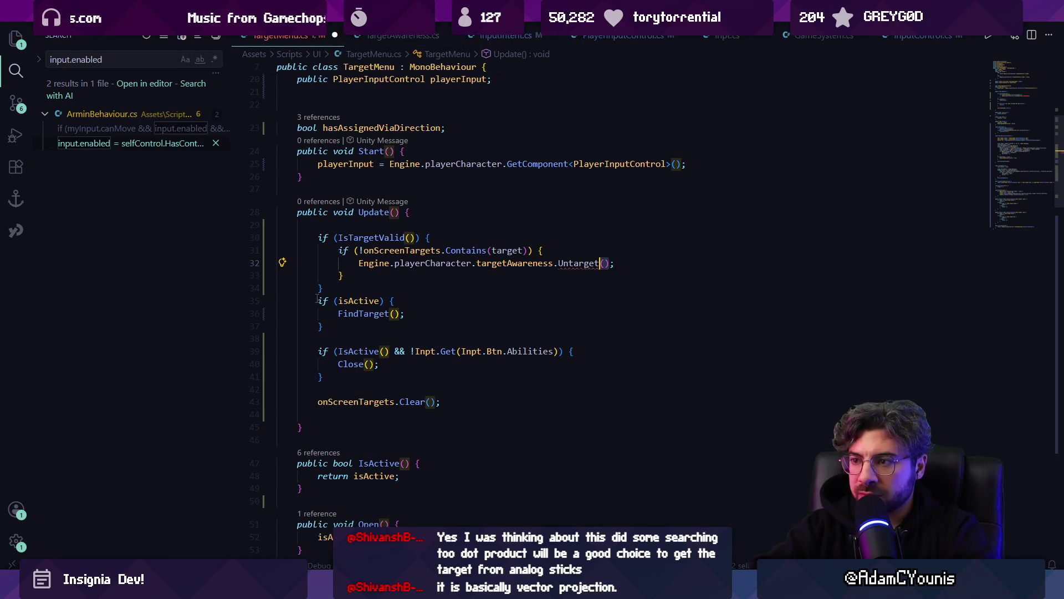
key("ctrl+shift+Left")
key("BackSpace")
- Write targetAwareness.target = Engine.playerCharacter.life on line 32, then return to the running game
type("target")
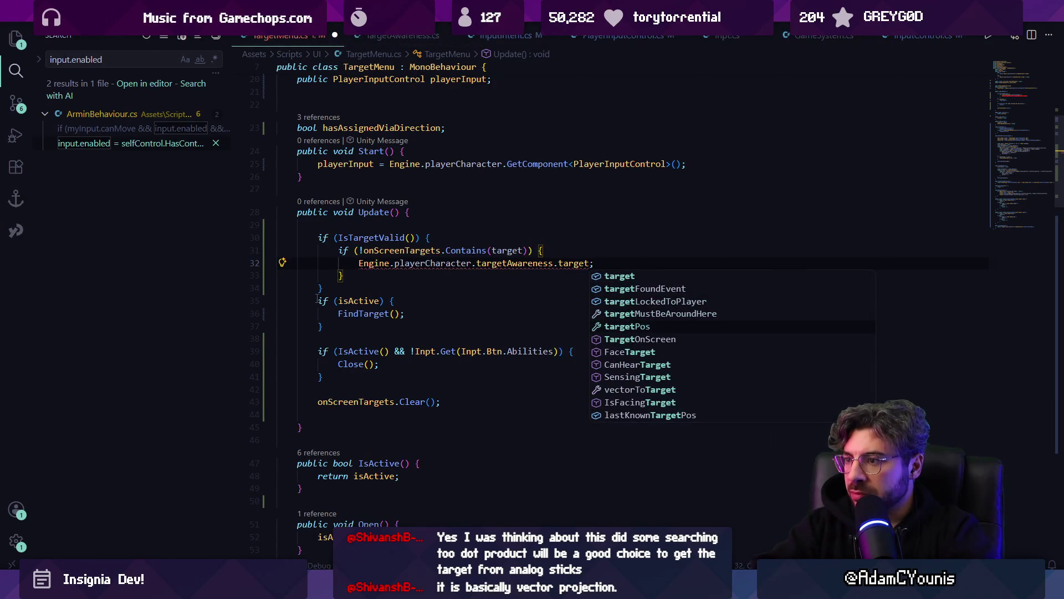
key("Down")
key("Down")
key("Down")
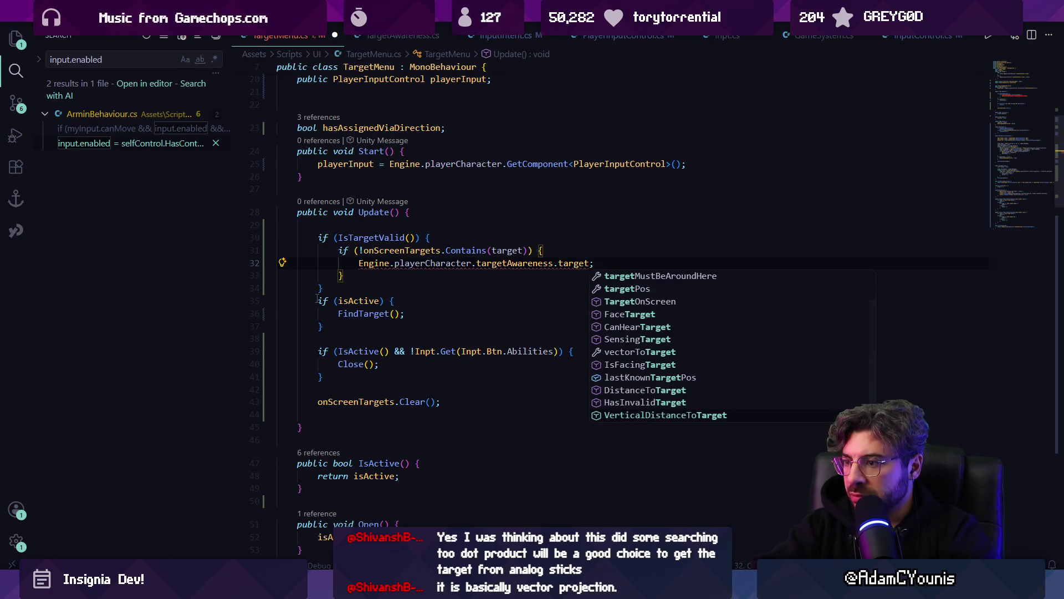
type("= null")
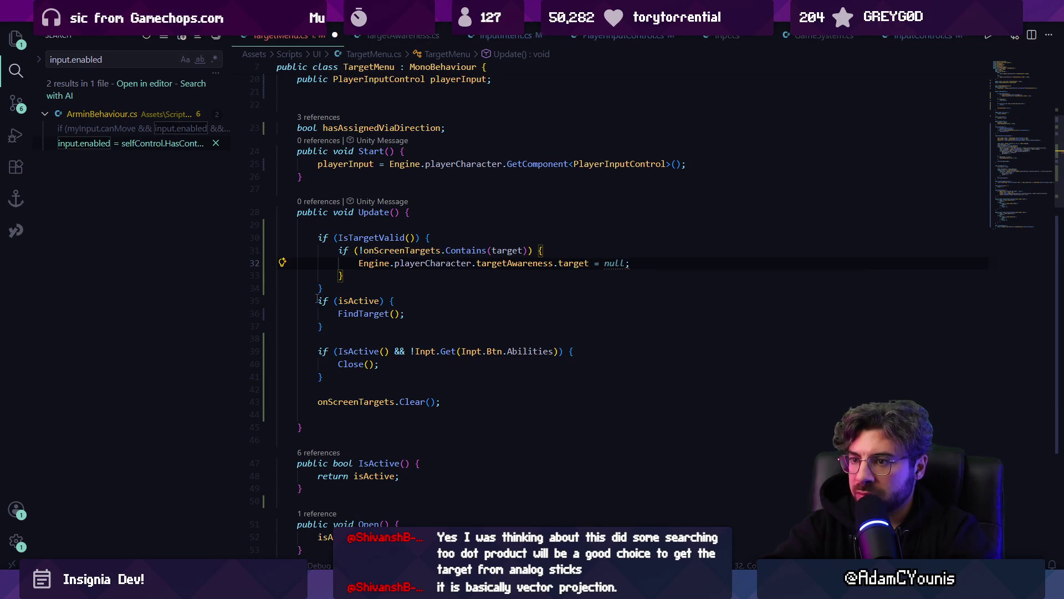
type("Engine.playuer")
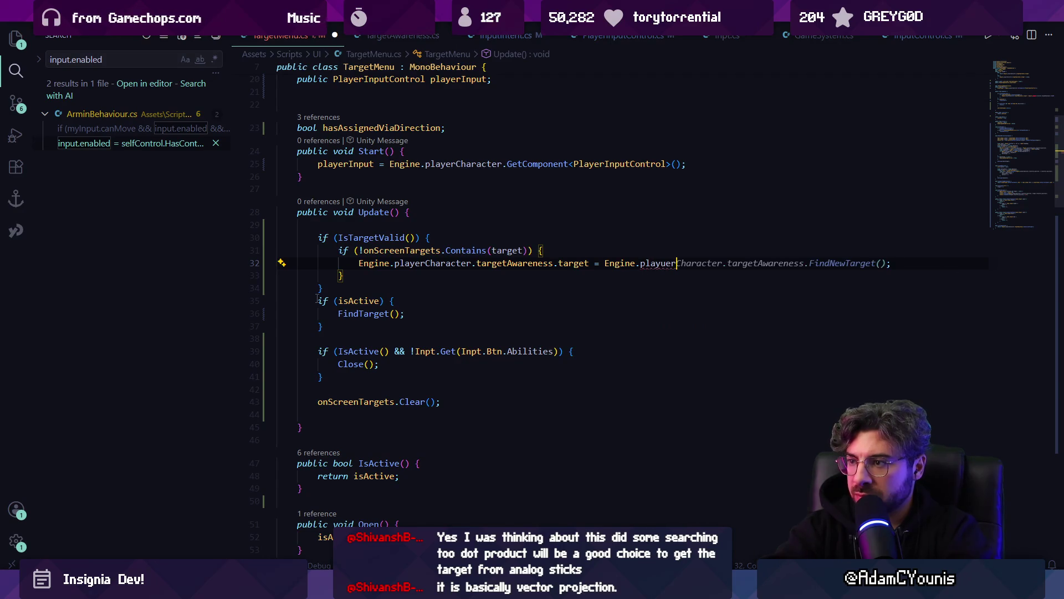
key("BackSpace")
key("BackSpace")
key("BackSpace")
key("Tab")
key("ctrl+shift+Left")
key("ctrl+shift+Left")
key("ctrl+shift+Left")
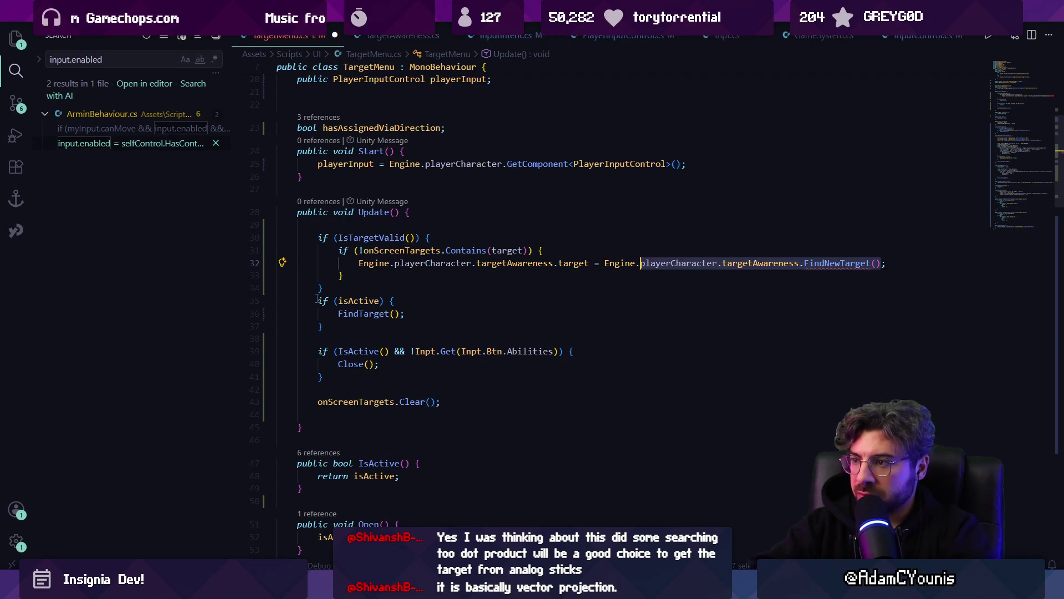
key("ctrl+shift+Right")
type("life")
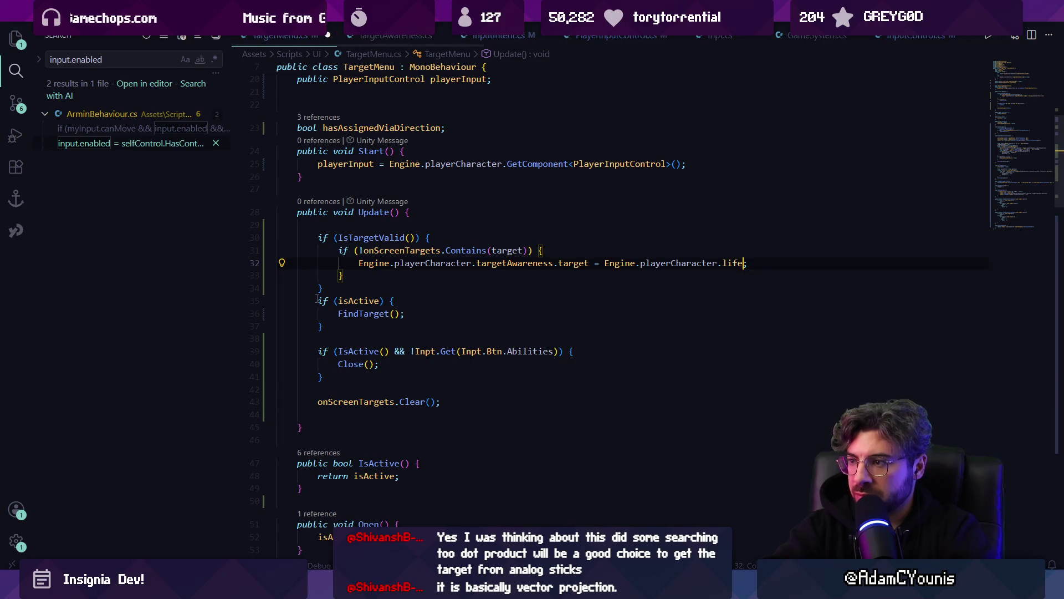
key("alt+Tab")
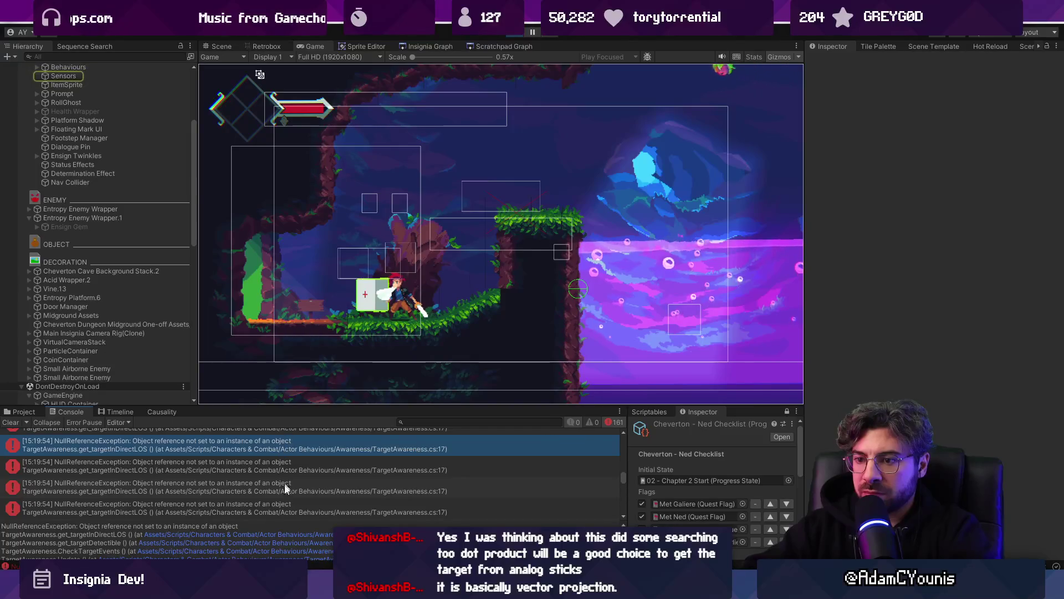
- Review the Contains check on line 31 and the uses of playerCharacter in the scripts
key("alt+Tab")
key("ctrl+Tab")
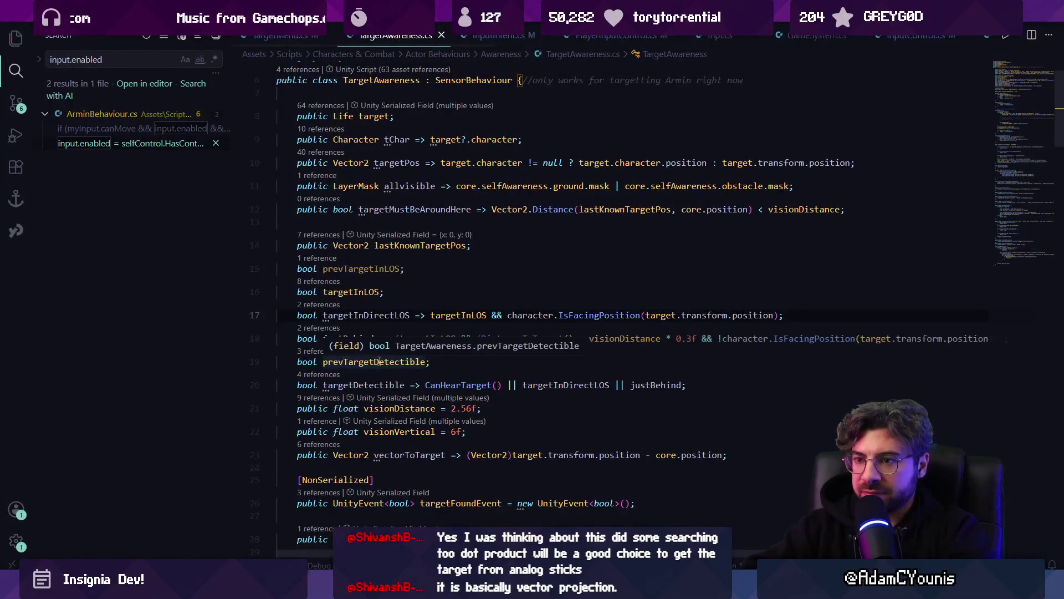
key("ctrl+Tab")
left_click(462, 263)
key("Up")
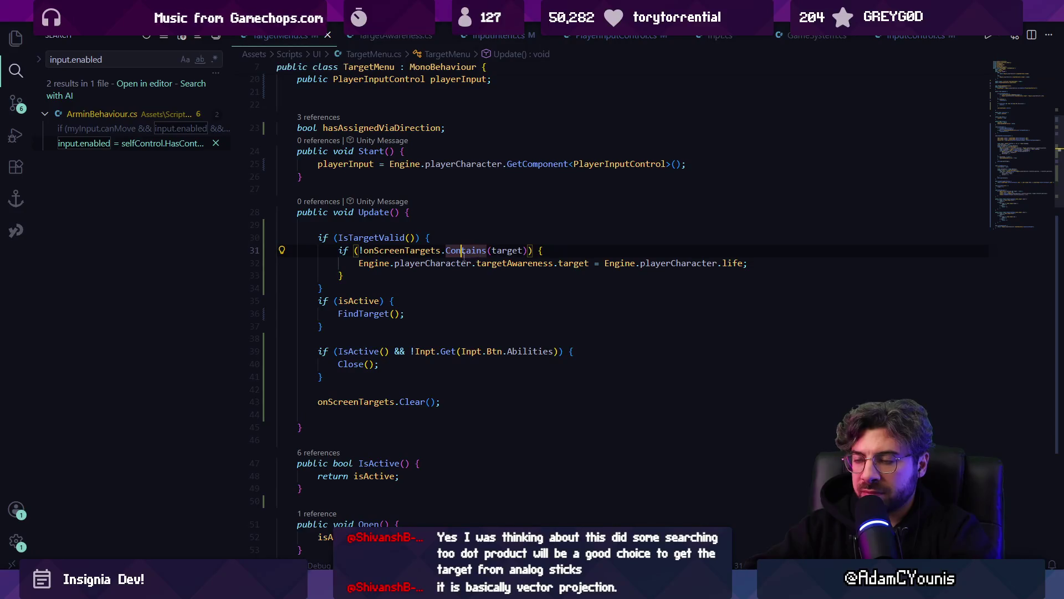
left_click(447, 263)
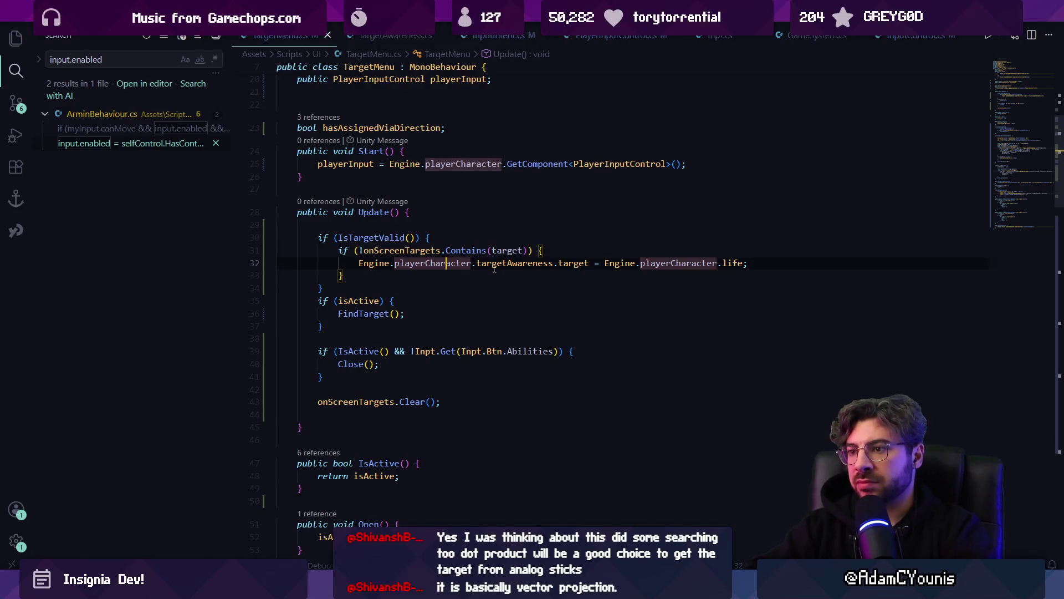
- Select the NullReferenceException, enlarge its stack trace, and open TargetAwareness.cs at line 69
key("alt+Tab")
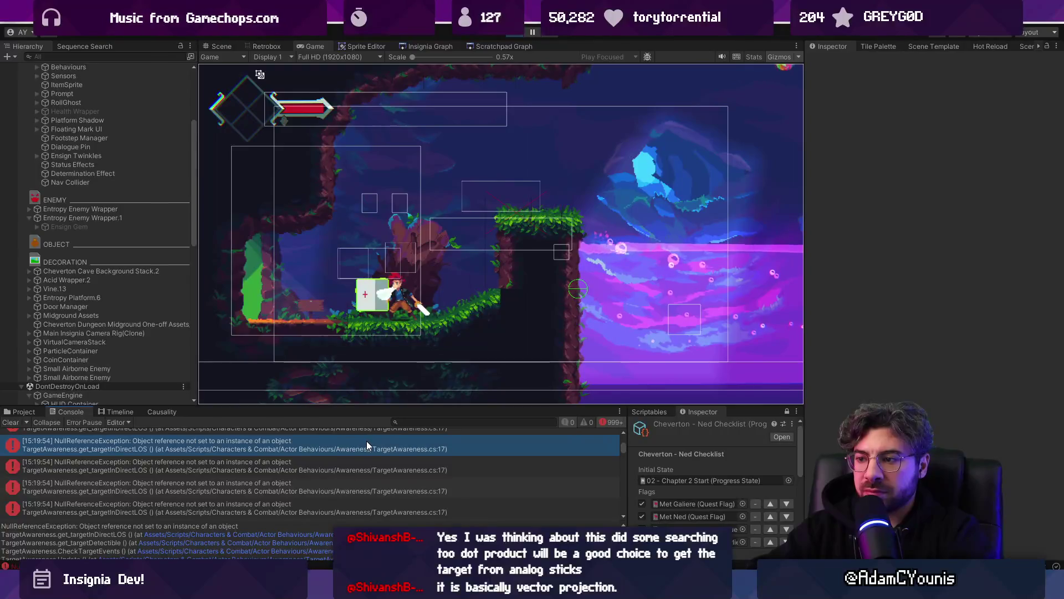
left_click(367, 441)
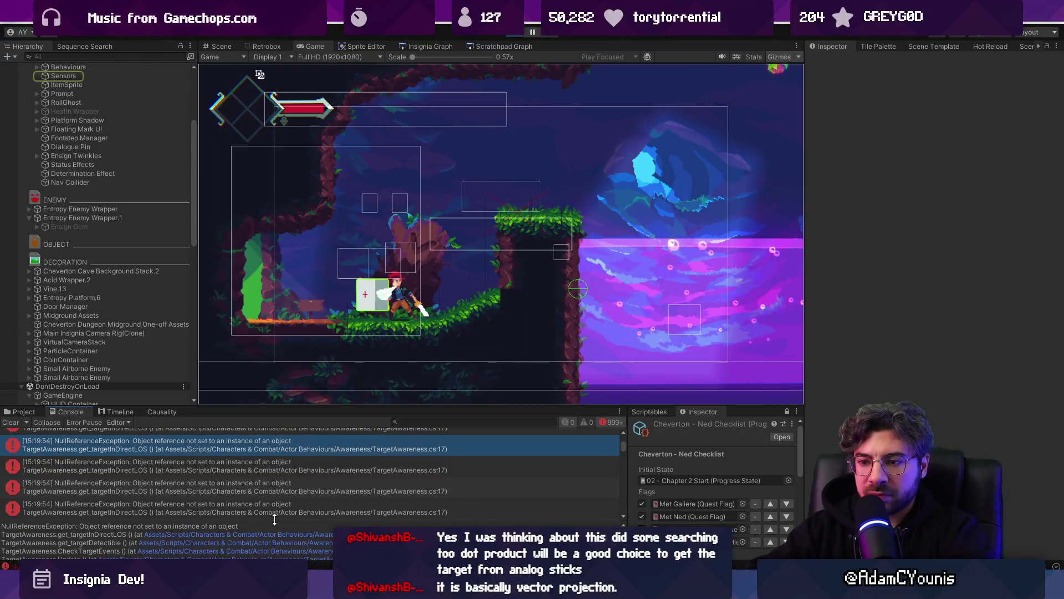
left_click_drag(274, 517, 274, 485)
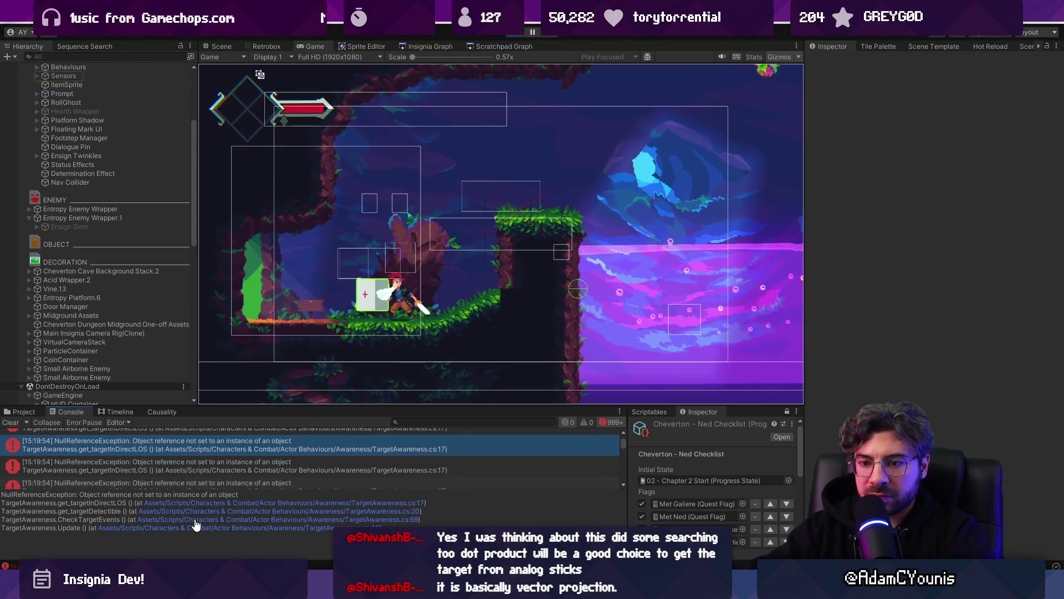
left_click(194, 519)
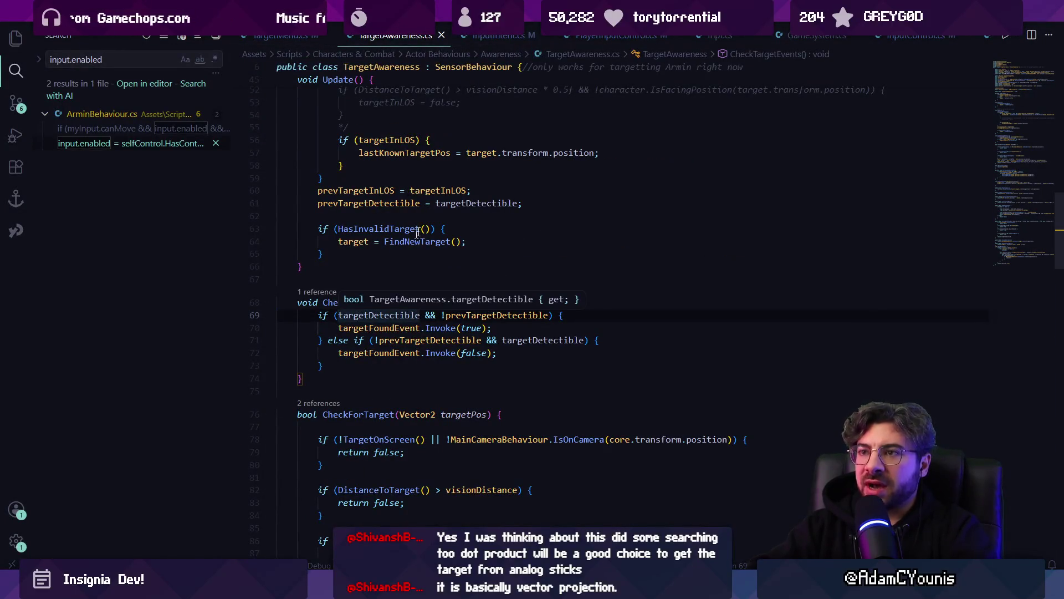
- Inspect targetDetectible's uses and definition, then the CheckTargetEvents call in Update and its definition
left_click(375, 316)
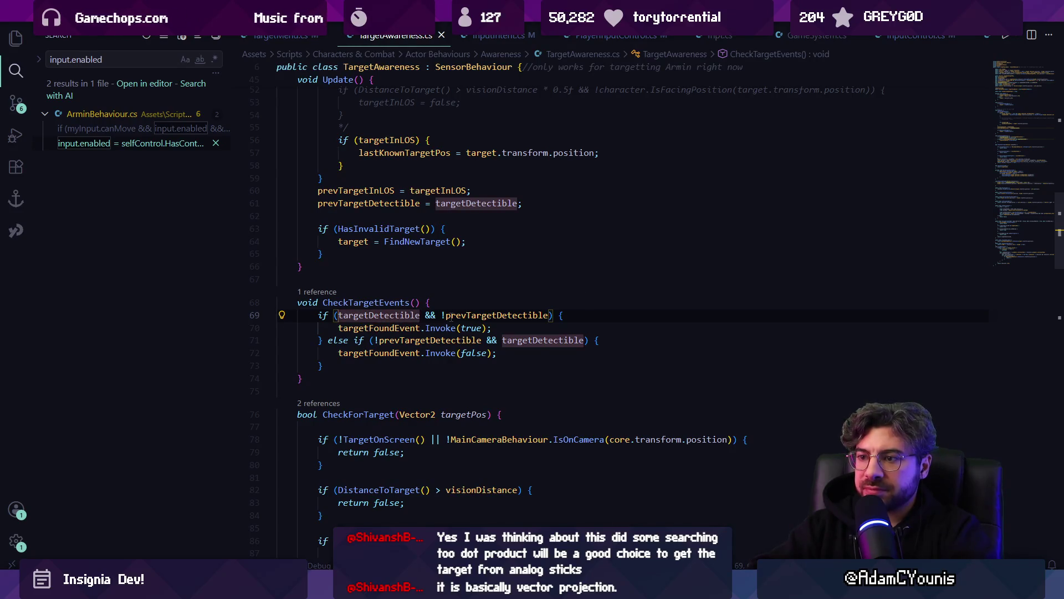
left_click(408, 316, "ctrl")
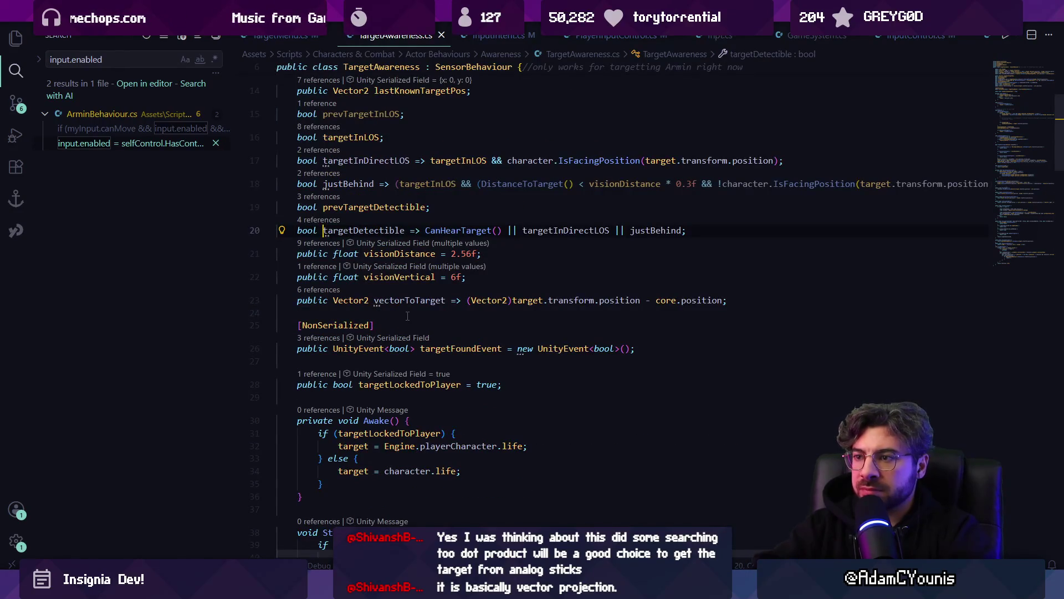
key("alt+Left")
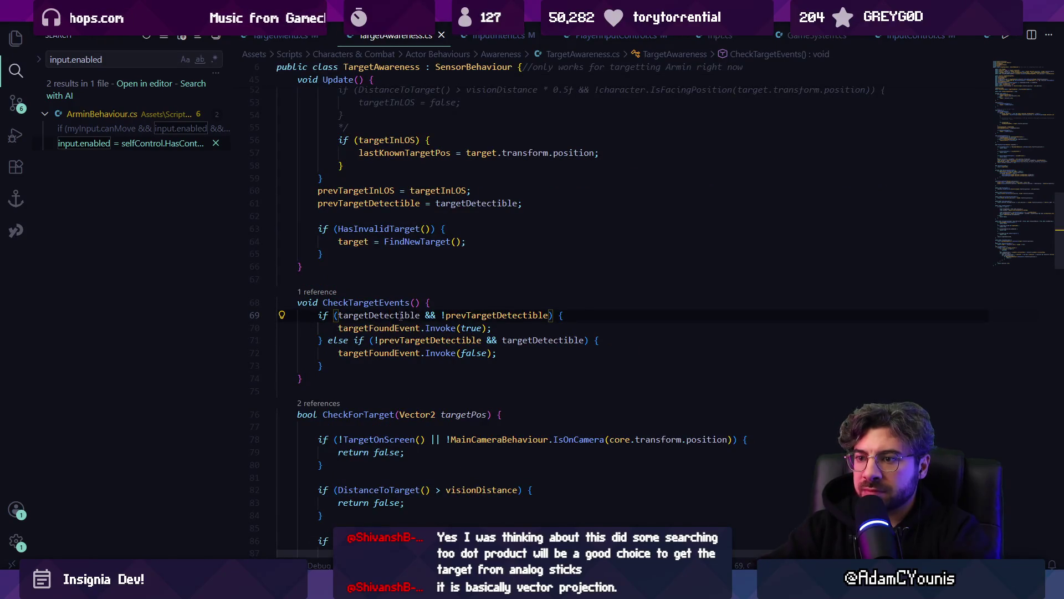
key("alt+Tab")
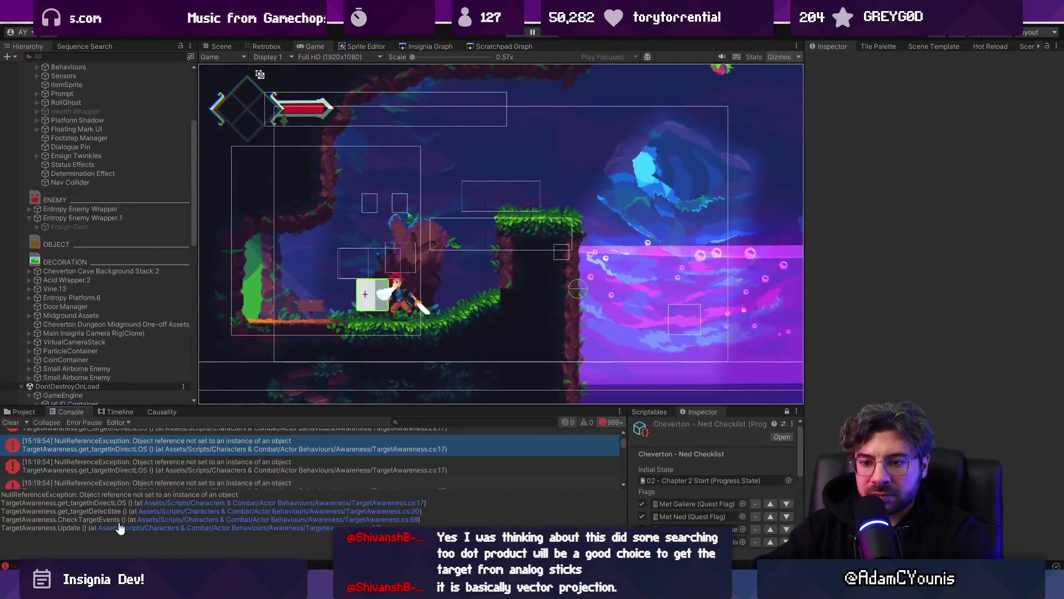
left_click(138, 525)
left_click(366, 316)
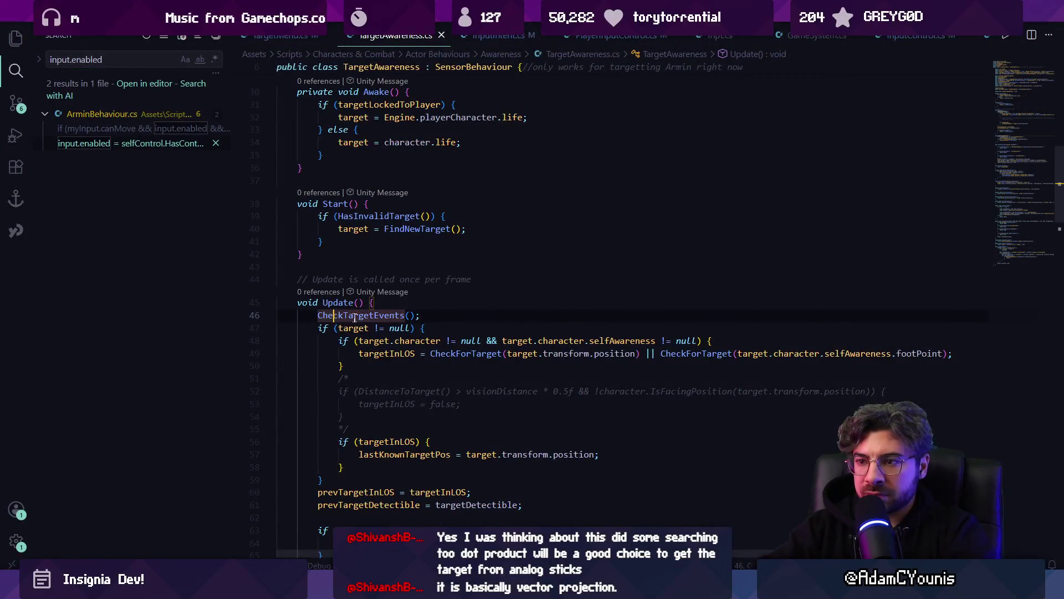
left_click(364, 319, "ctrl")
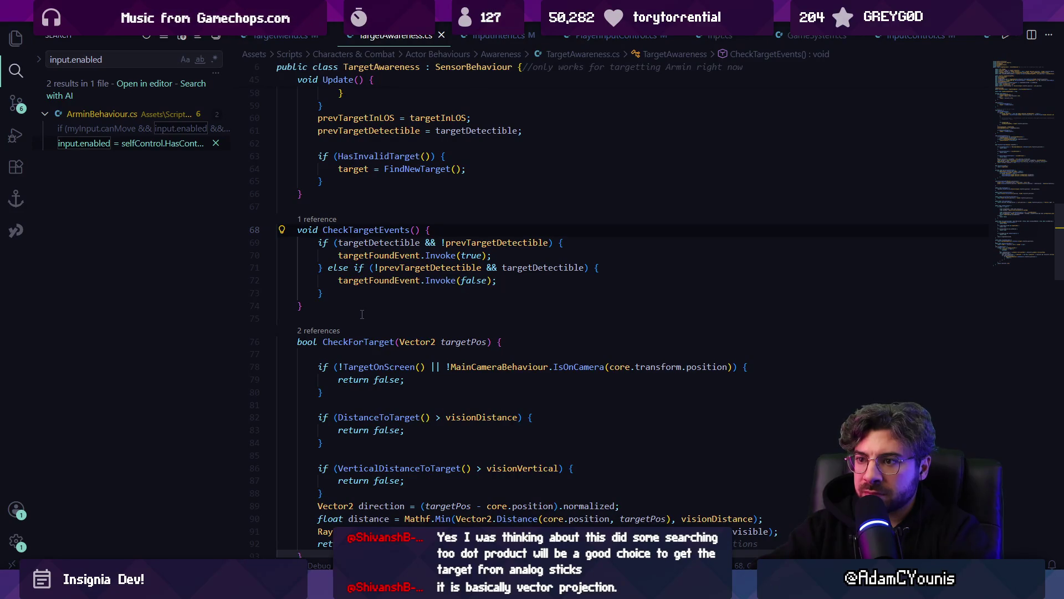
- Check targetFoundEvent and prevTargetDetectible uses, follow targetDetectible to CanHearTarget, and return to line 20
left_click(373, 255)
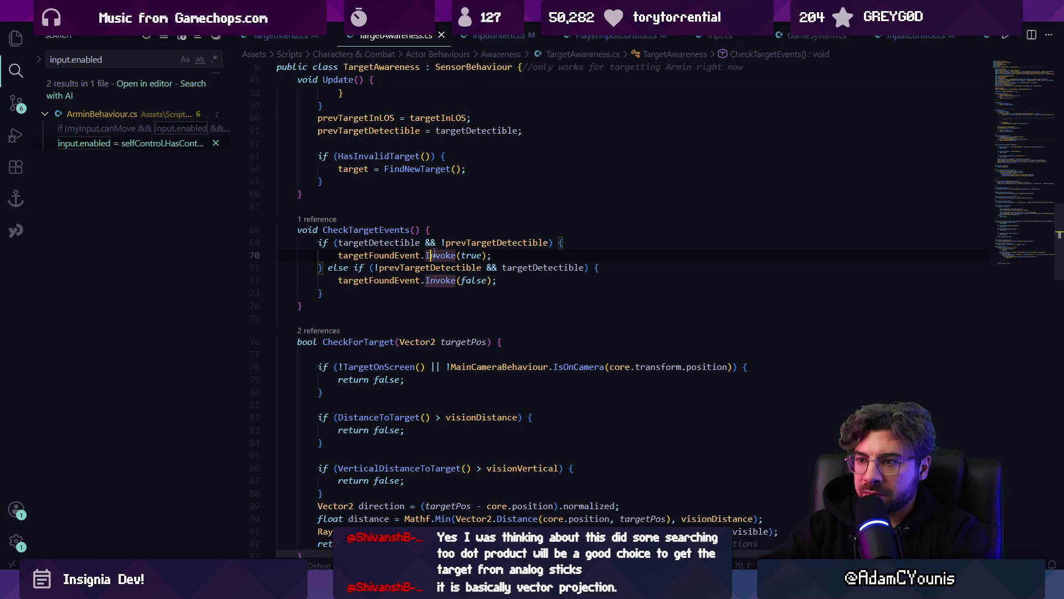
left_click(403, 243)
left_click(456, 242)
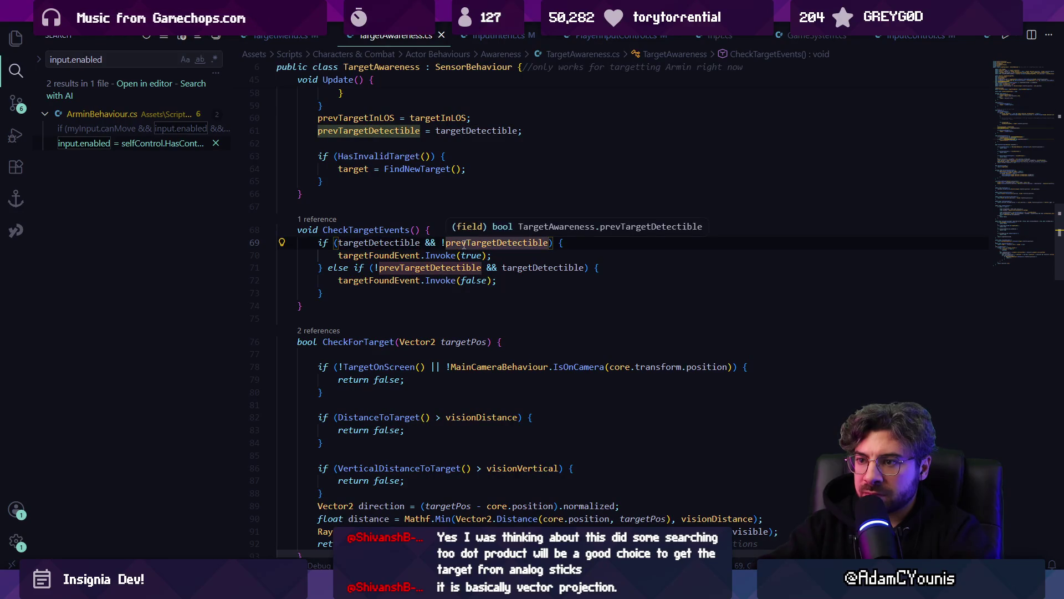
key("alt+Left")
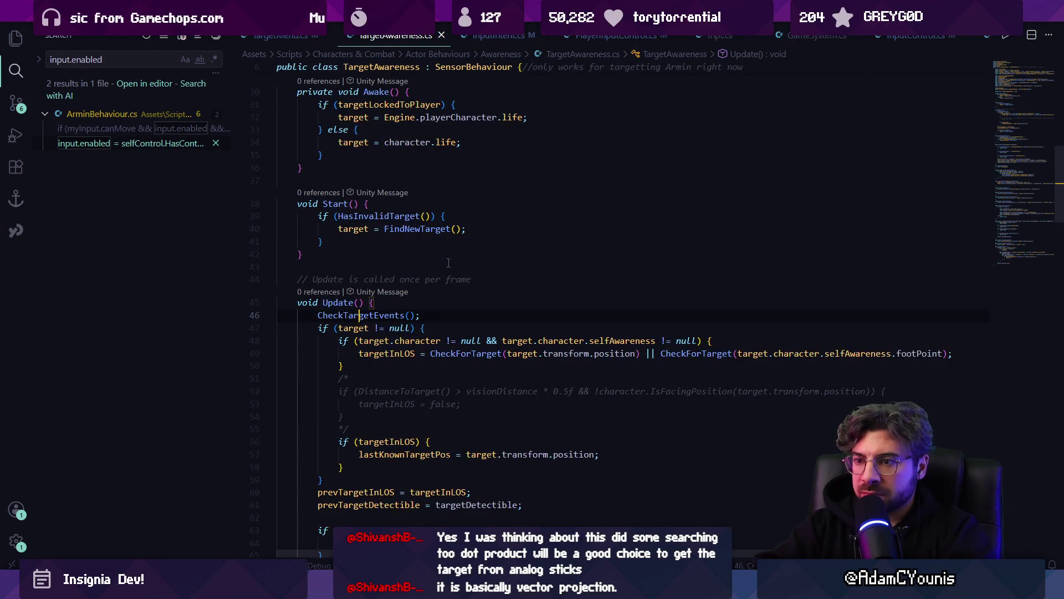
key("alt+Right")
left_click(388, 315, "ctrl")
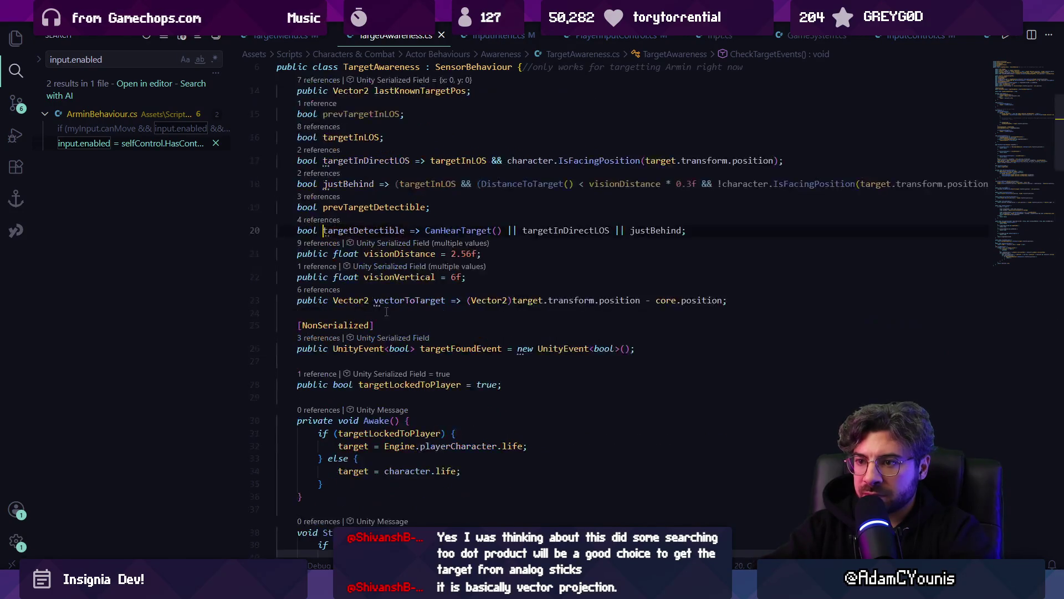
left_click(476, 230, "ctrl")
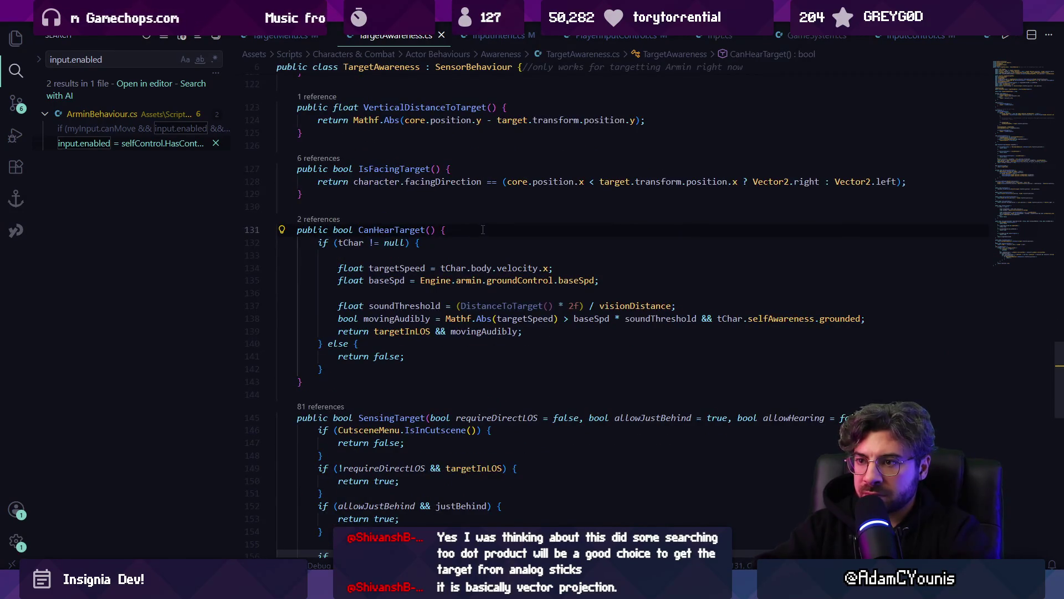
key("alt+Left")
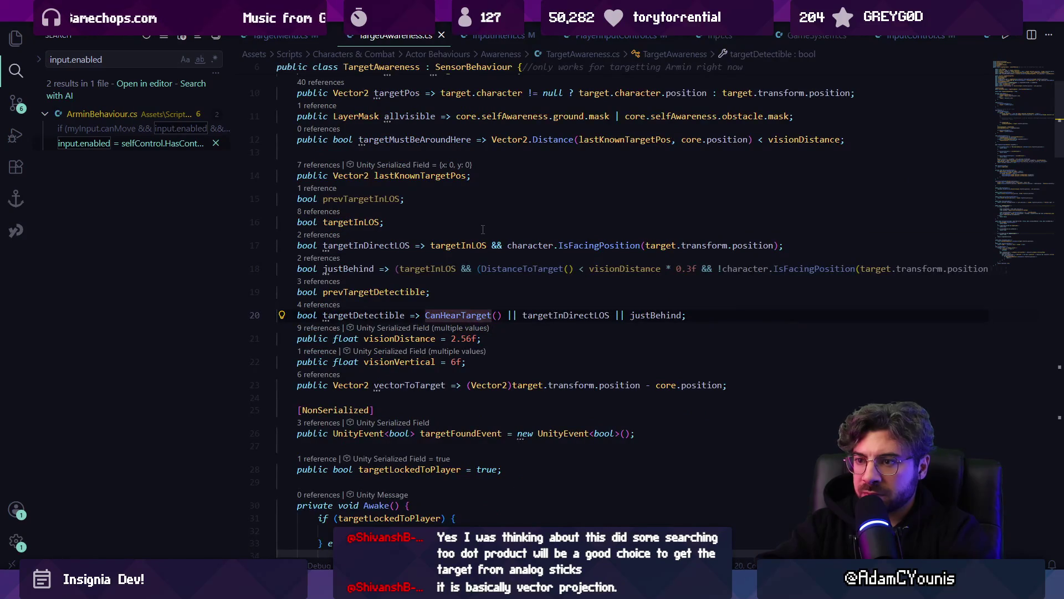
- Prepend !HasInvalidTarget() && to the targetDetectible expression, then clear Unity's console errors
type("!")
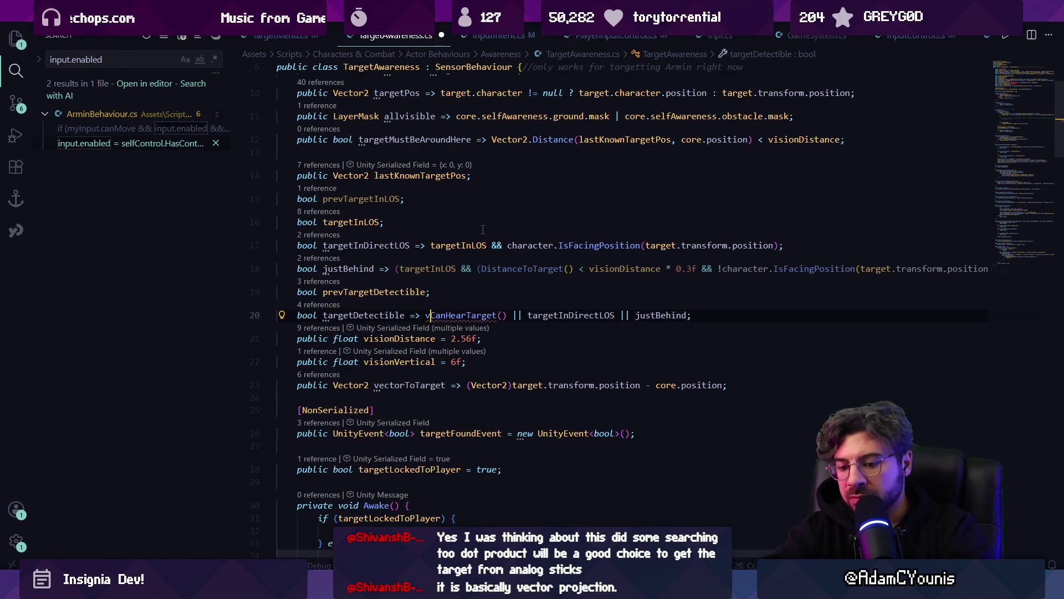
key("BackSpace")
type("!ta")
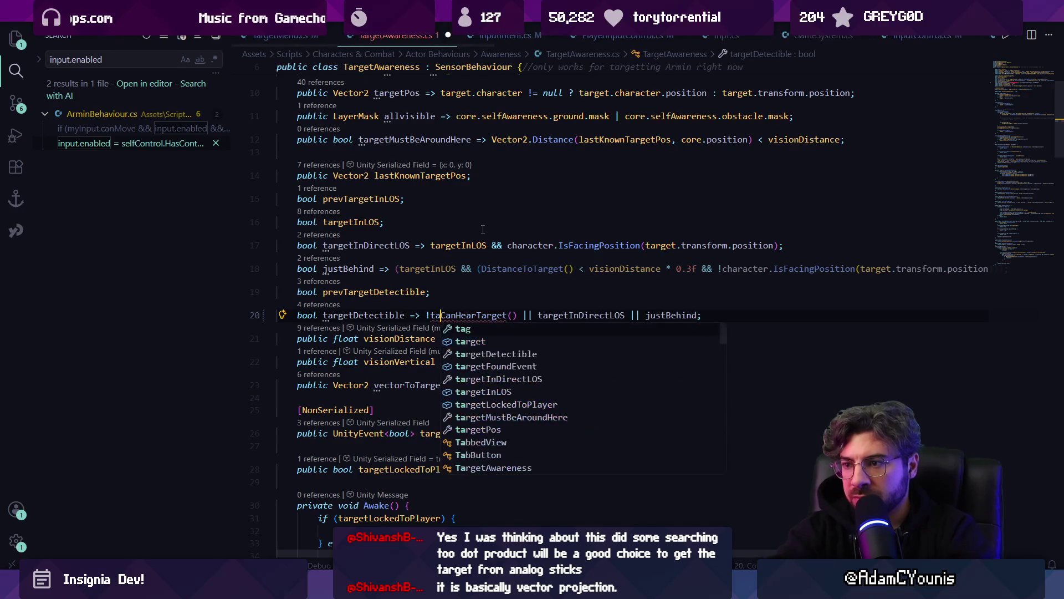
key("Escape")
type("Targetis")
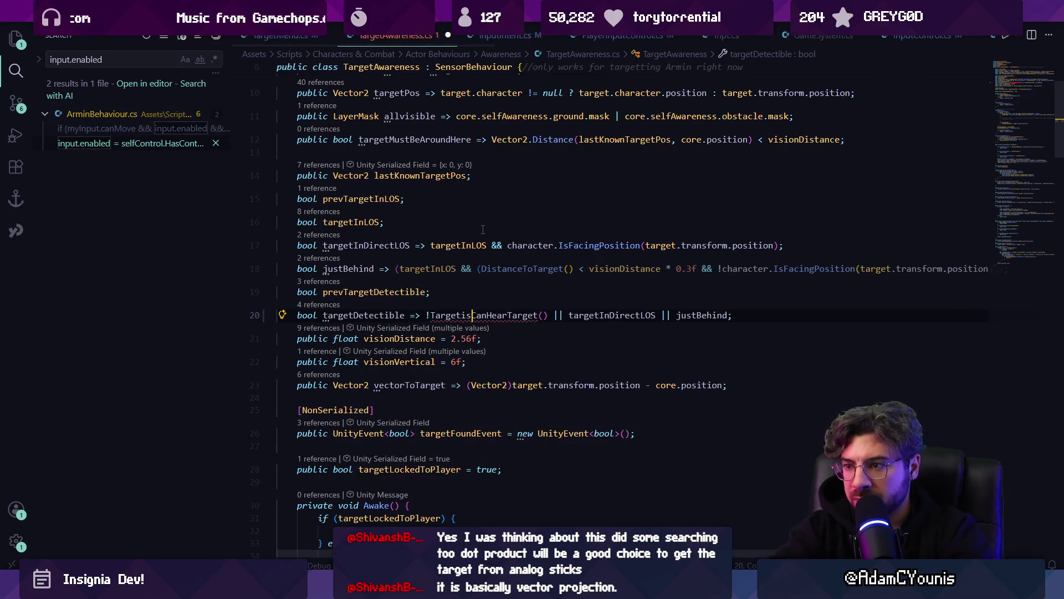
key("BackSpace")
key("BackSpace")
type("Valid")
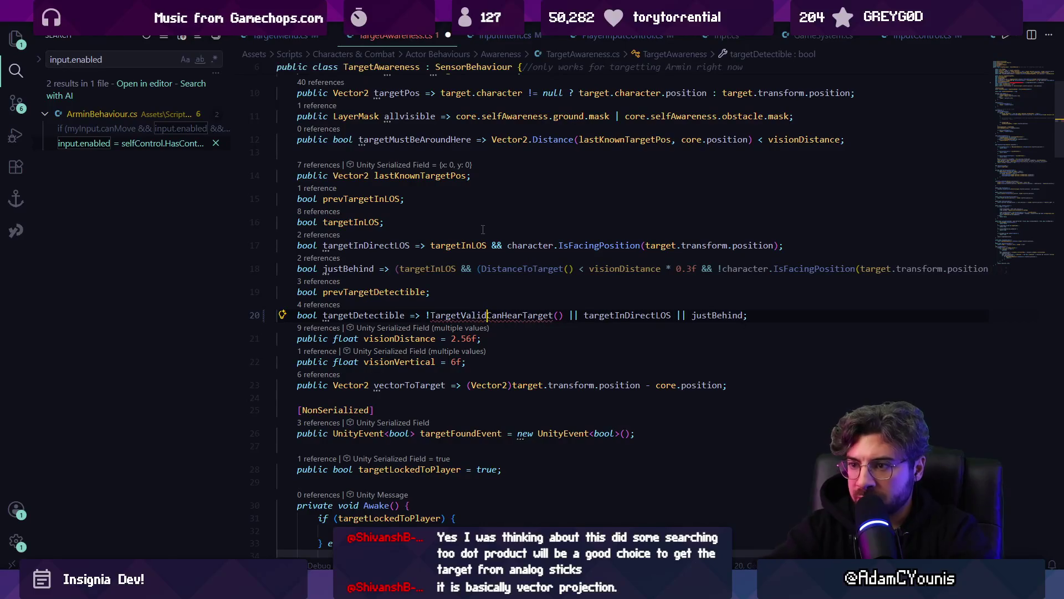
type("Has")
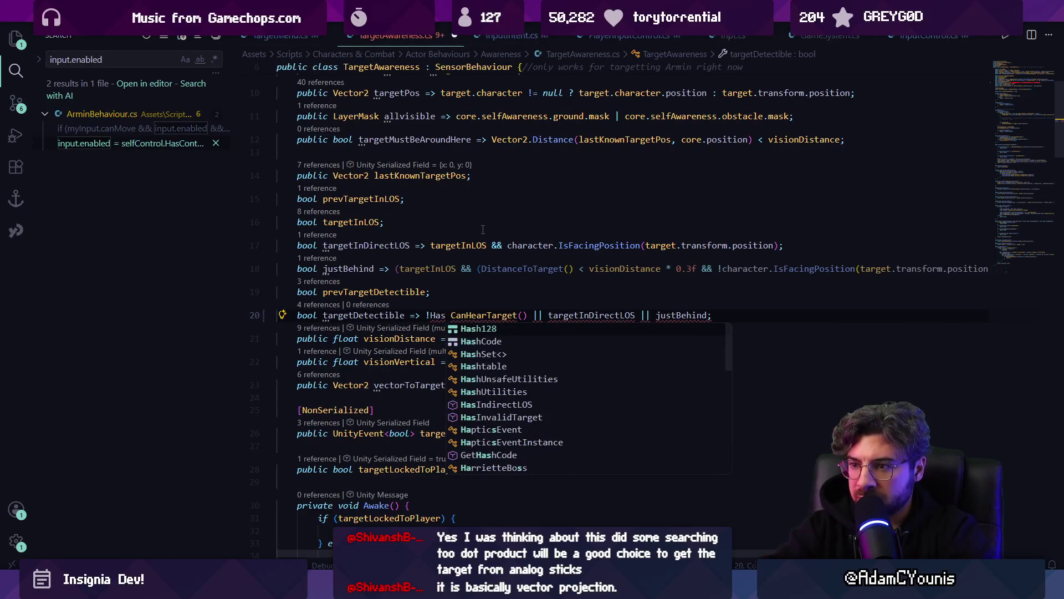
key("BackSpace")
key("BackSpace")
key("BackSpace")
type("HasVal")
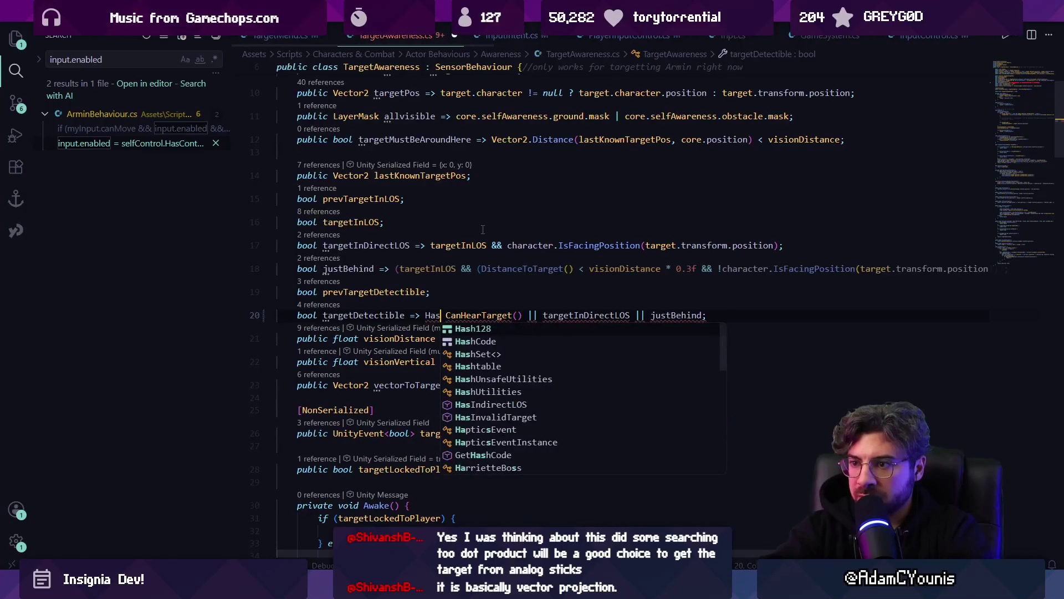
type("id")
key("Left")
key("Left")
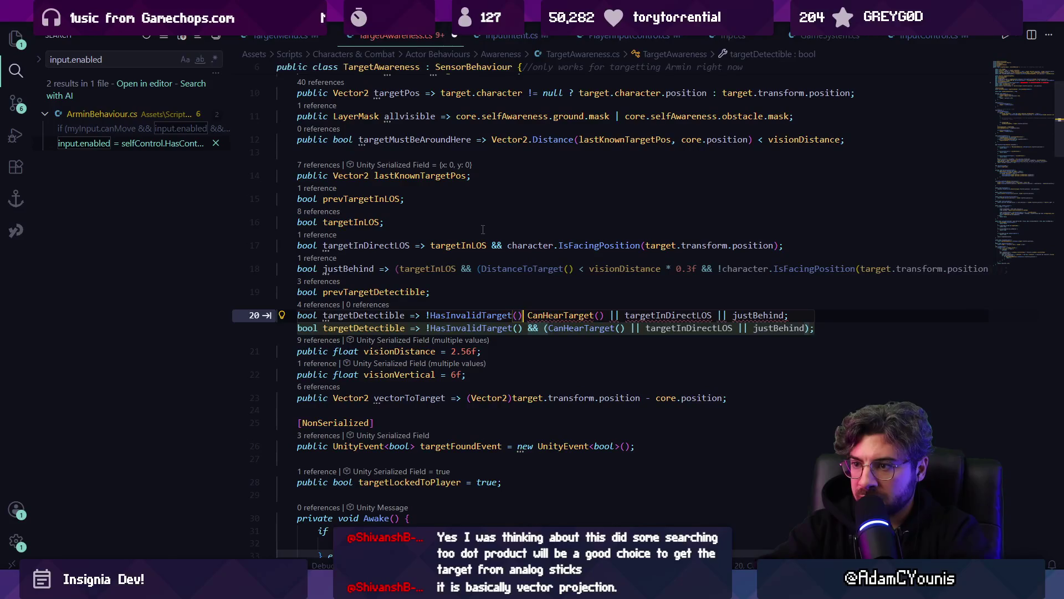
key("Tab")
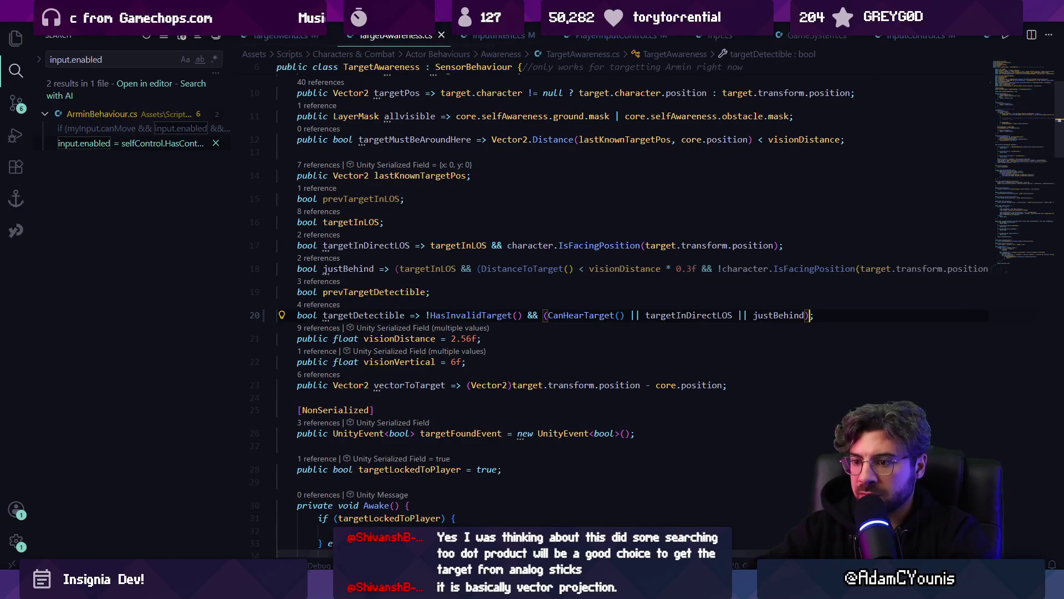
key("alt+Tab")
left_click(11, 423)
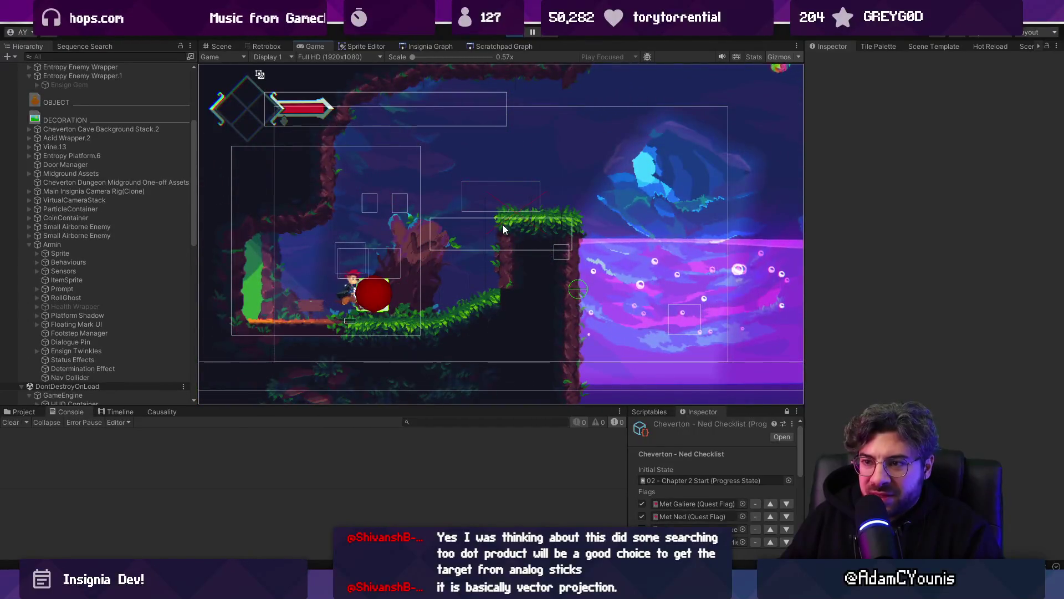
- Move the character through the cave level, then hide the debug gizmo outlines
key("Left")
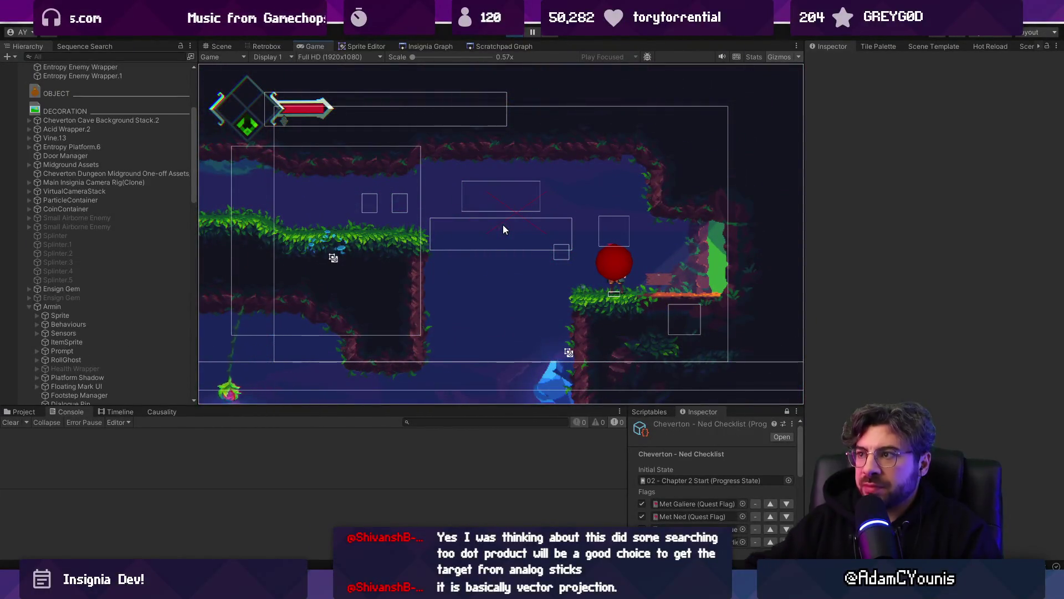
left_click(773, 56)
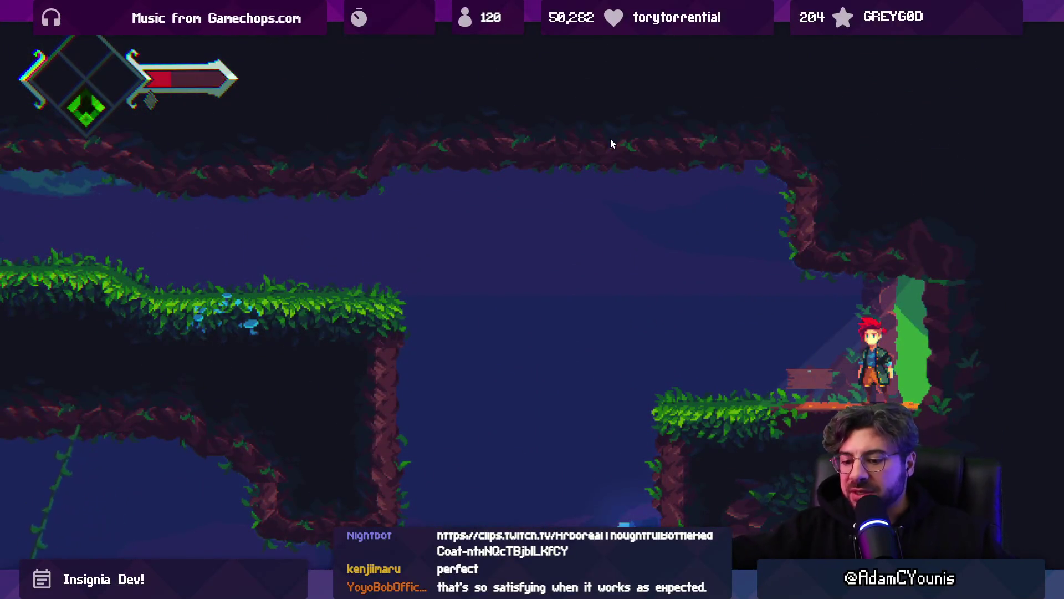
- Restore the editor layout, stop Play mode, and switch to the Fork git client
key("shift+space")
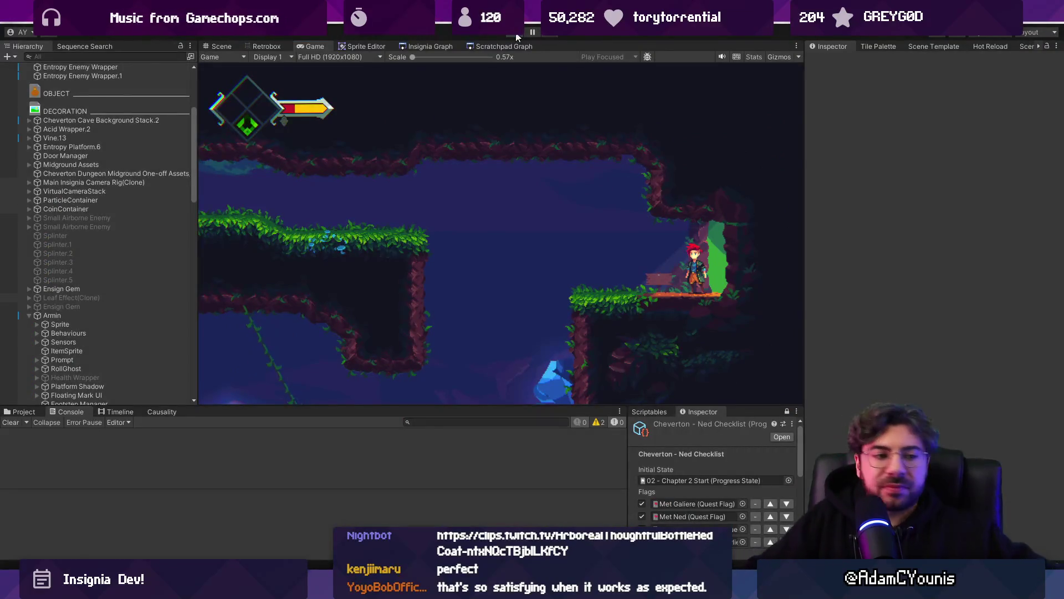
left_click(516, 35)
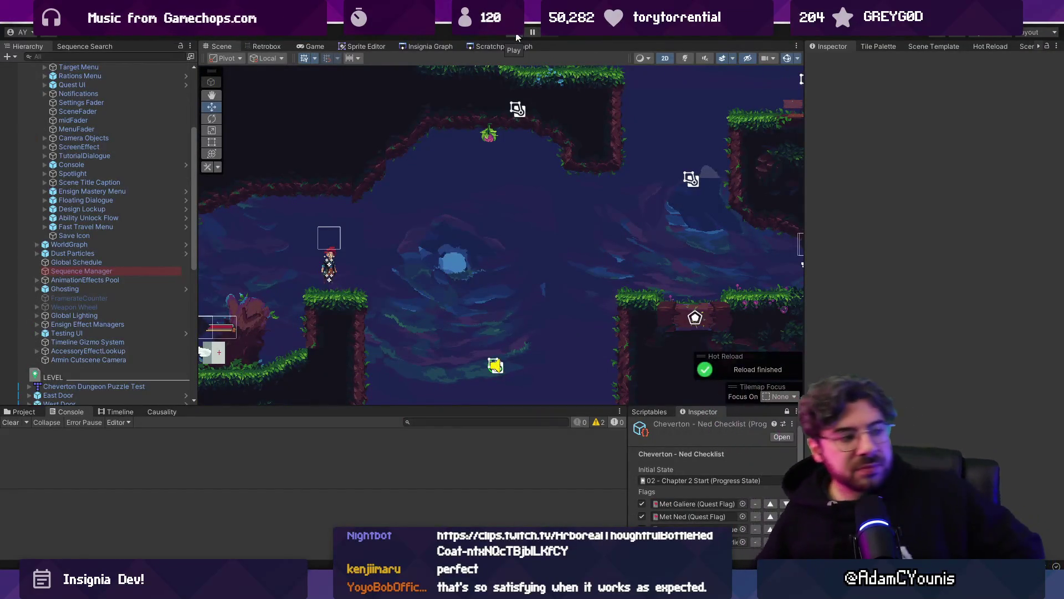
key("alt+Tab")
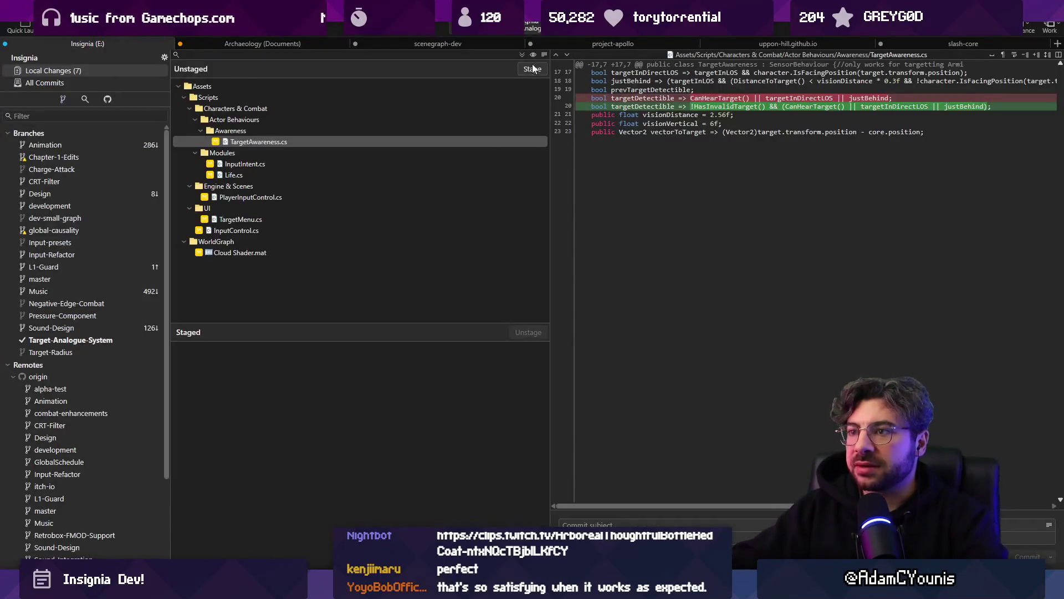
- Stage all seven changed files and commit them with Ctrl+Enter
left_click(523, 55)
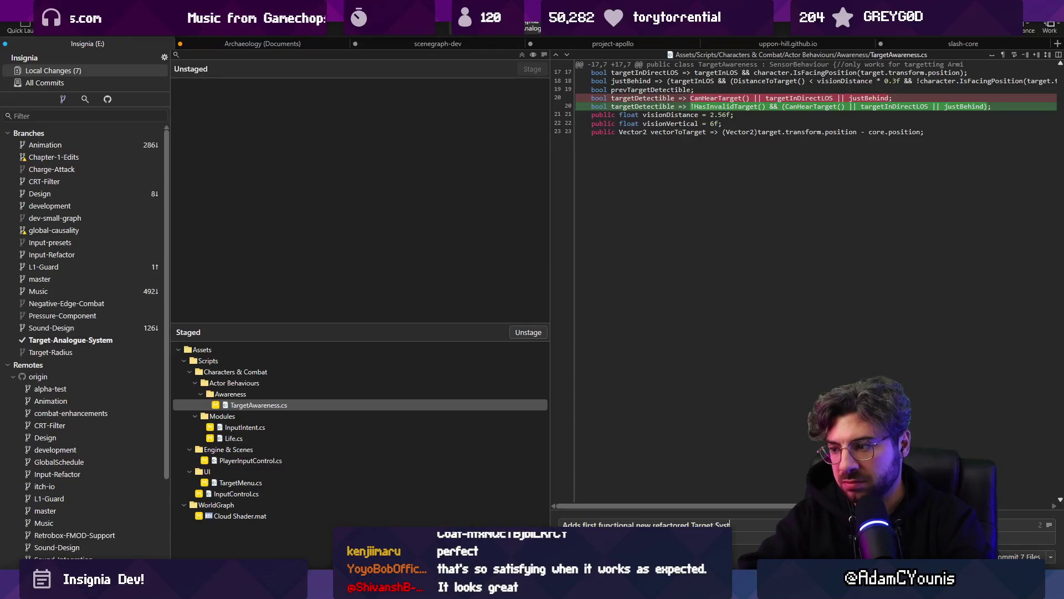
key("ctrl+Return")
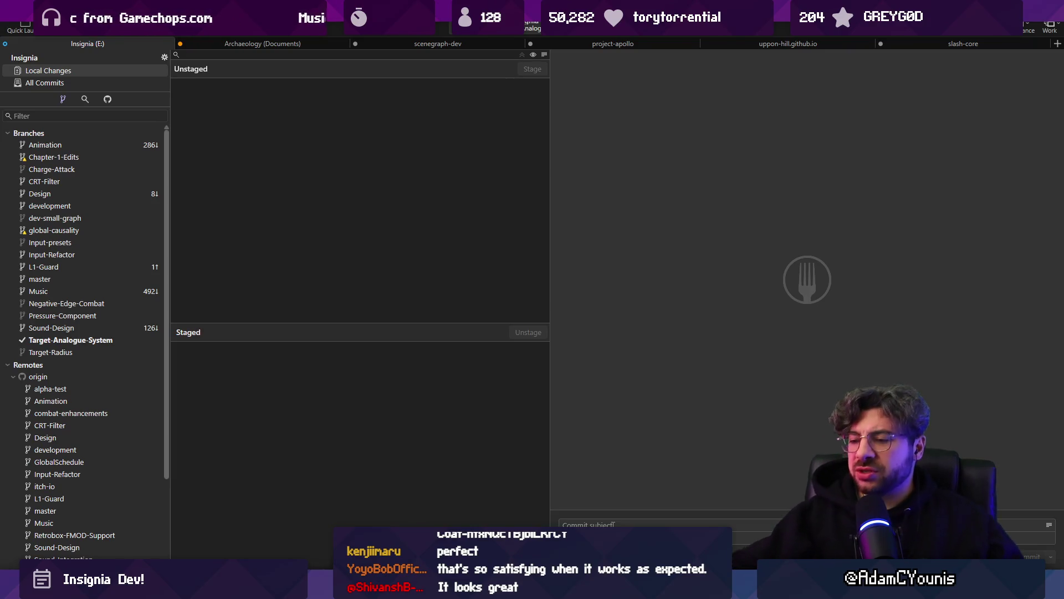
- Start the game and repeatedly jump and slash at the winged box target
left_click(376, 521)
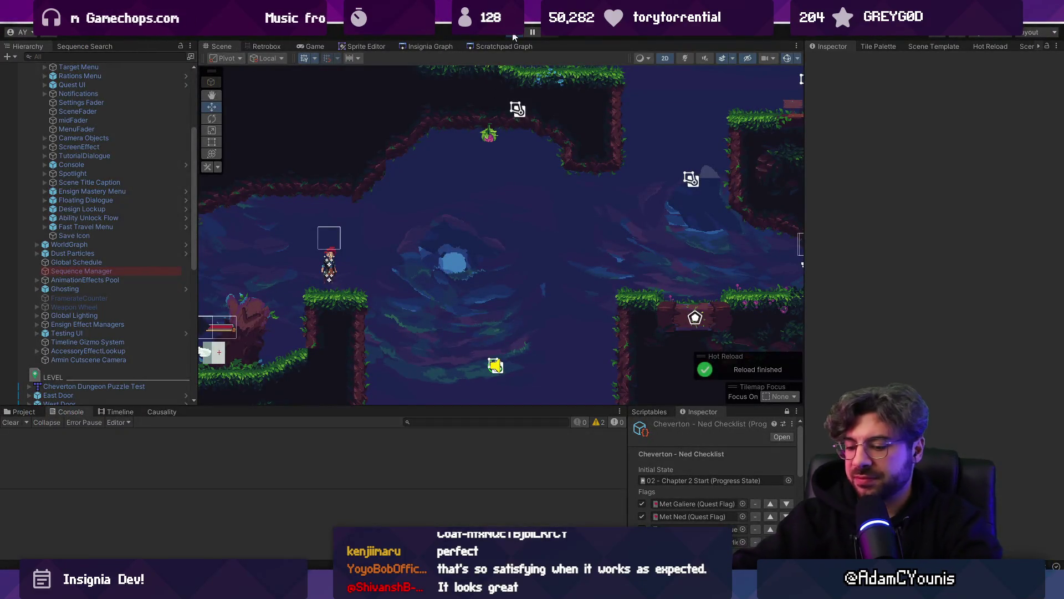
left_click(513, 33)
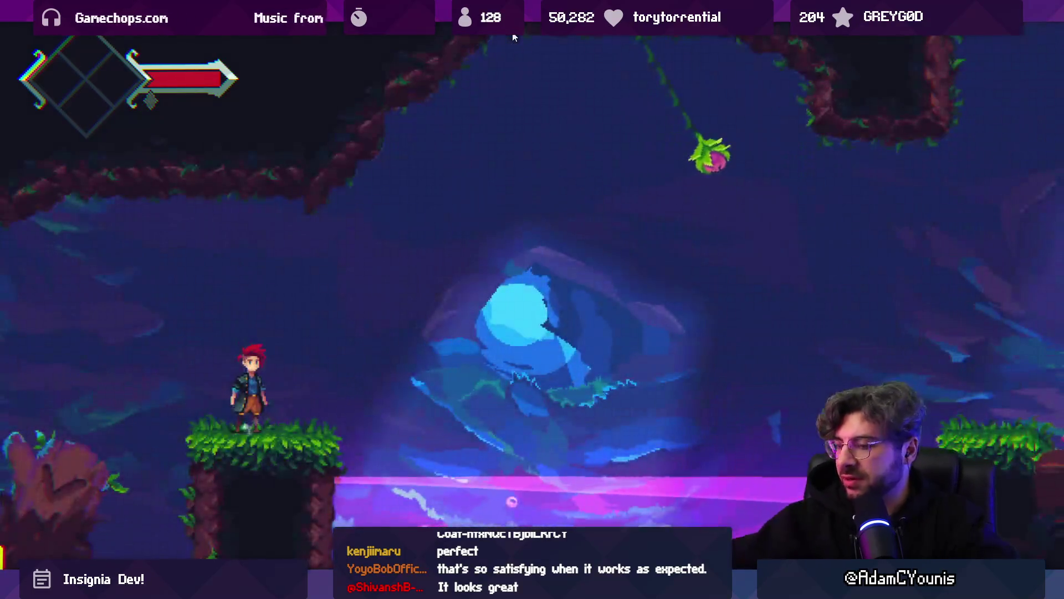
key("Left")
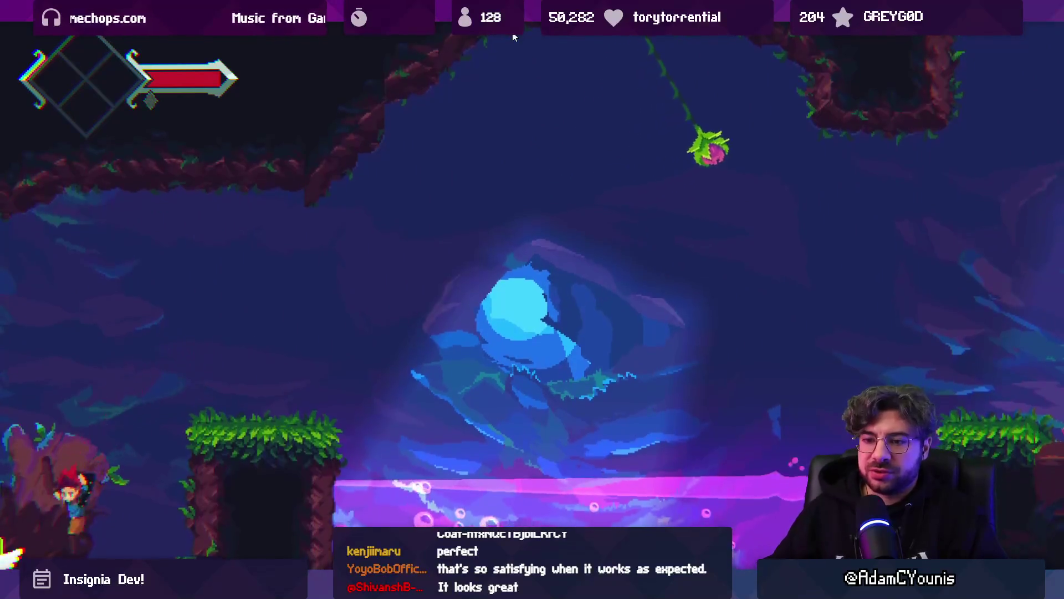
key("Left")
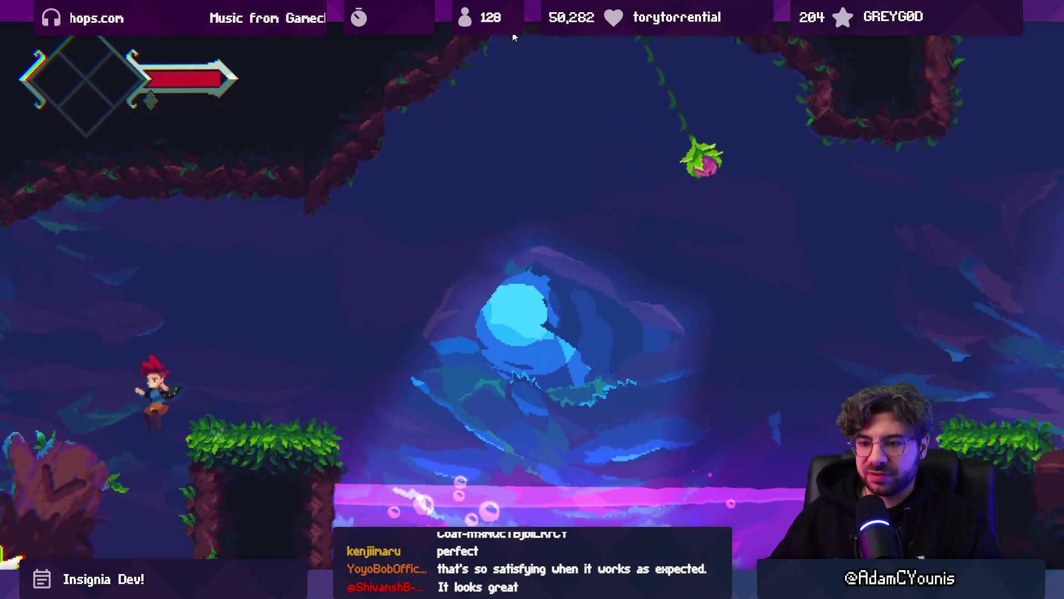
key("space")
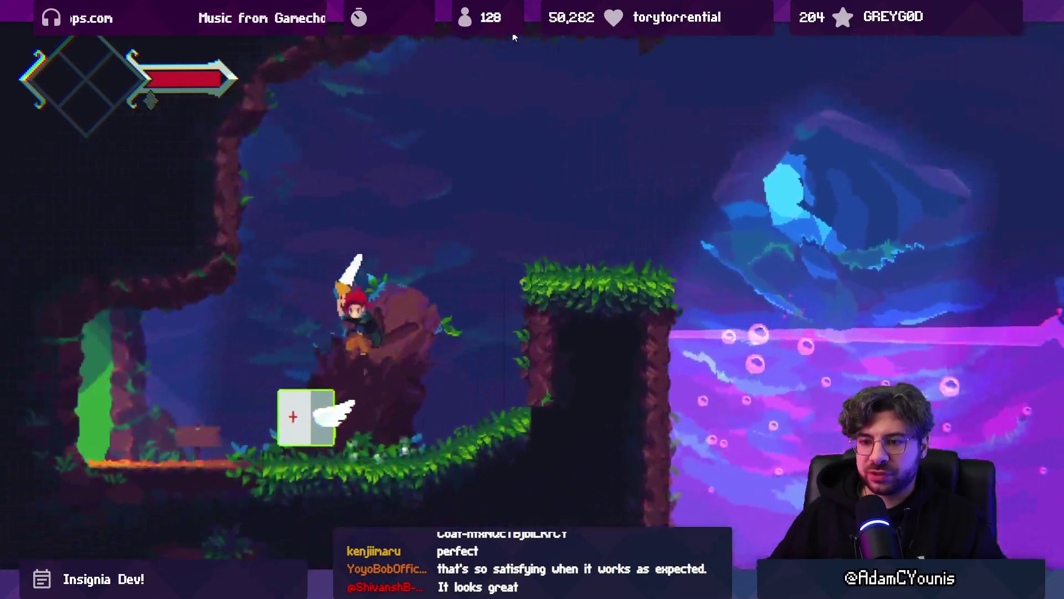
key("x")
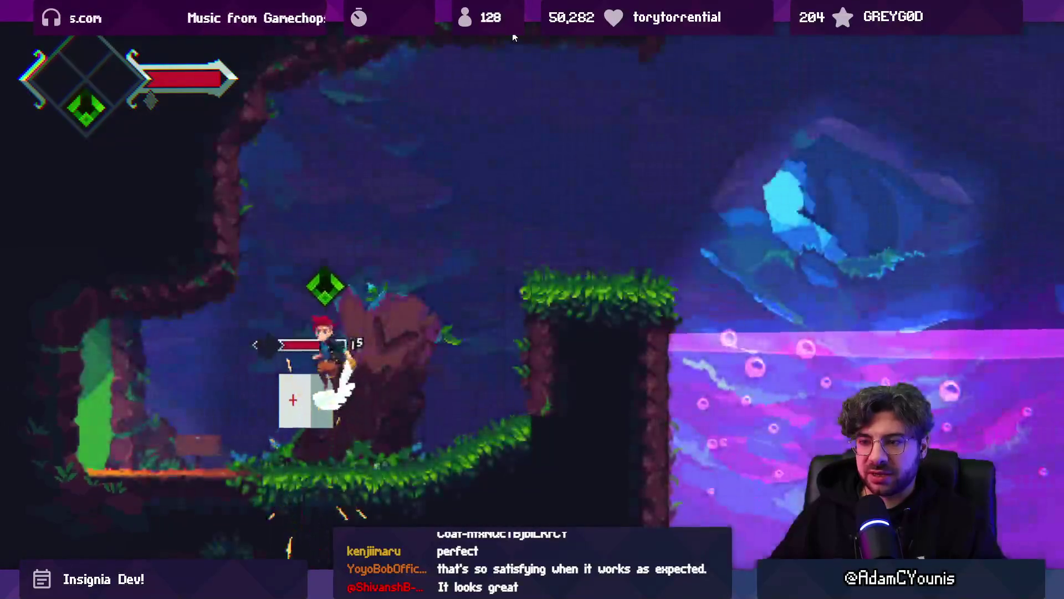
key("x")
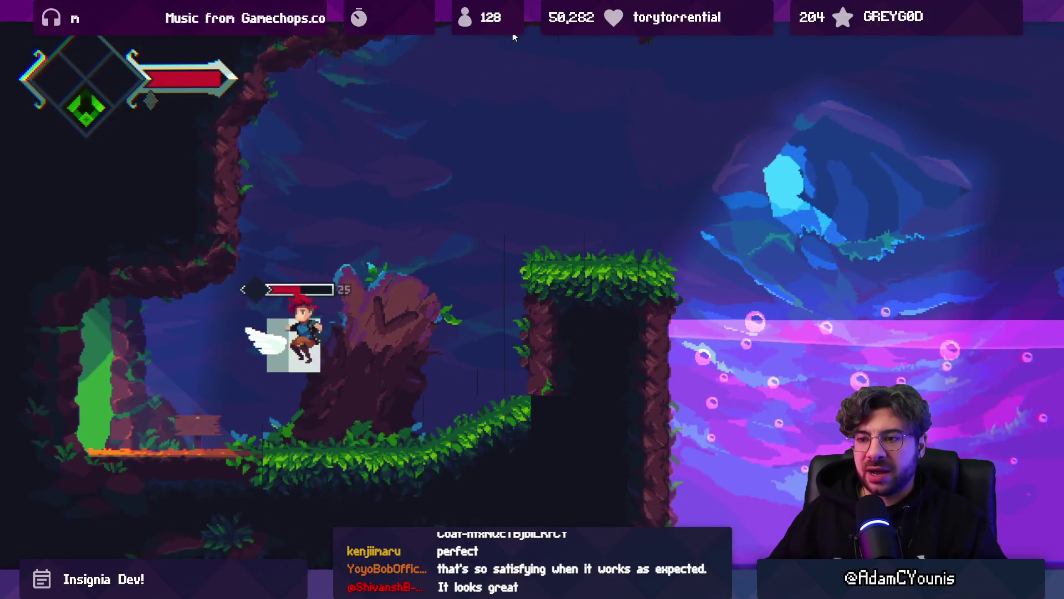
key("space")
key("x")
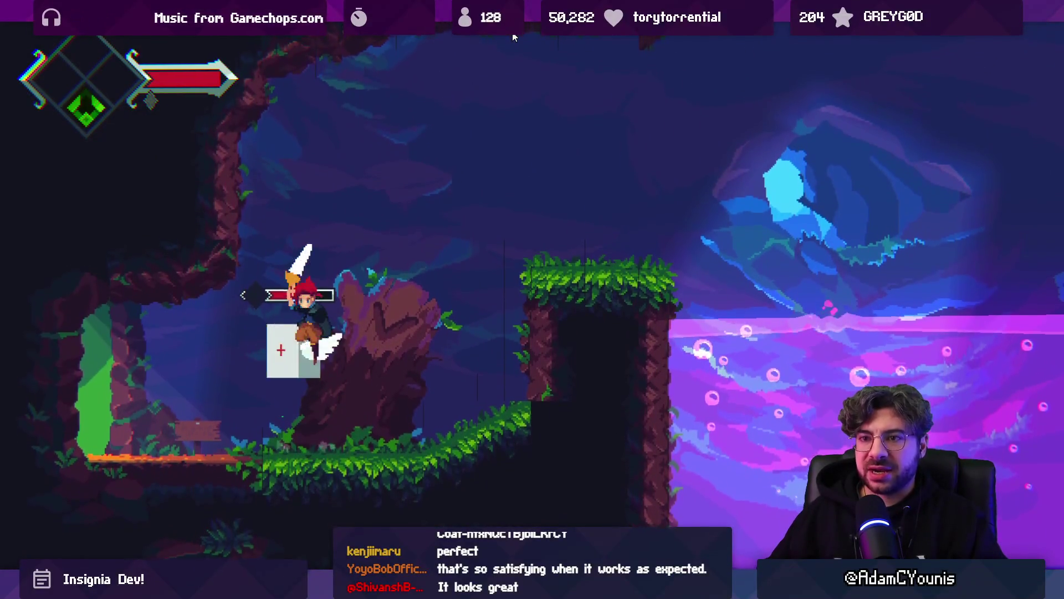
key("x")
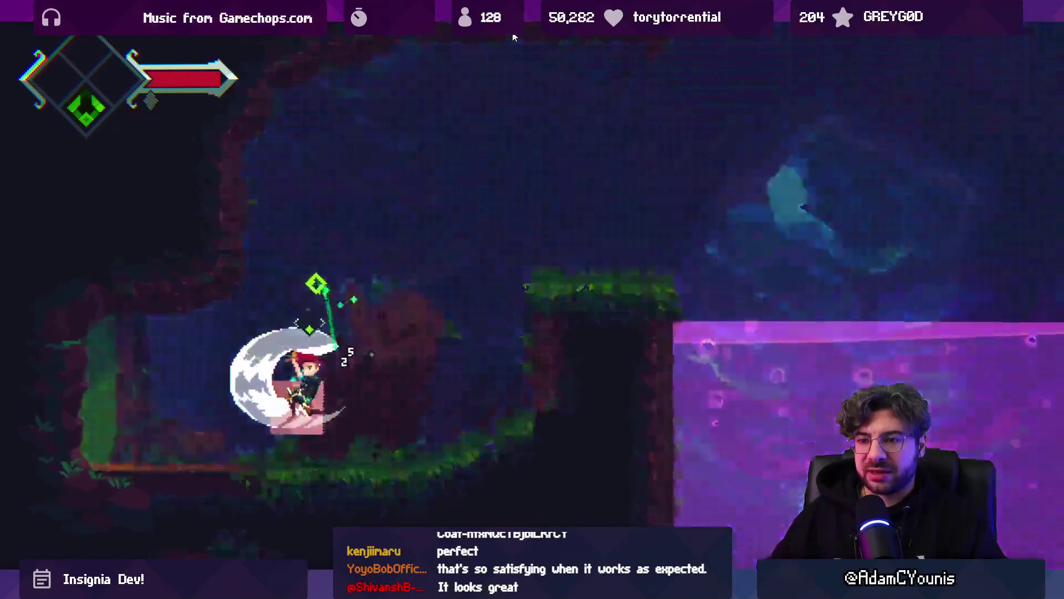
key("Right")
key("Right")
key("x")
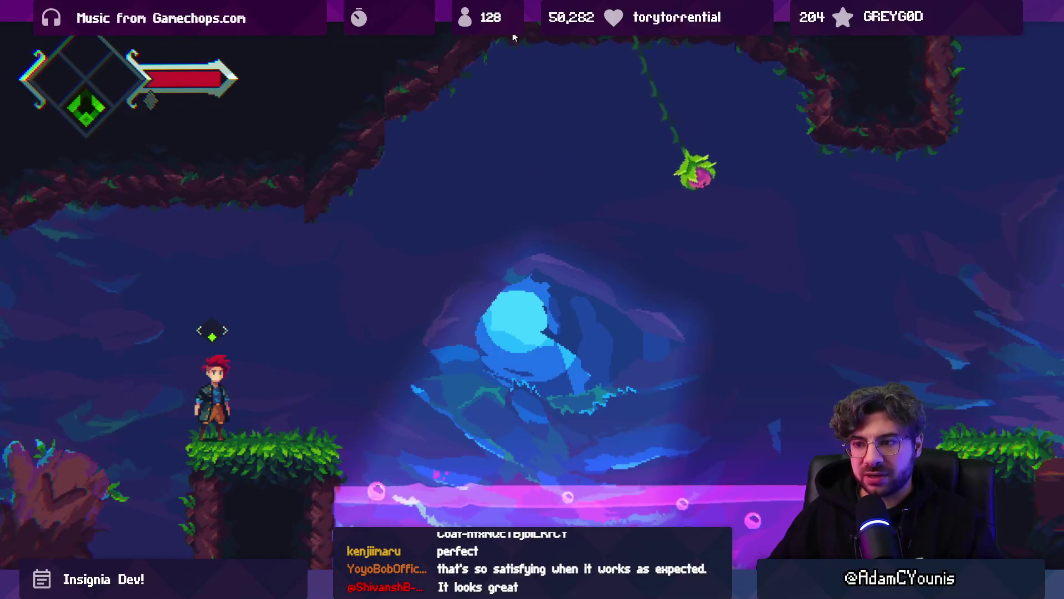
- Walk the grassy ledge, leap and swing on the vine rightward, then leave the maximized game view
key("Right")
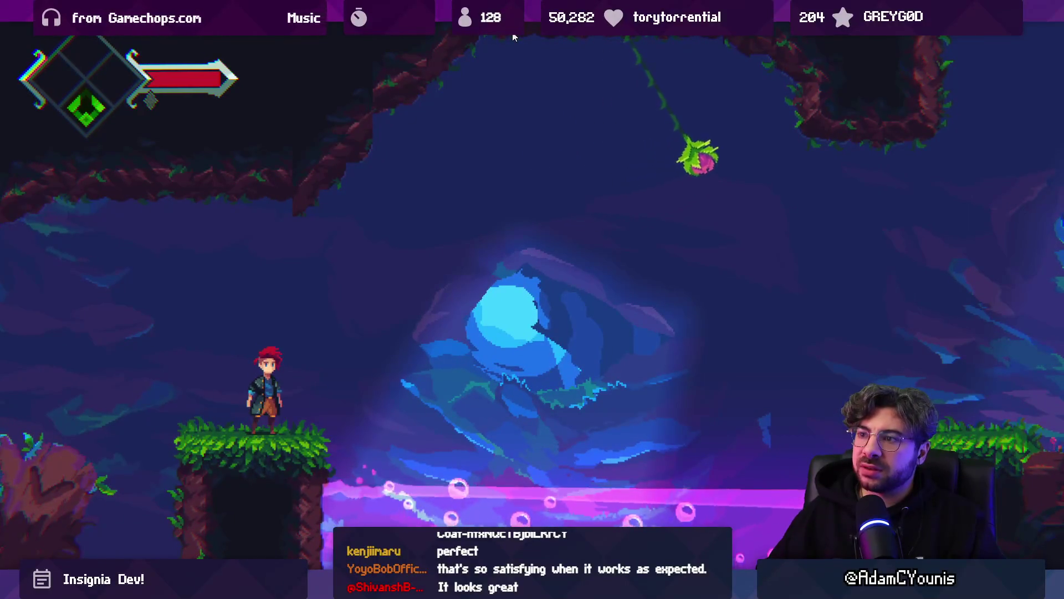
key("Left")
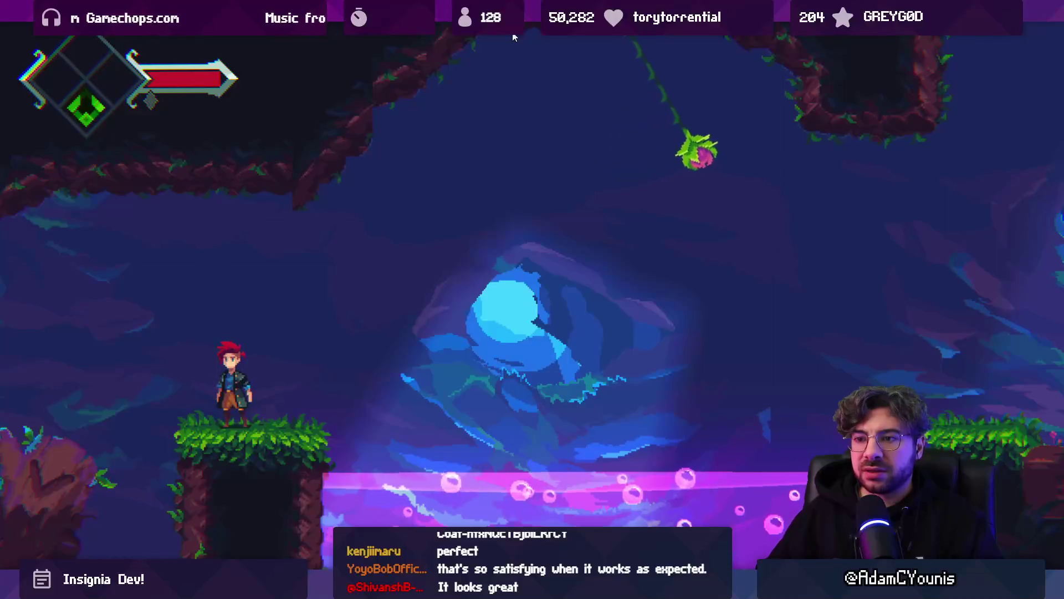
key("Right")
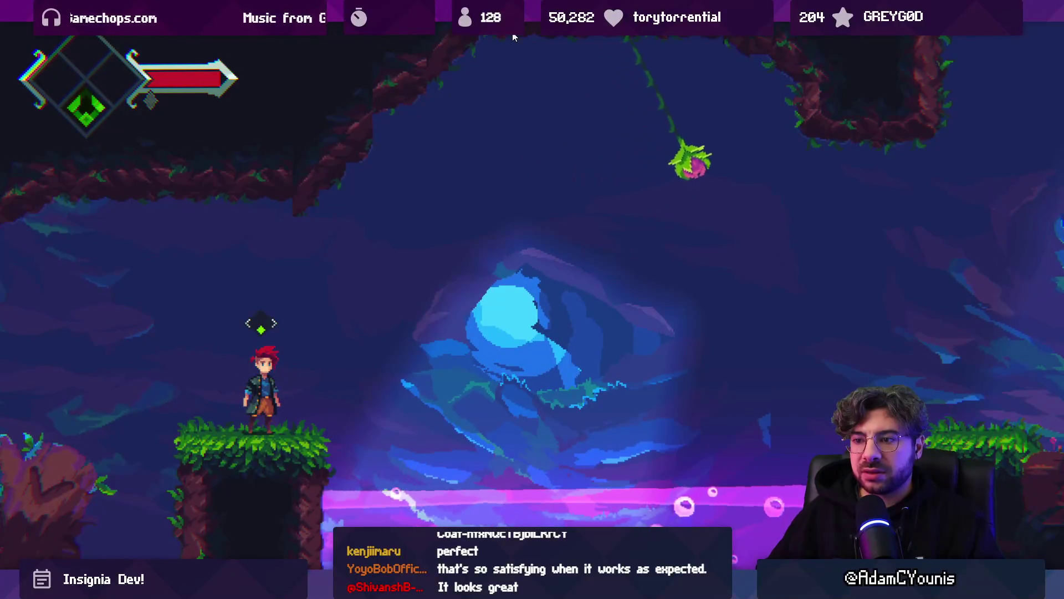
key("space")
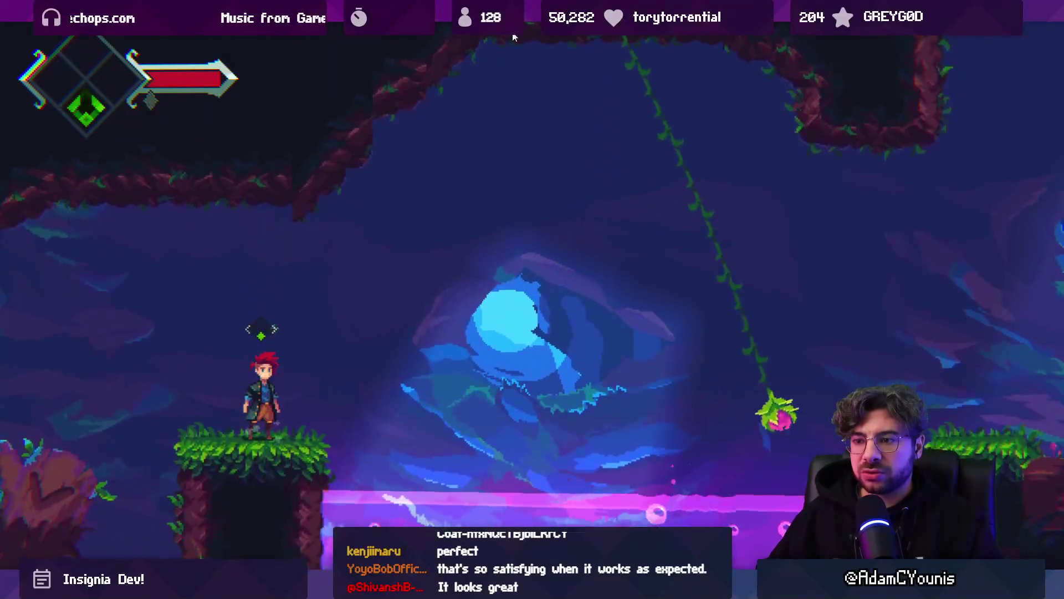
key("Right")
key("space")
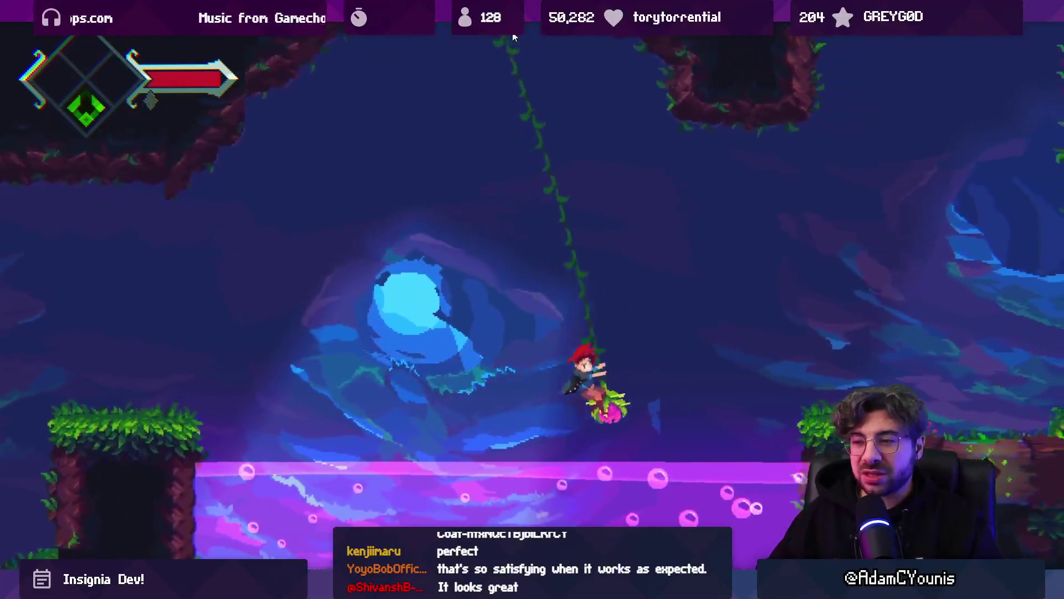
key("space")
key("x")
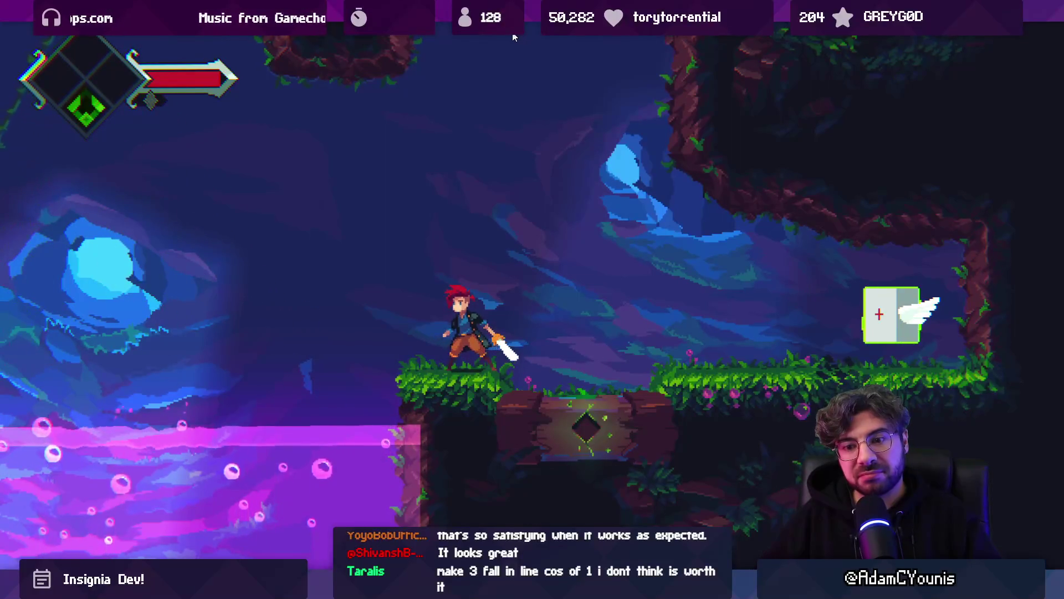
key("shift+space")
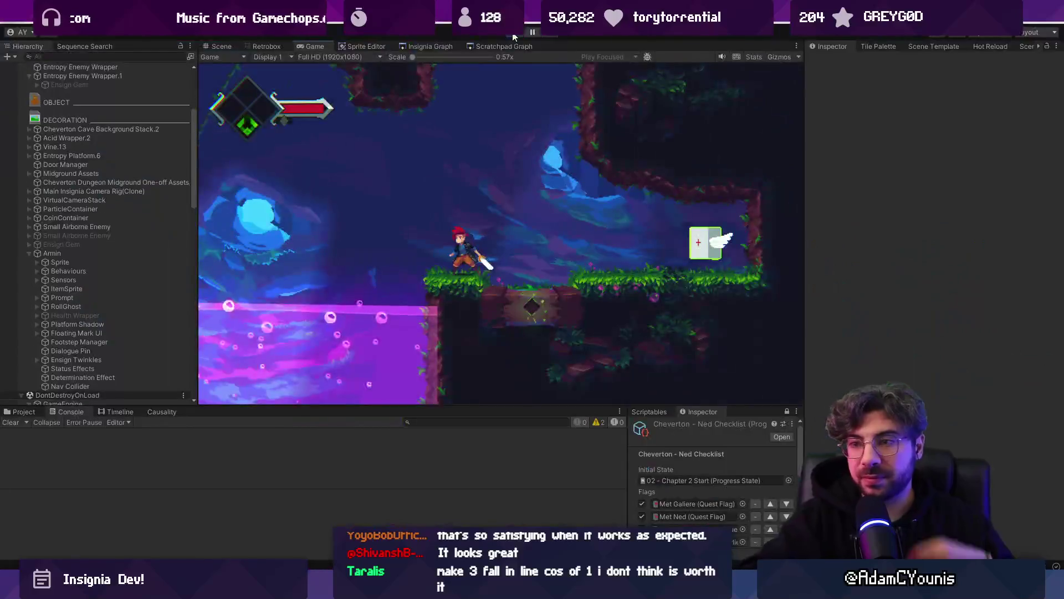
- Close the open level-artwork document in Aseprite and return to Unity
key("ctrl+1")
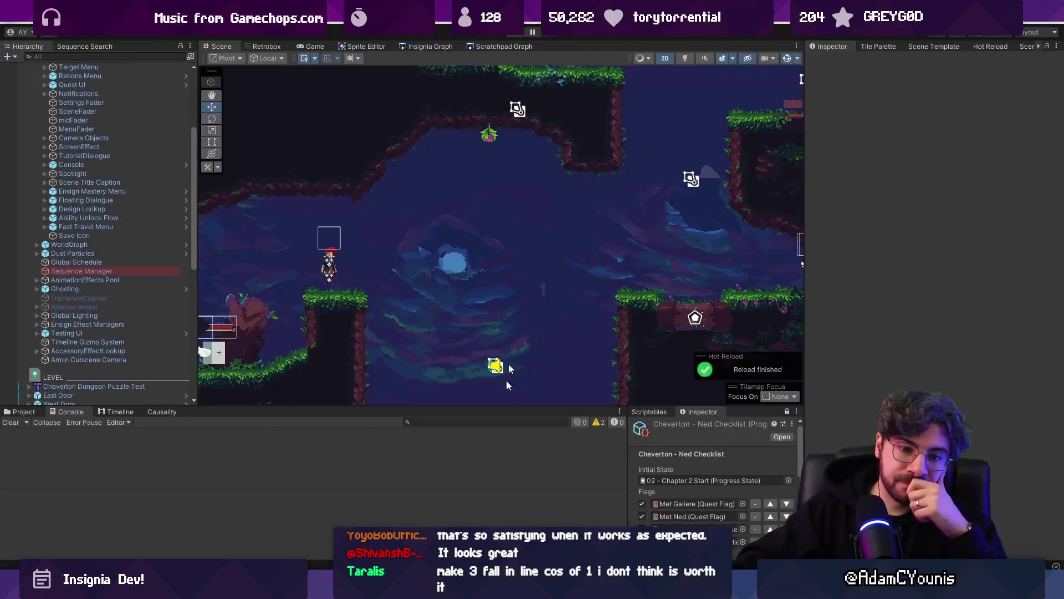
key("alt+Tab")
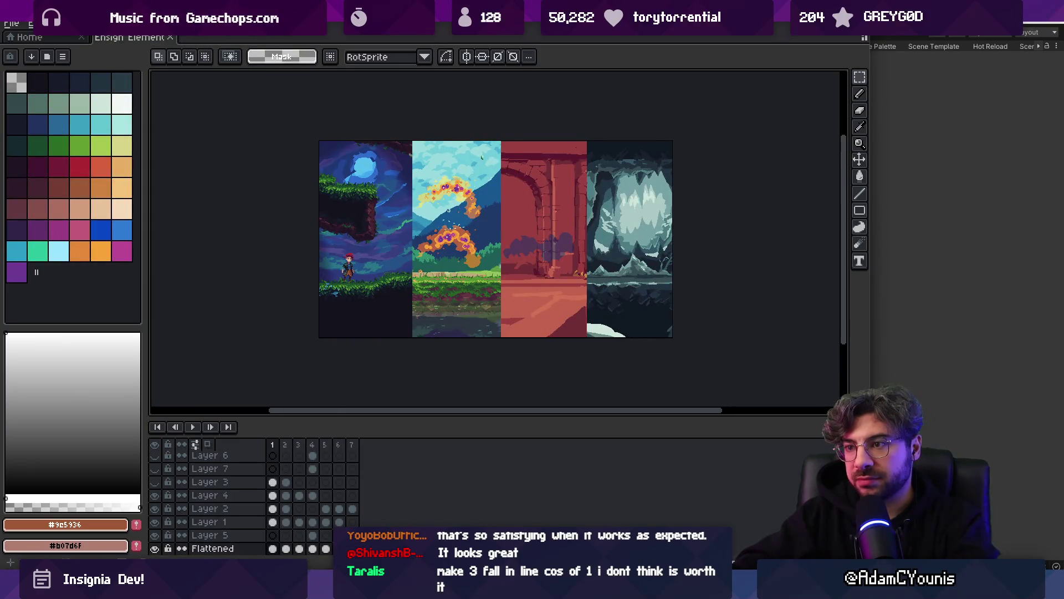
left_click(173, 37)
key("alt+Tab")
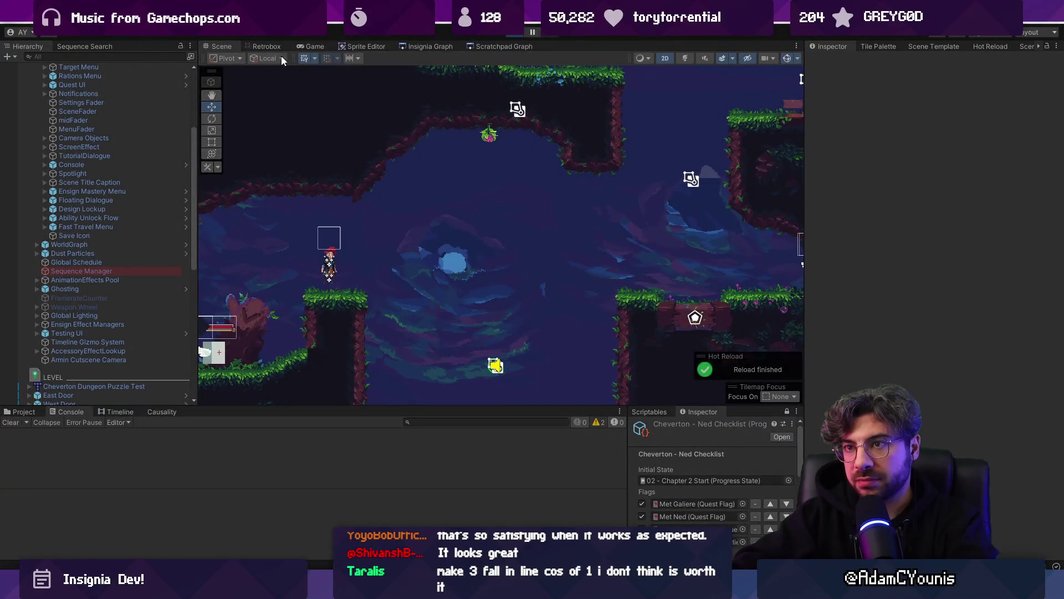
- Set the Unity game view resolution to 640x360
left_click(314, 46)
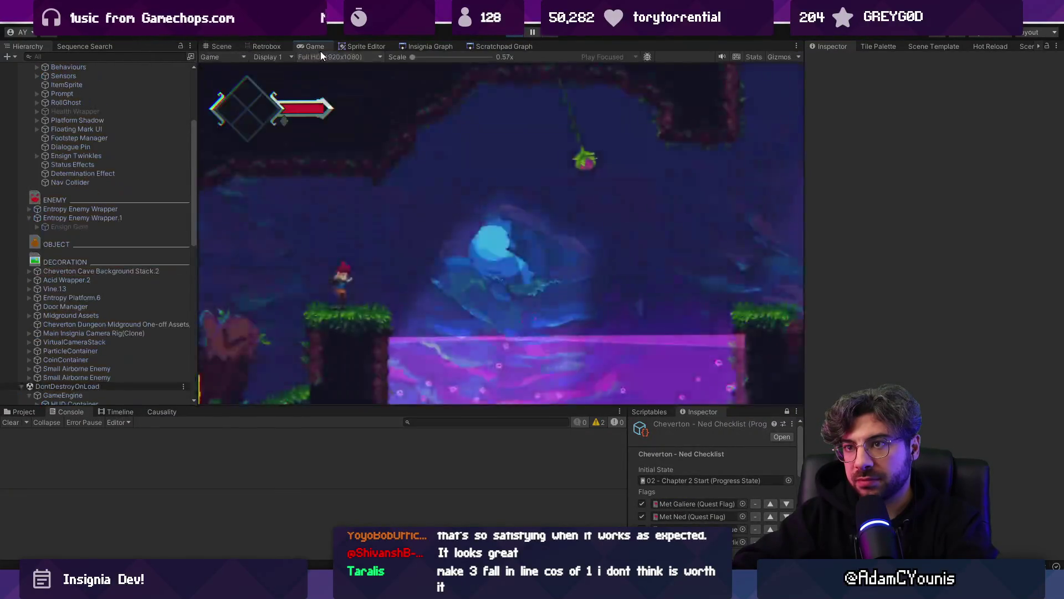
left_click(338, 57)
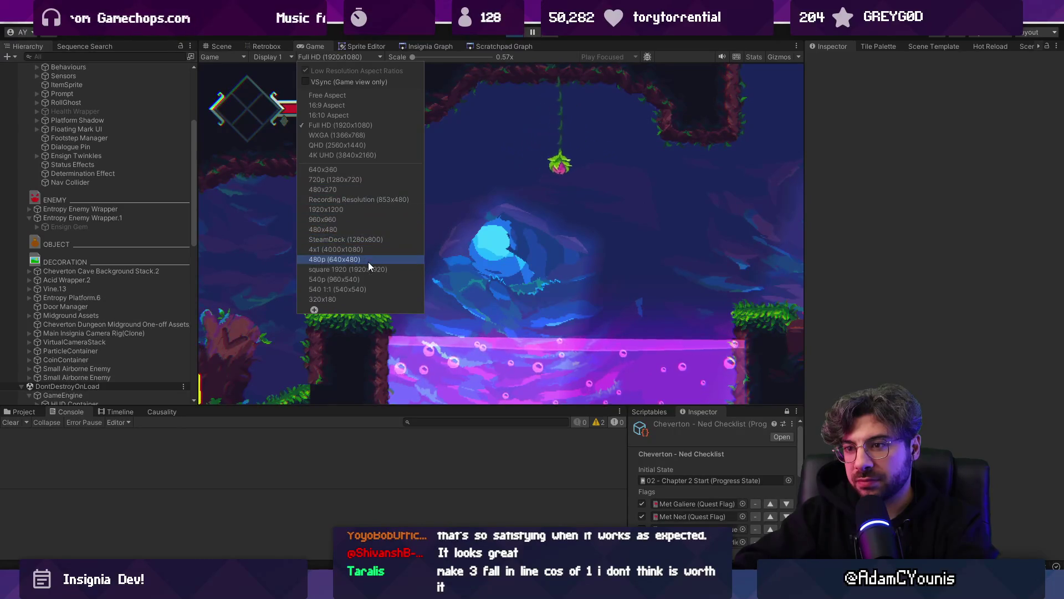
left_click(351, 169)
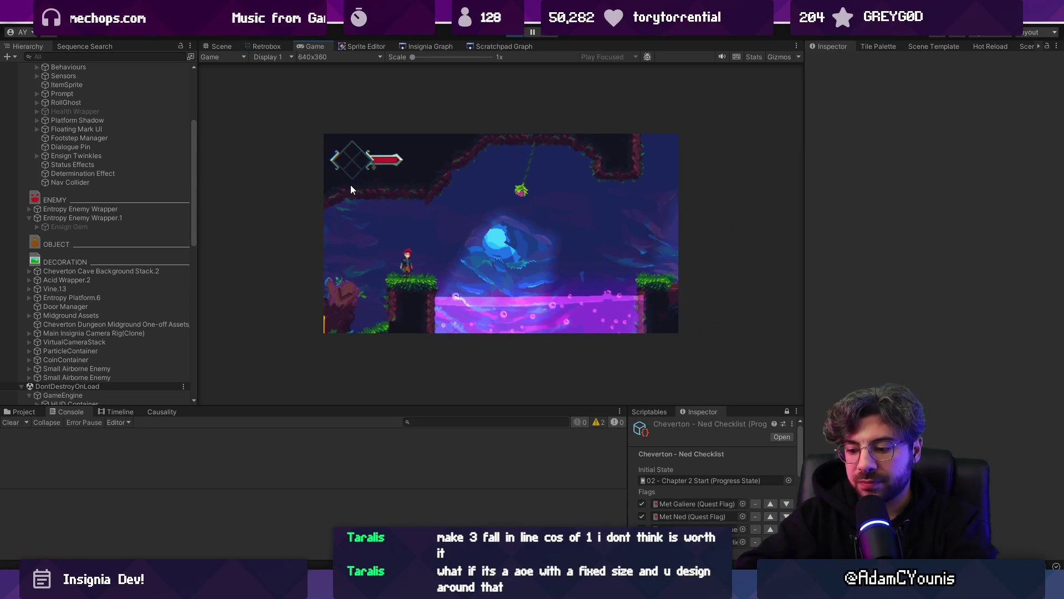
- Snip the whole game view as a screenshot and bring up Aseprite's file options
key("shift+super+s")
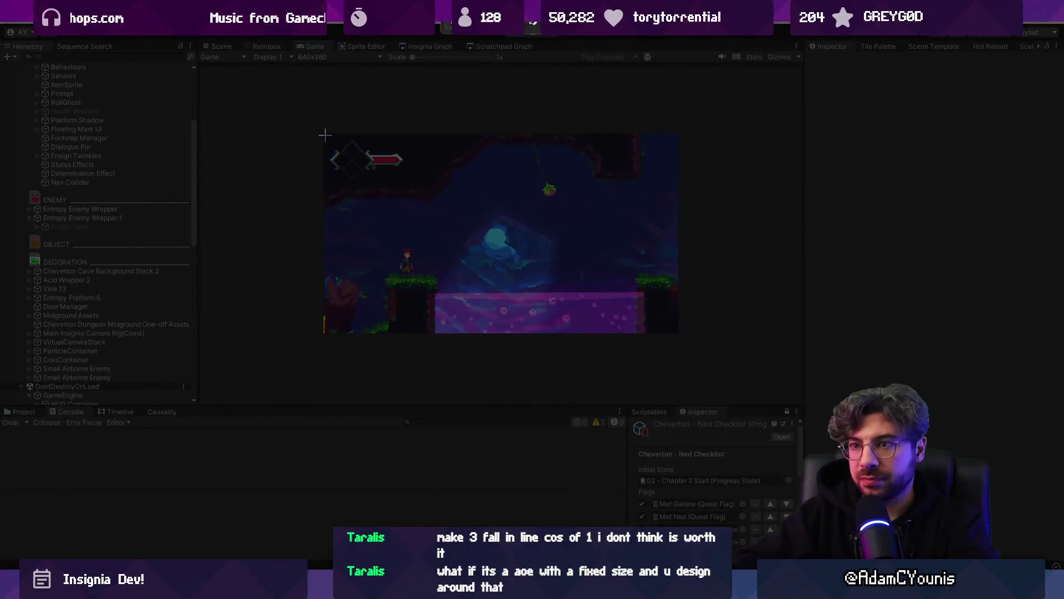
mouse_move(324, 134)
left_mouse_down()
mouse_move(413, 201)
mouse_move(664, 339)
mouse_move(677, 335)
left_mouse_up()
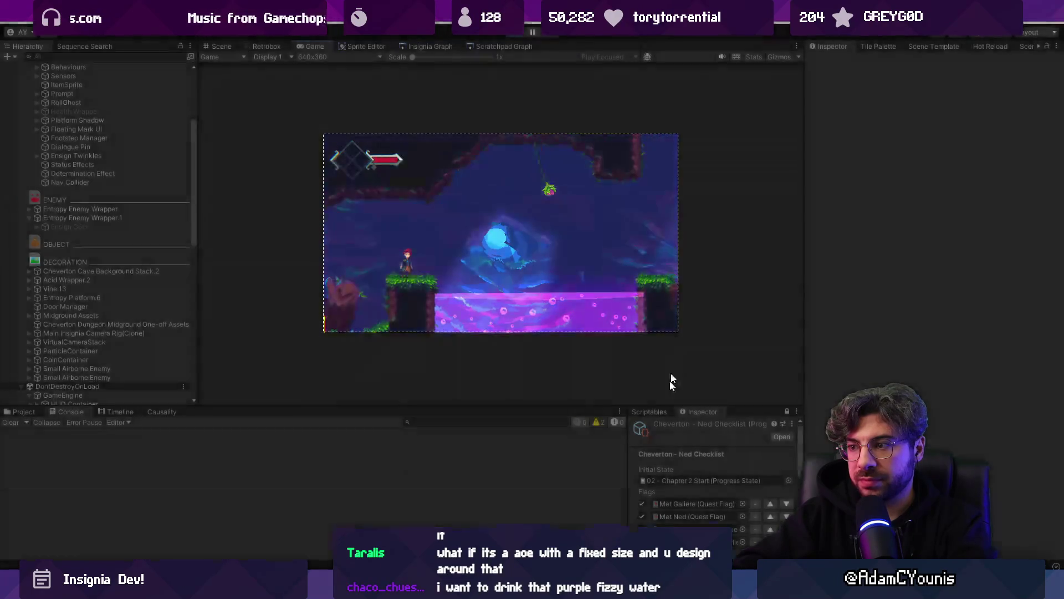
key("alt+Tab")
left_click(11, 24)
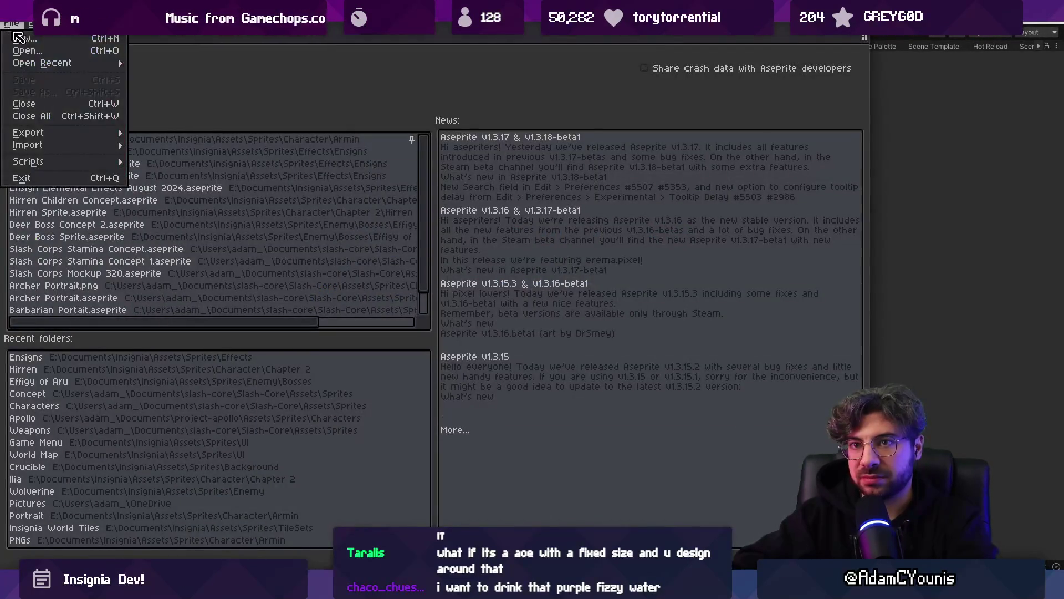
- Create a new Aseprite sprite and paste the game screenshot into it
left_click(22, 35)
key("Return")
key("ctrl+v")
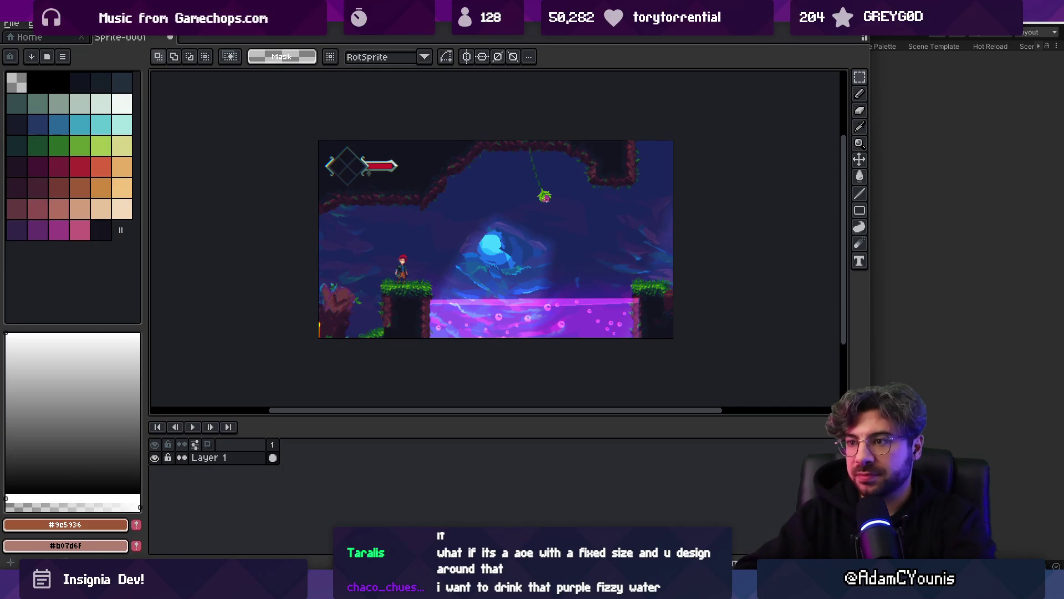
- Zoom in on the hanging flower and draw white pencil marks beside it
key("z")
left_click(571, 179)
left_click(119, 109)
key("b")
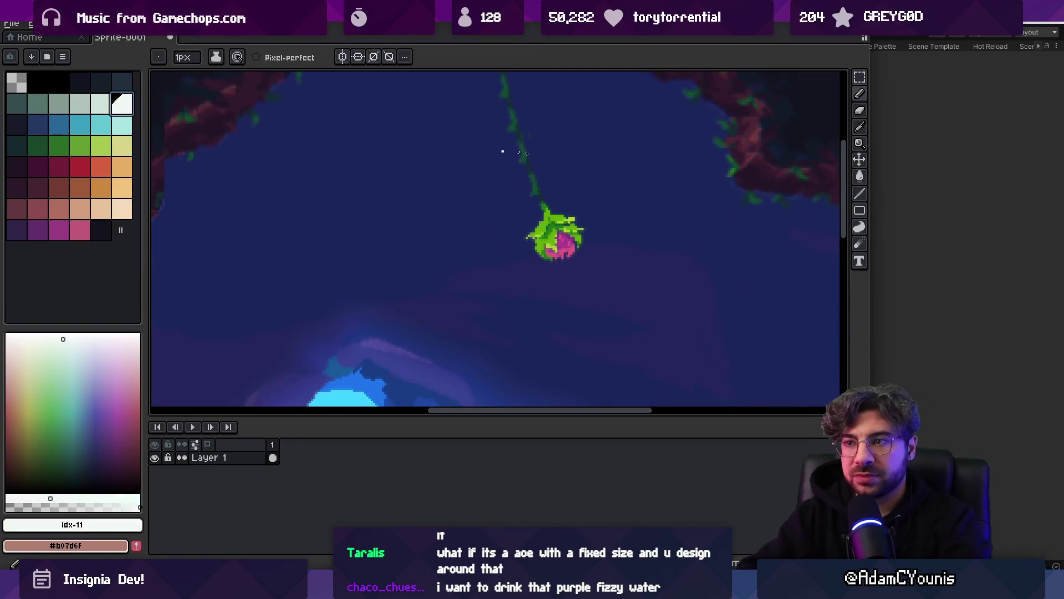
left_click_drag(570, 179, 596, 170)
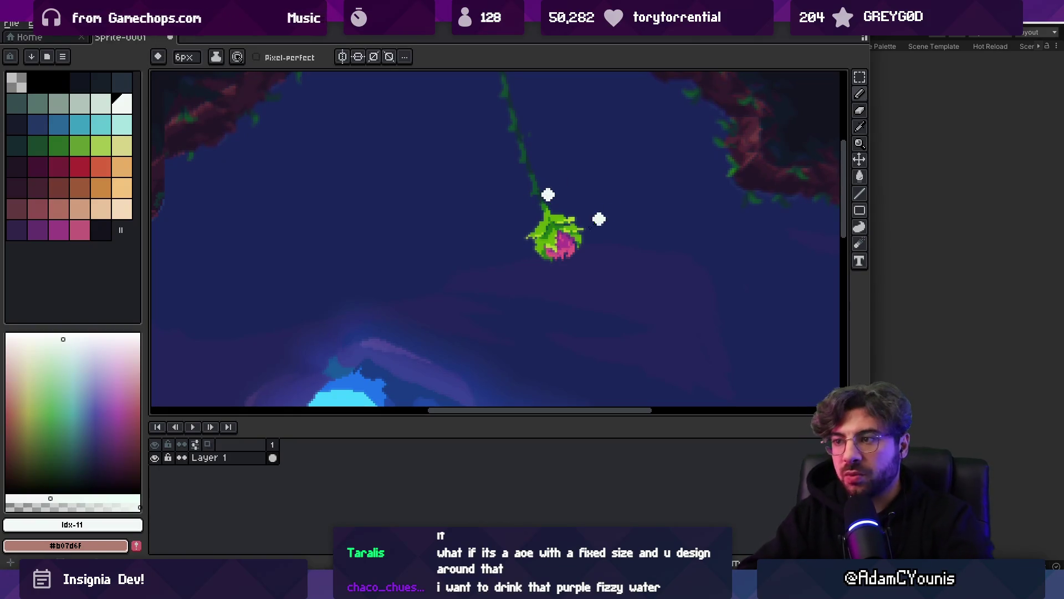
- Pan up to the level's top edge and add Layer 2 above the screenshot
key("z")
scroll(554, 233, "down", 8)
scroll(464, 256, "up", 6)
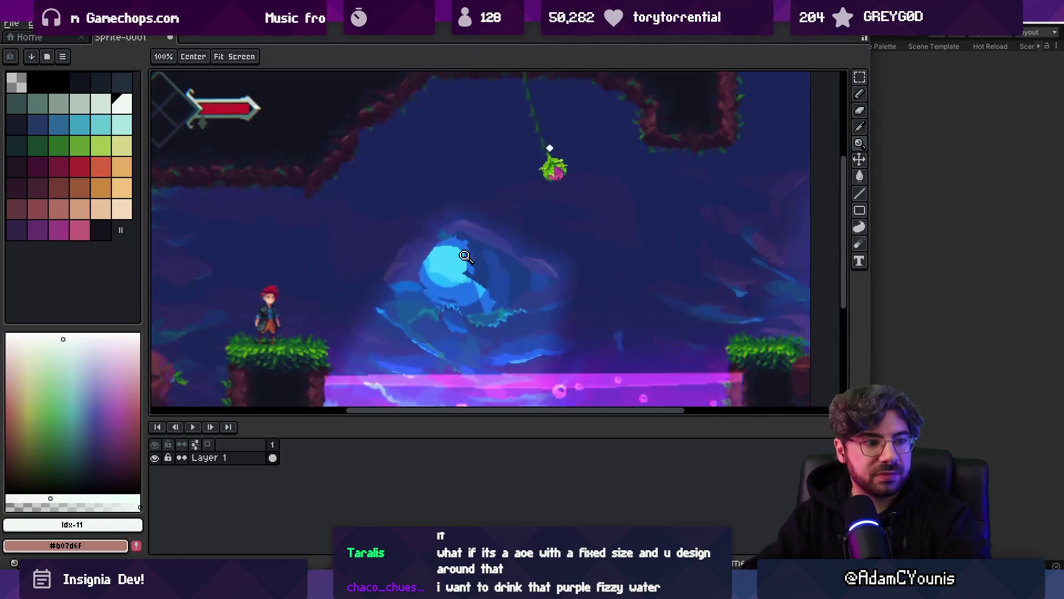
scroll(464, 256, "up", 4)
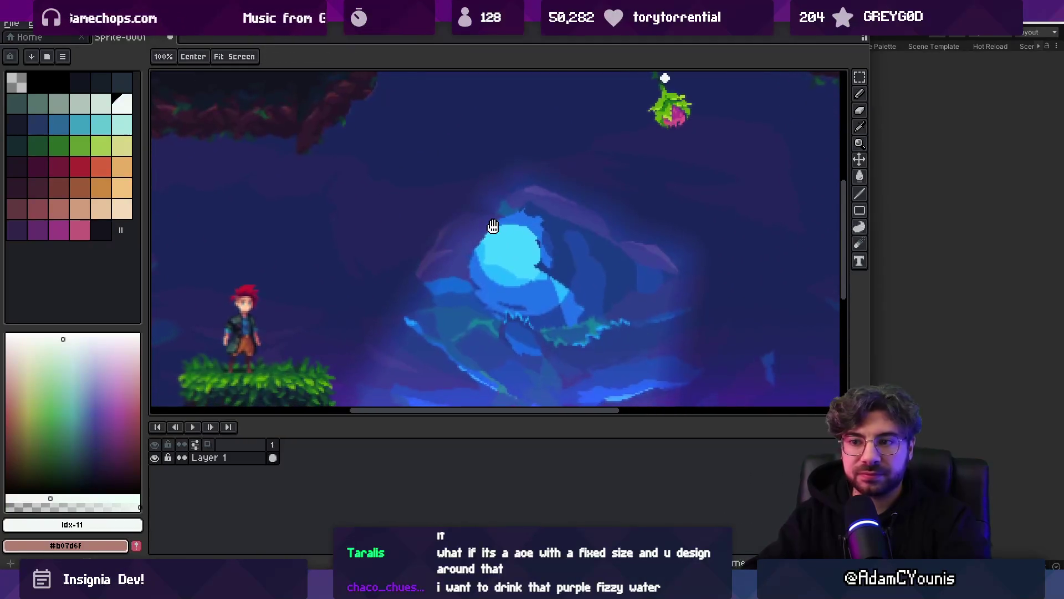
scroll(482, 222, "down", 2)
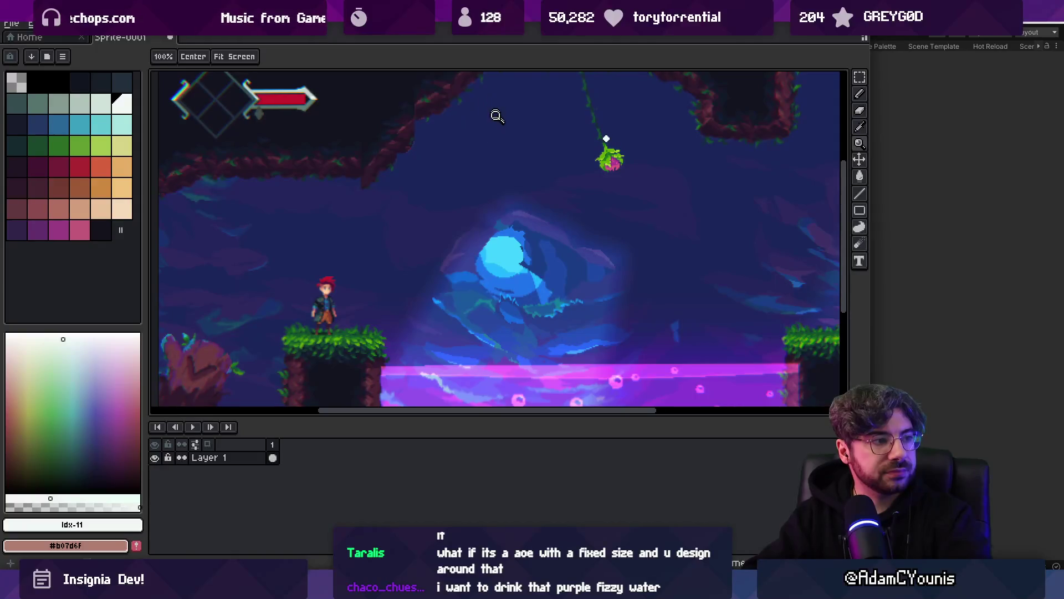
mouse_move(500, 211)
left_mouse_down()
mouse_move(471, 245)
mouse_move(435, 257)
left_mouse_up()
scroll(566, 190, "up", 4)
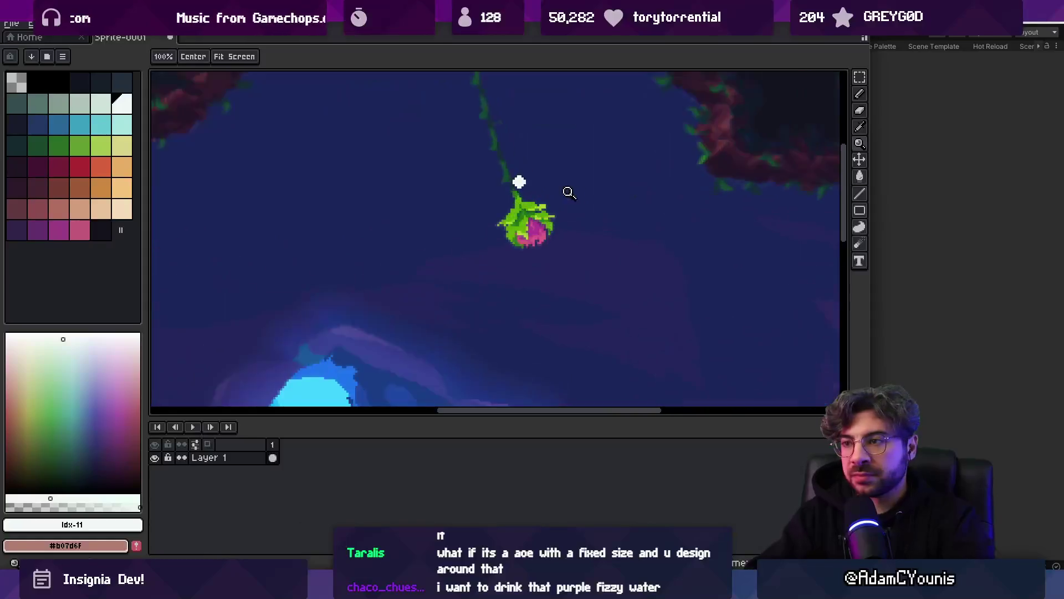
key("b")
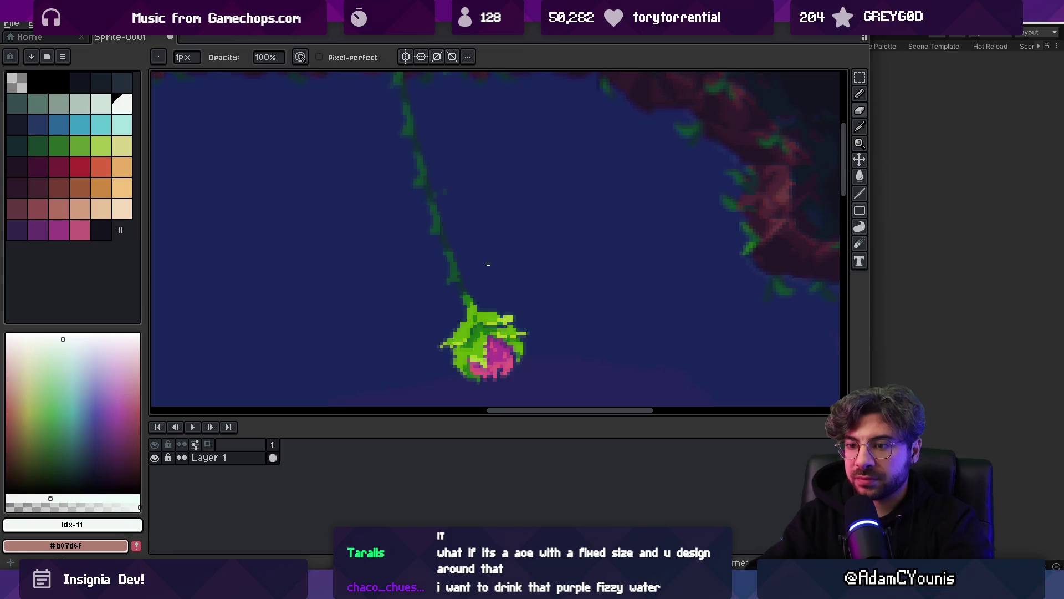
key("shift+n")
left_click_drag(452, 220, 507, 212)
key("ctrl+z")
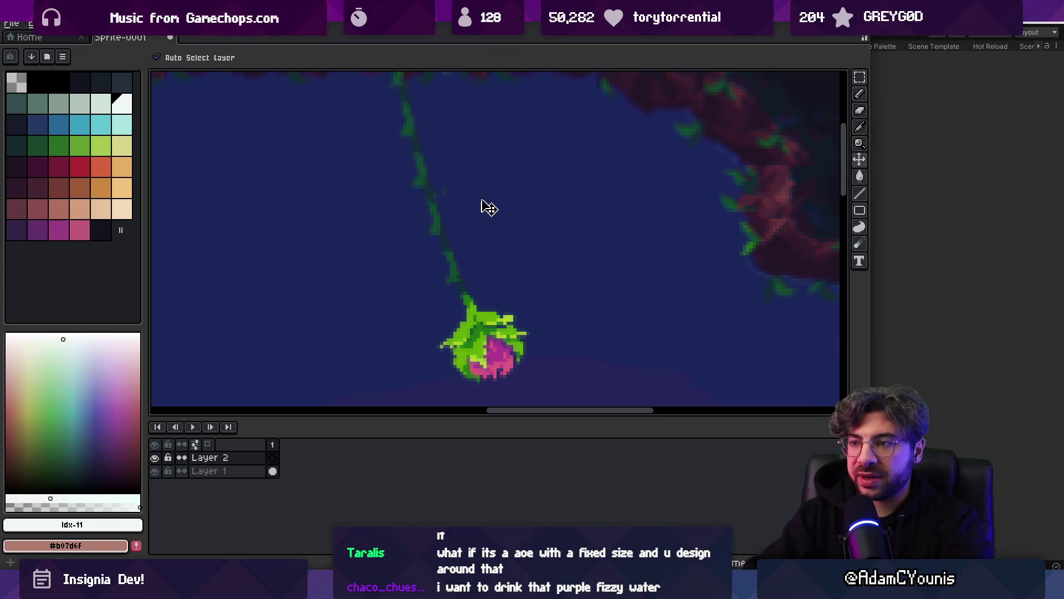
- Dismiss a stray system search and return to Unity's Project assets
key("alt+space")
type("asebv")
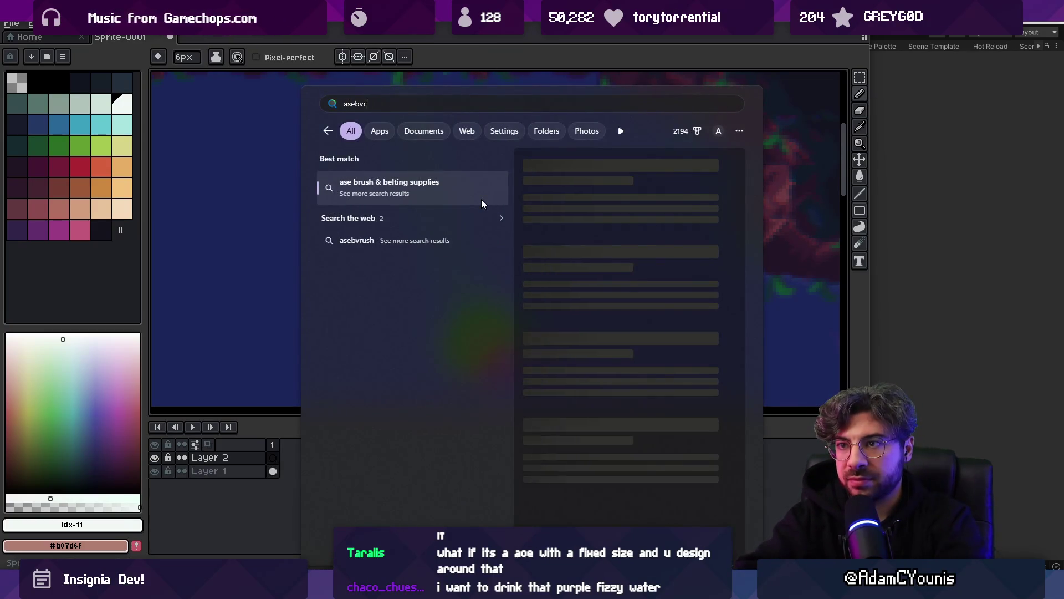
key("BackSpace")
key("Return")
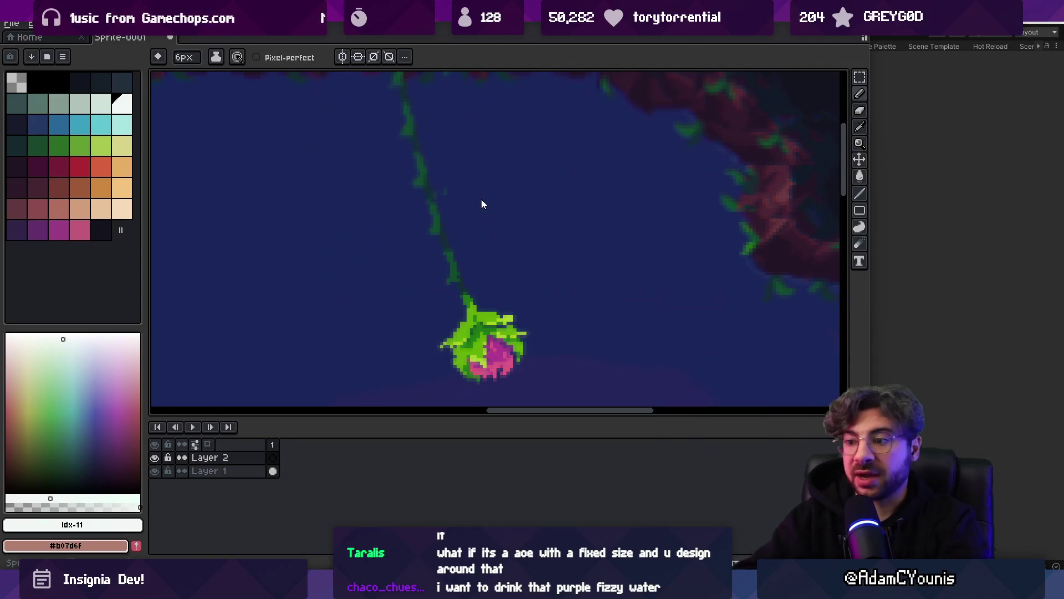
key("alt+Tab")
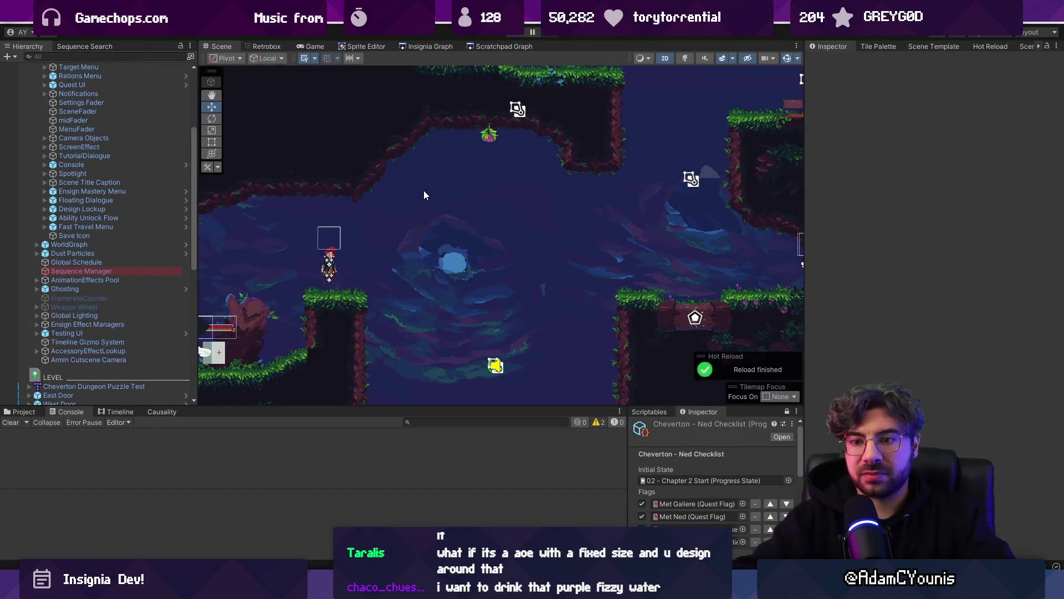
left_click(23, 411)
type("ne")
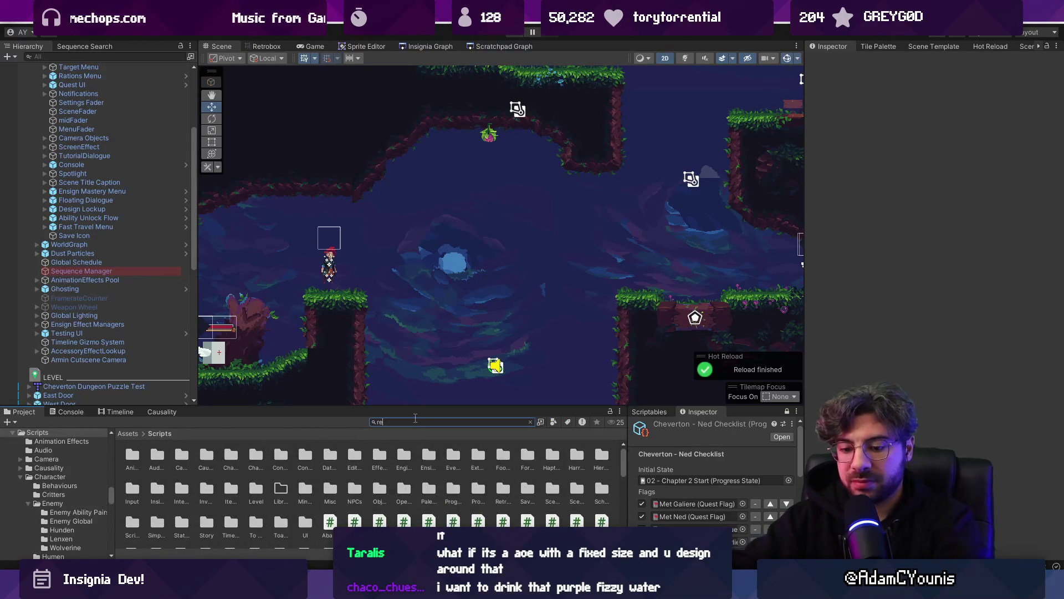
- Search the Project for 'reticle' in an enlarged panel and browse the Reticle folders and sprites
type("d")
type("cle")
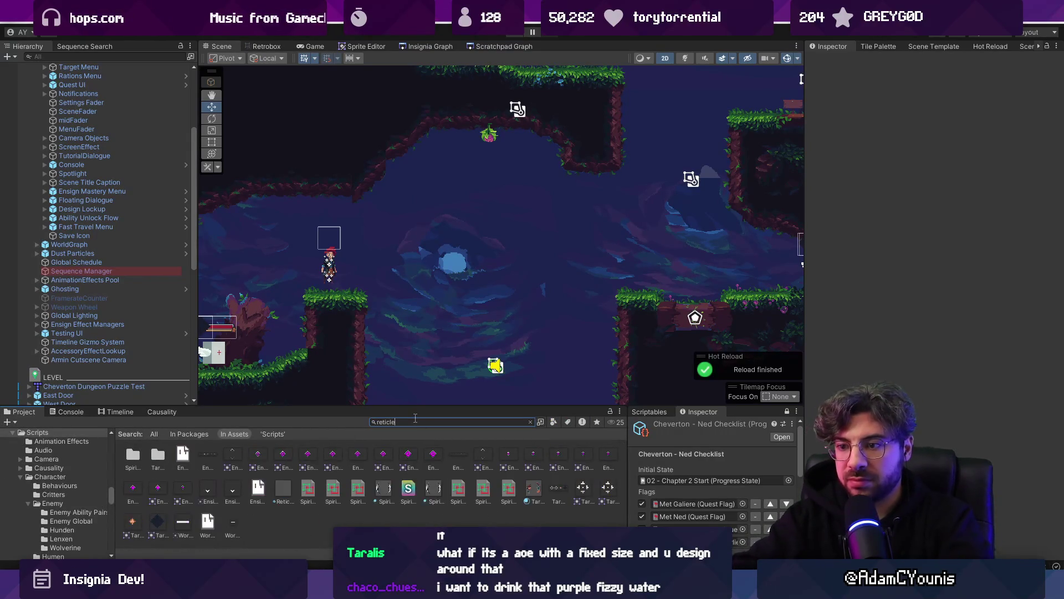
left_click_drag(401, 406, 401, 298)
scroll(225, 397, "up", 4)
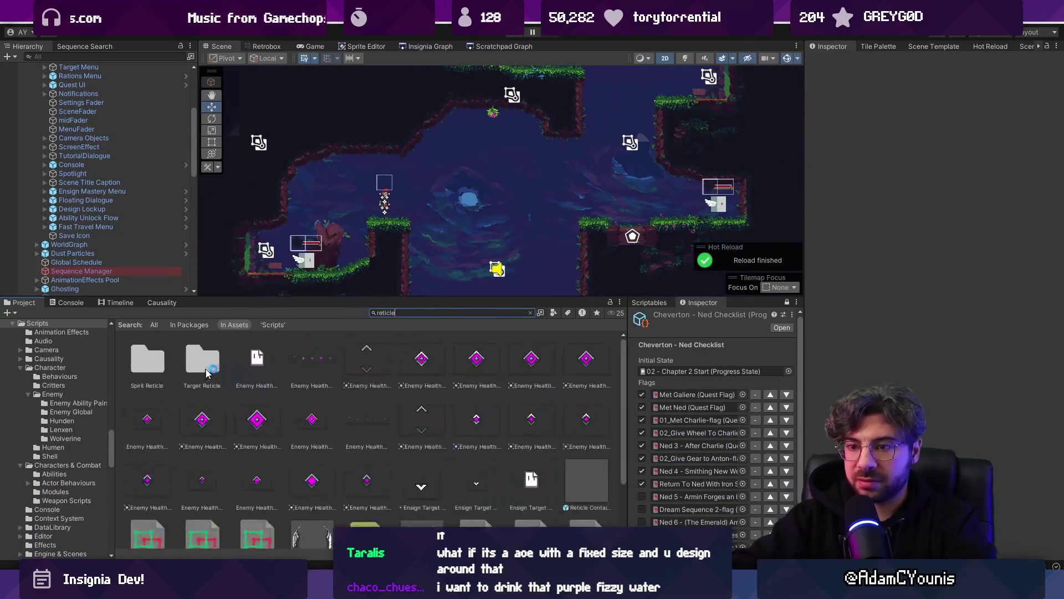
scroll(469, 448, "down", 5)
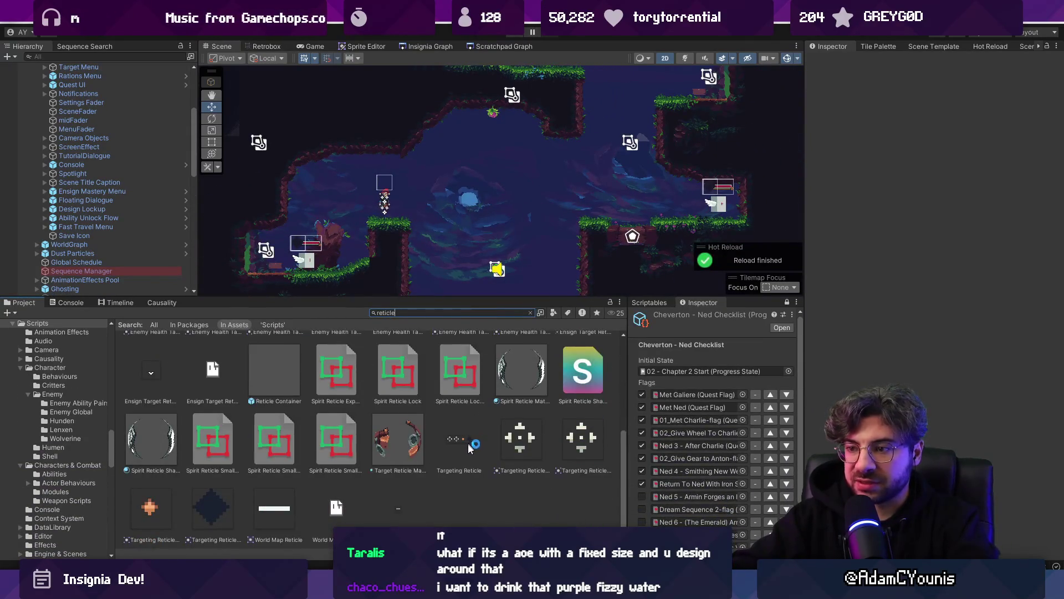
scroll(516, 443, "up", 6)
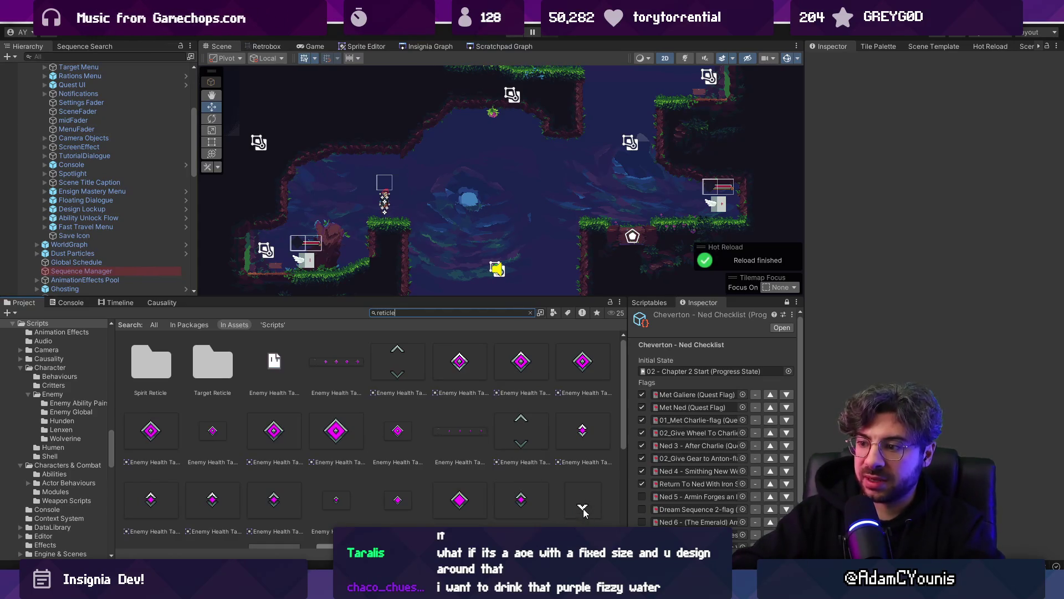
scroll(576, 461, "down", 2)
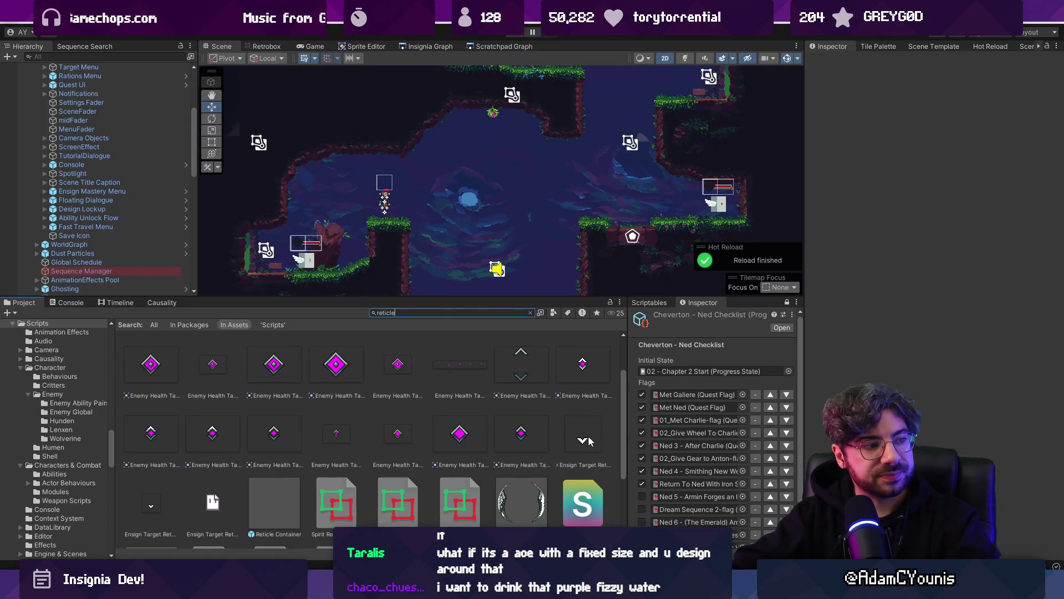
scroll(576, 455, "up", 2)
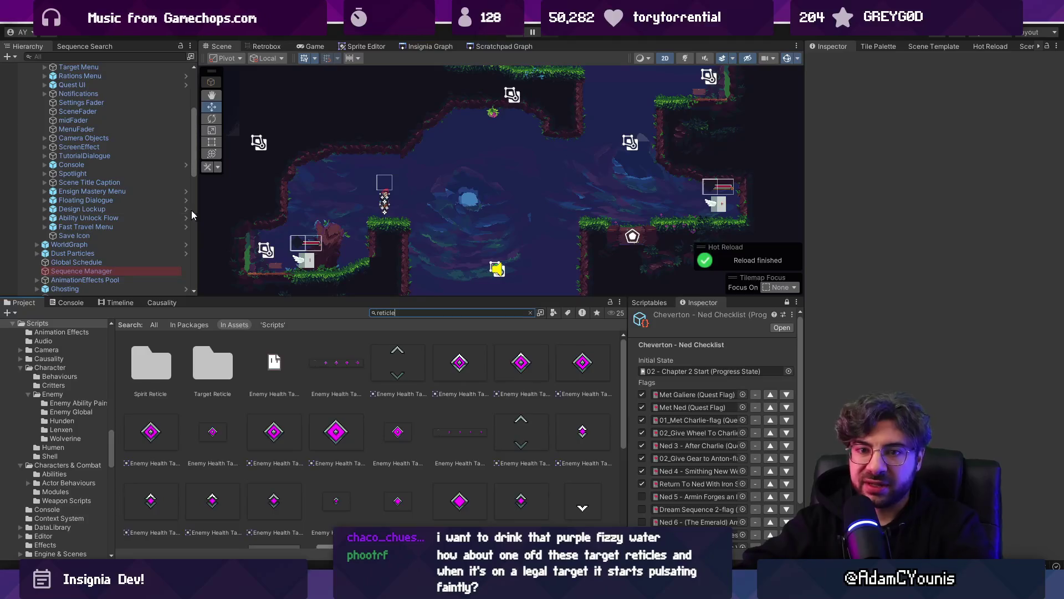
- Play the game briefly to preview the level, then stop Play mode
scroll(160, 191, "up", 5)
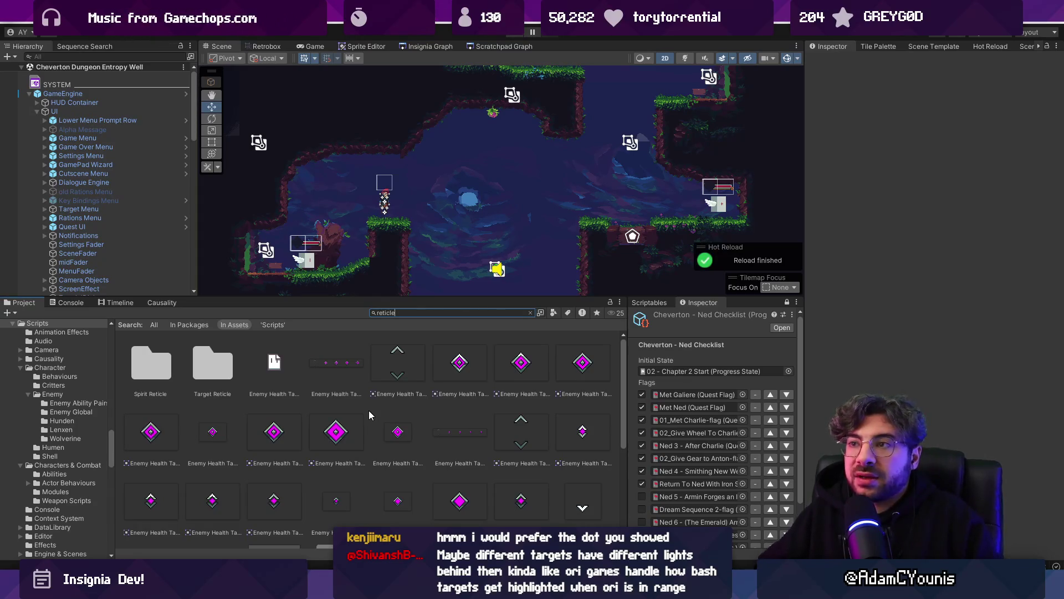
left_click(519, 35)
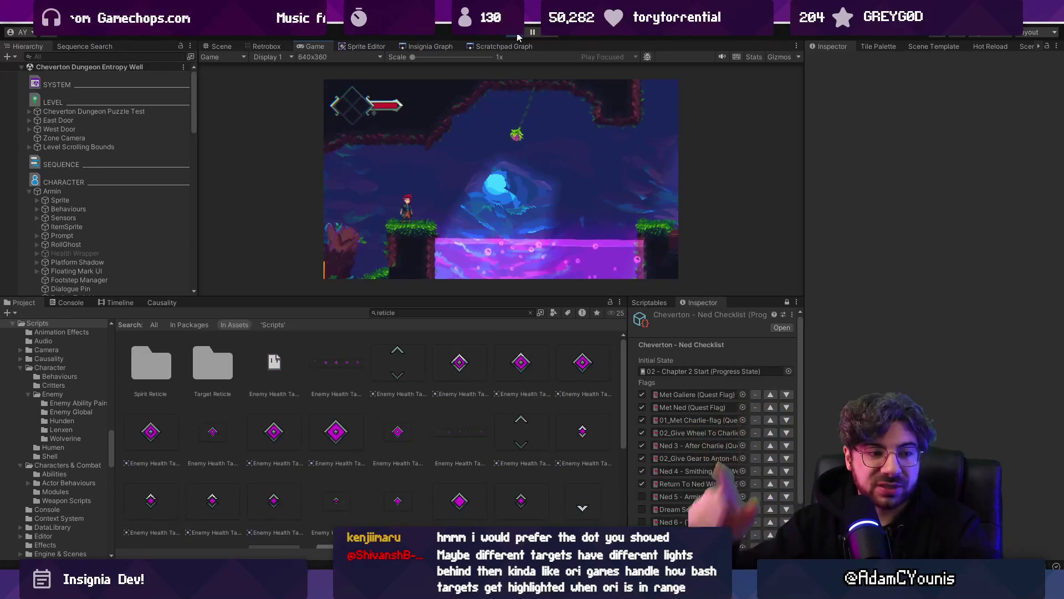
left_click(519, 37)
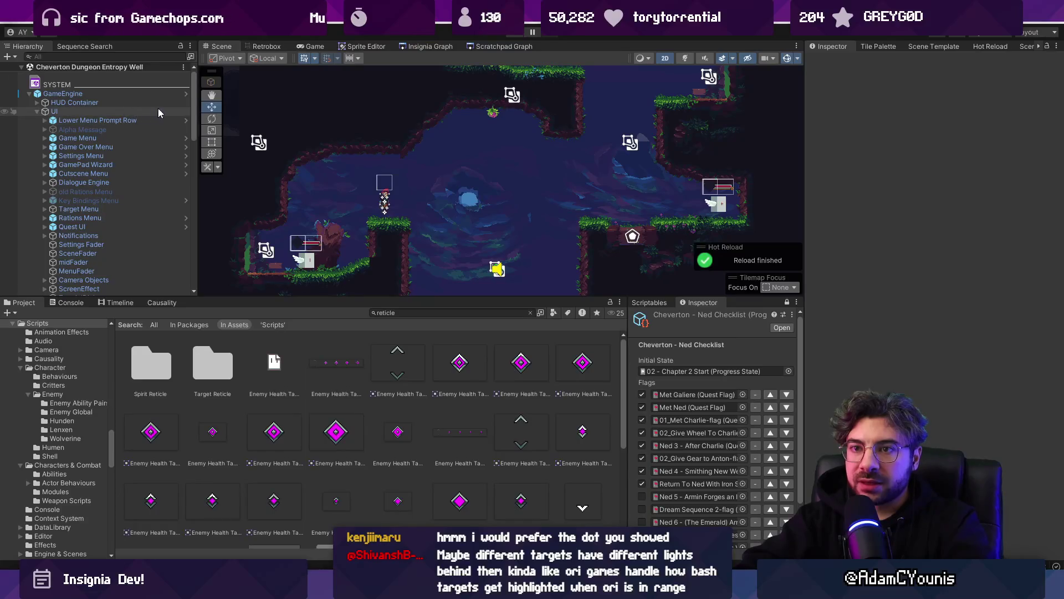
- Focus the Hierarchy search field to filter the scene objects
left_click(143, 56)
- Filter the hierarchy for 'target', select Target Menu, and open the GameEngine prefab
type("rgetmenu")
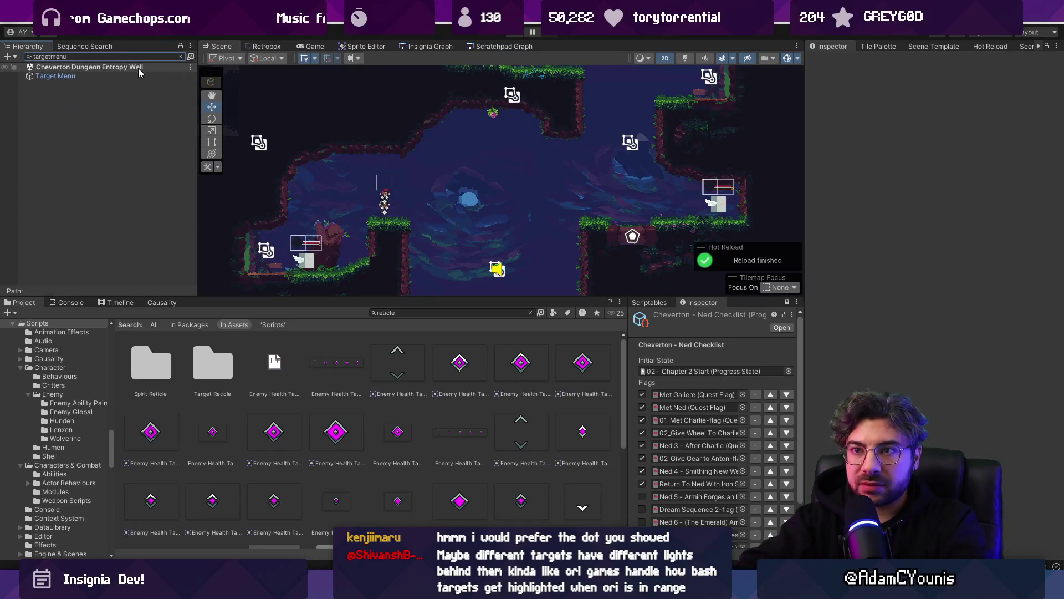
left_click(144, 76)
left_click(181, 55)
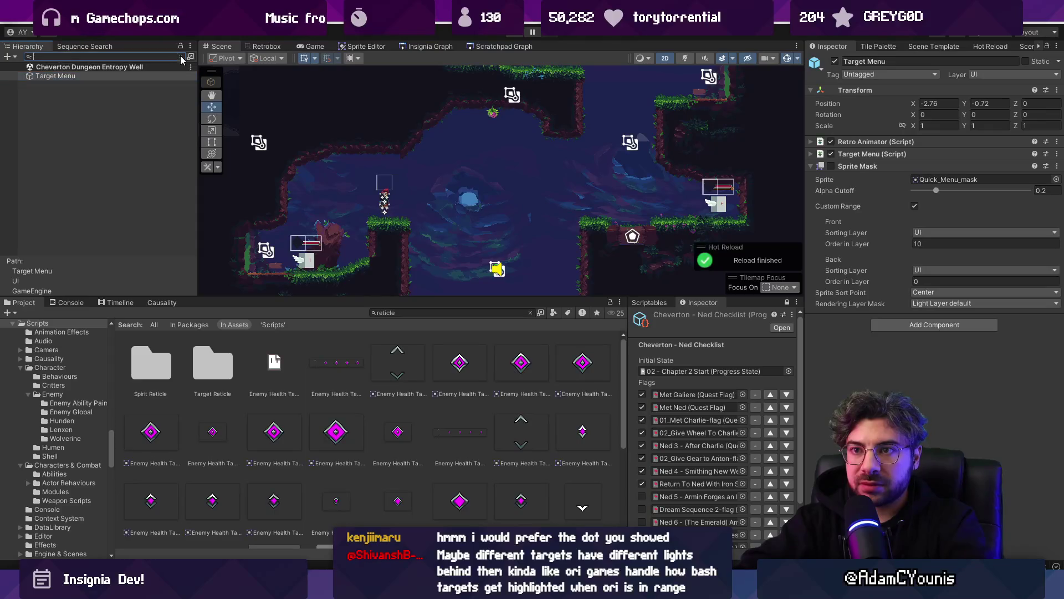
left_click(188, 210)
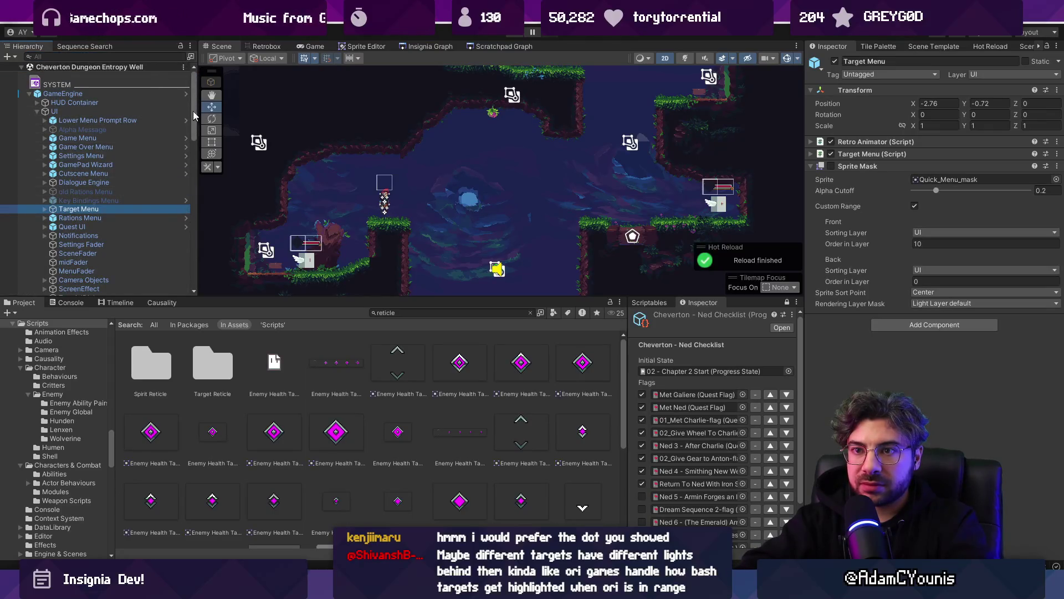
left_click(186, 95)
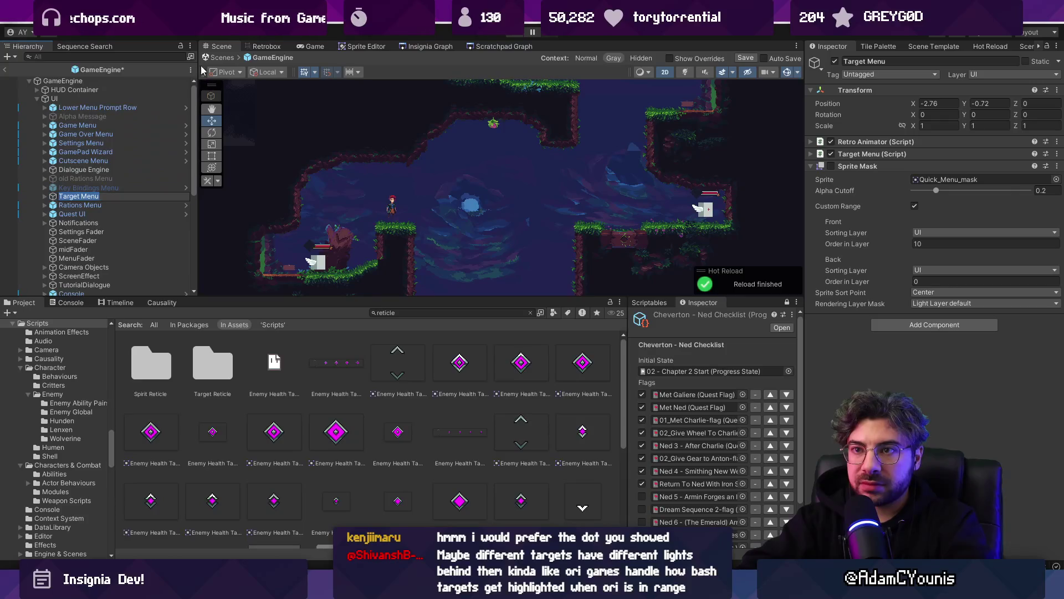
- Inspect the quick-menu object under Target Menu, briefly enabling it and leaving it disabled
key("alt+shift+n")
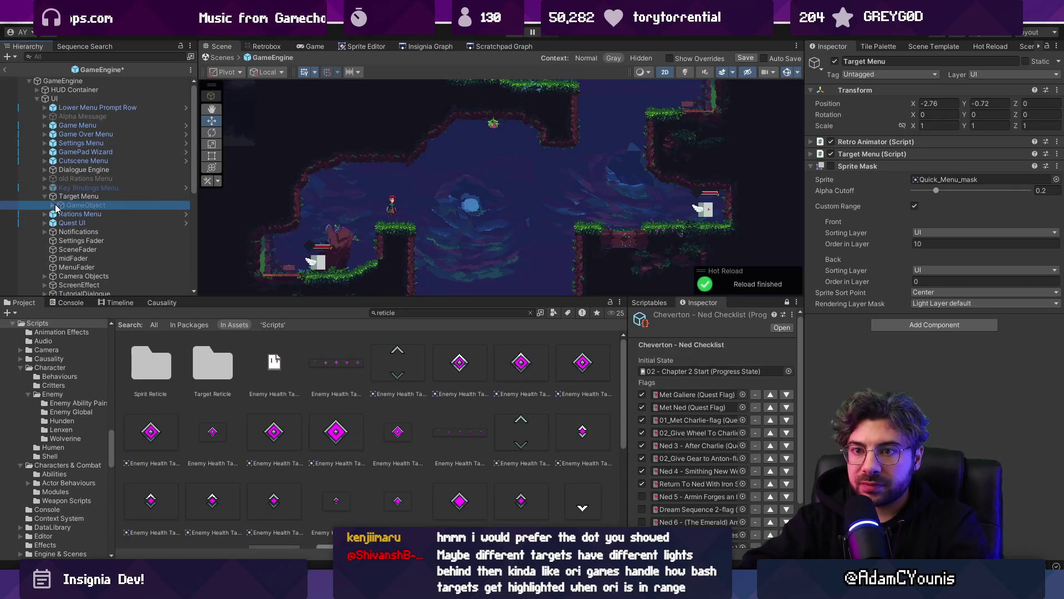
double_click(56, 205)
key("f")
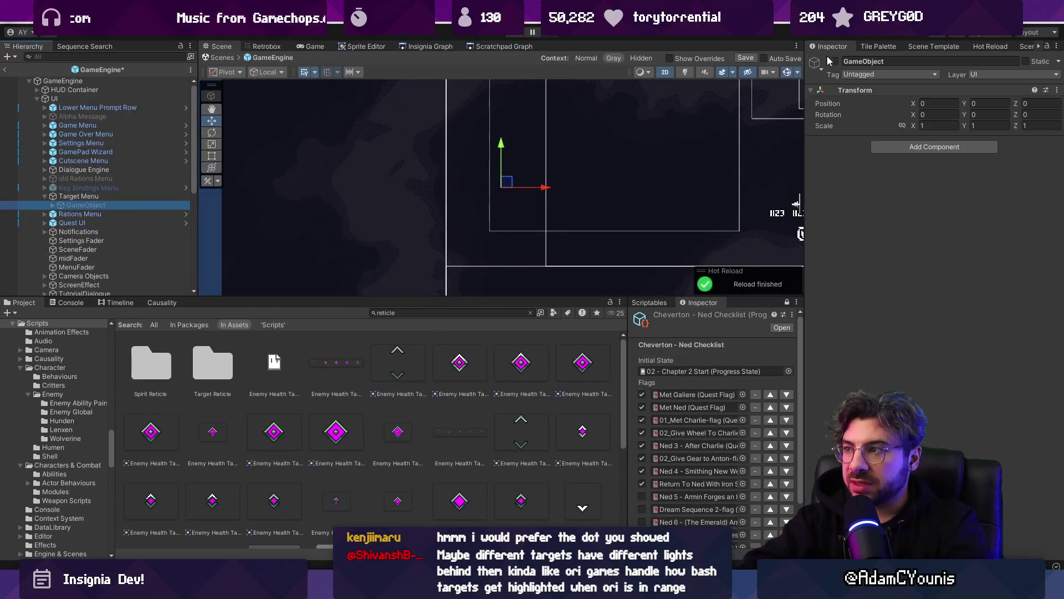
left_click(834, 61)
left_click(53, 205)
double_click(70, 207)
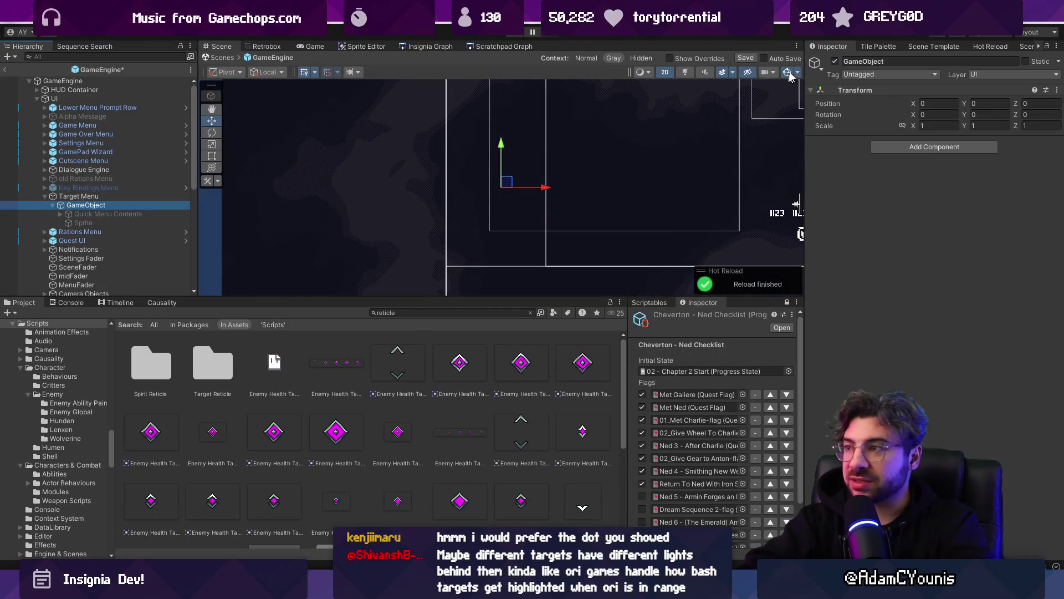
left_click(834, 60)
left_click(85, 208)
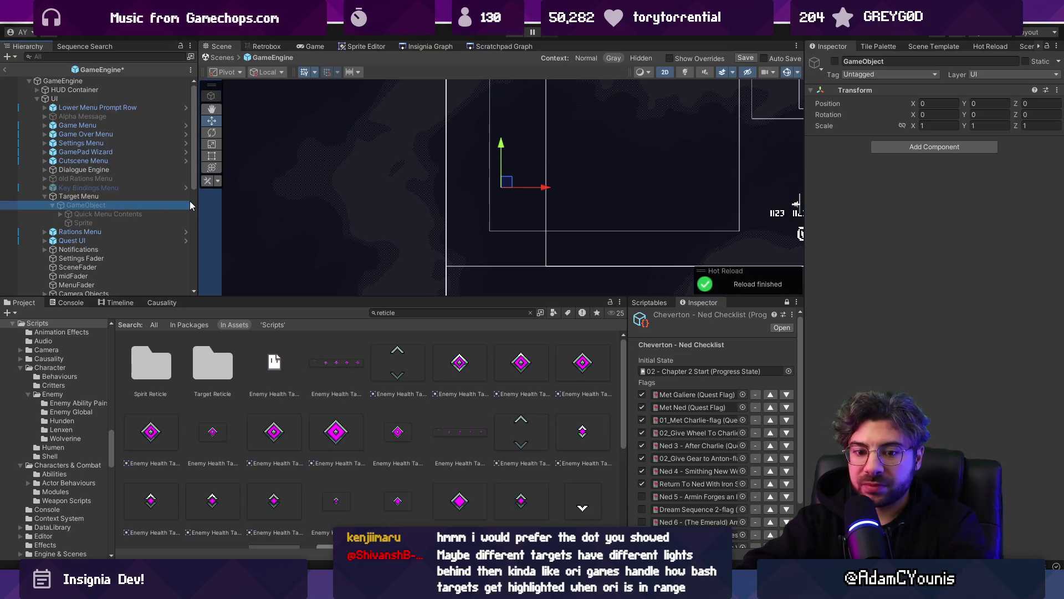
- Rename the disabled object to Old QuickMenu and save the scene
key("F2")
type("Old QuickMenu")
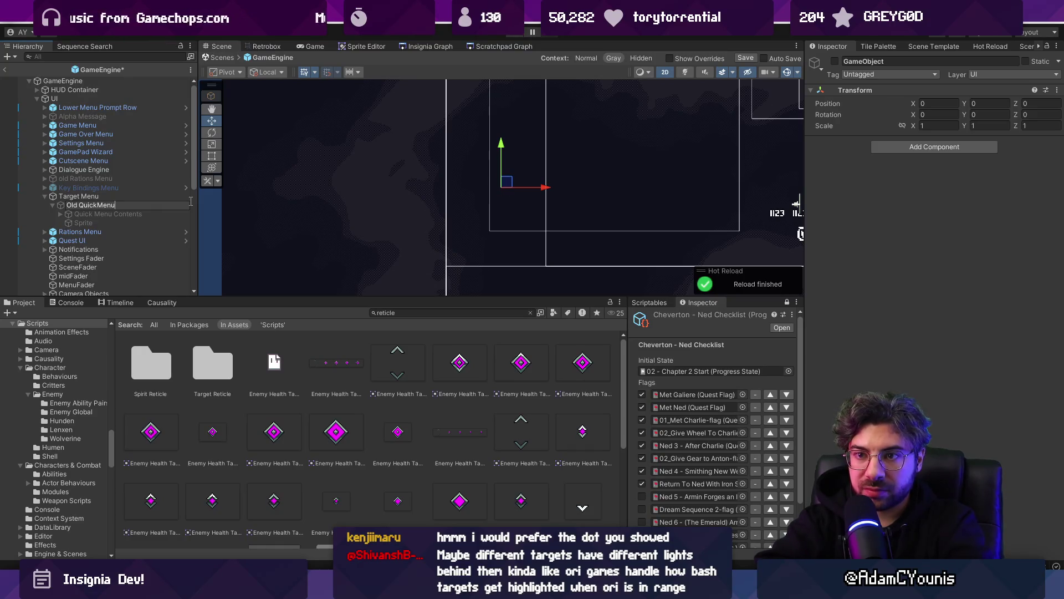
key("Return")
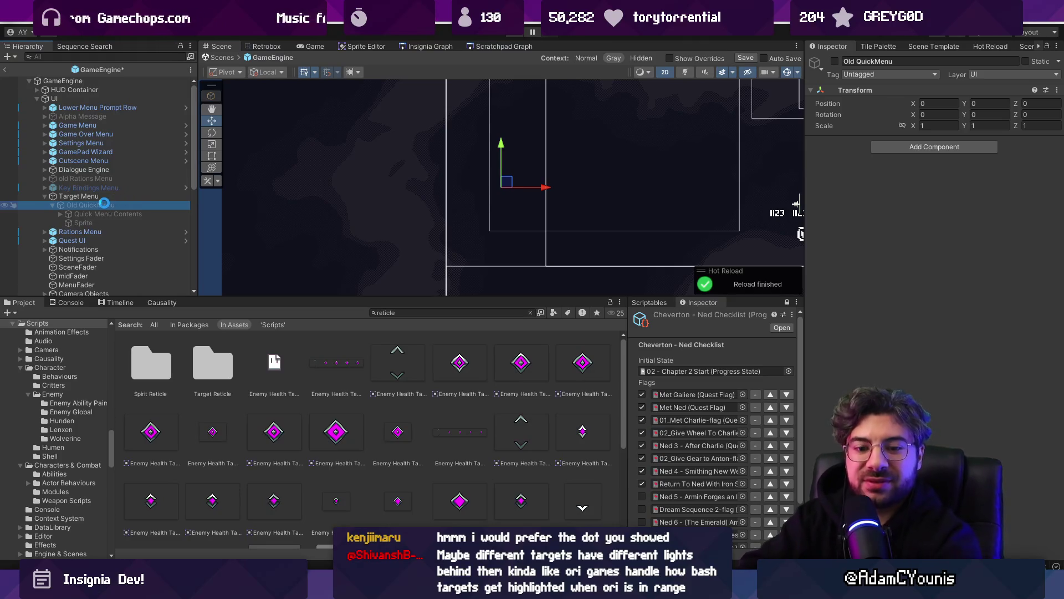
key("ctrl+s")
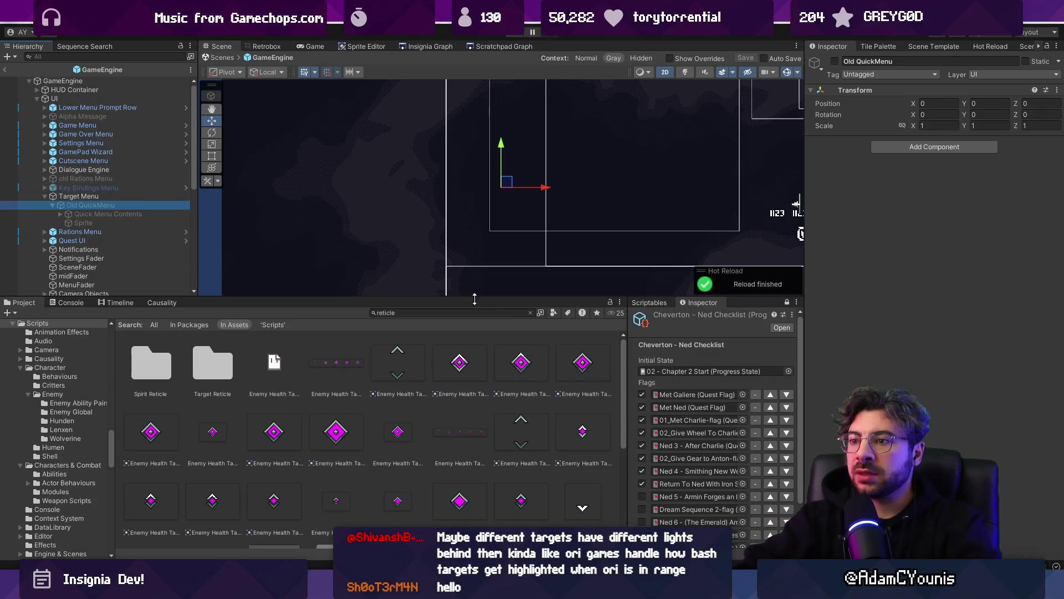
left_click_drag(481, 304, 463, 340)
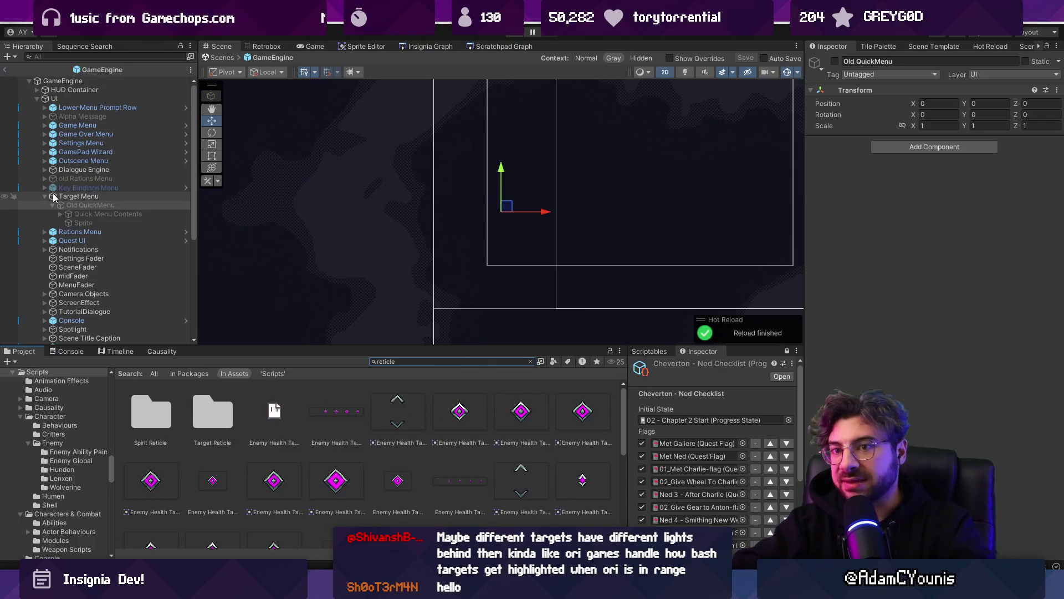
- Create an empty child of Target Menu named Target Reticle
right_click(76, 196)
left_click(102, 240)
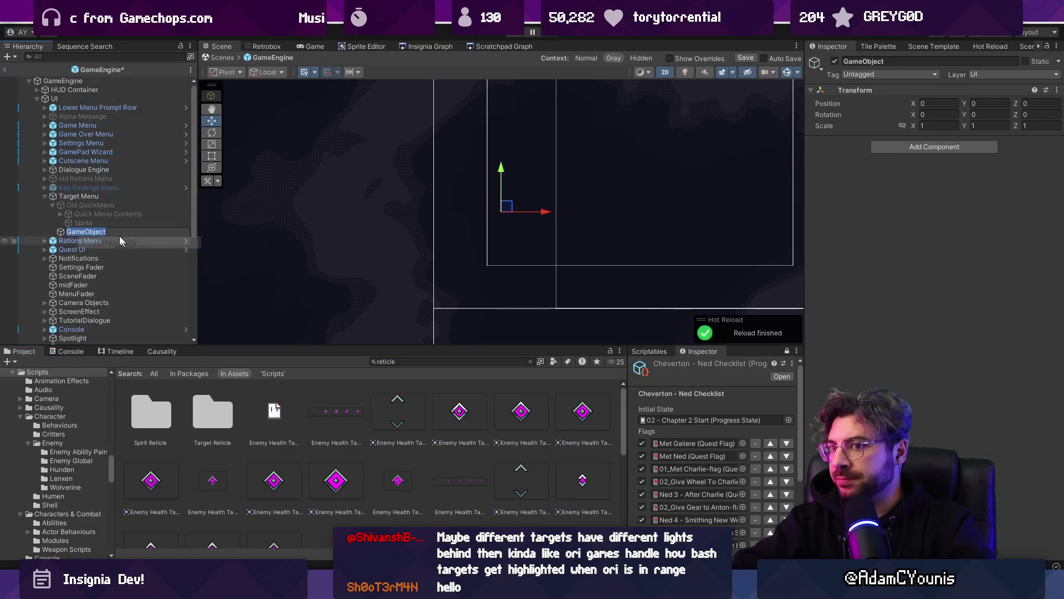
type("Target R")
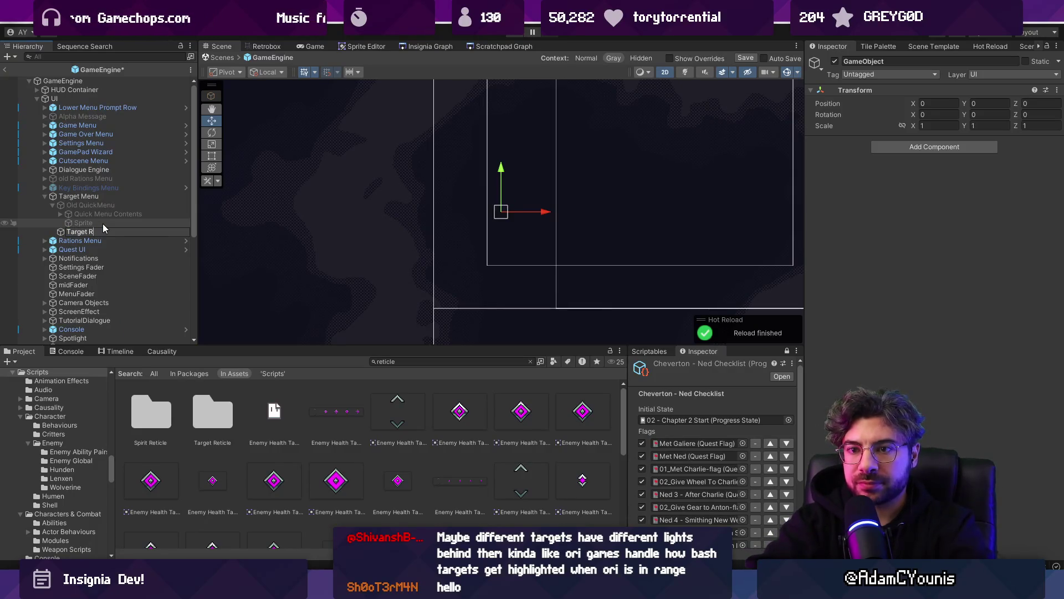
type("eticle")
key("Return")
- Search the hierarchy for 'reticle' to inspect the existing Reticle Container object
left_click(132, 57)
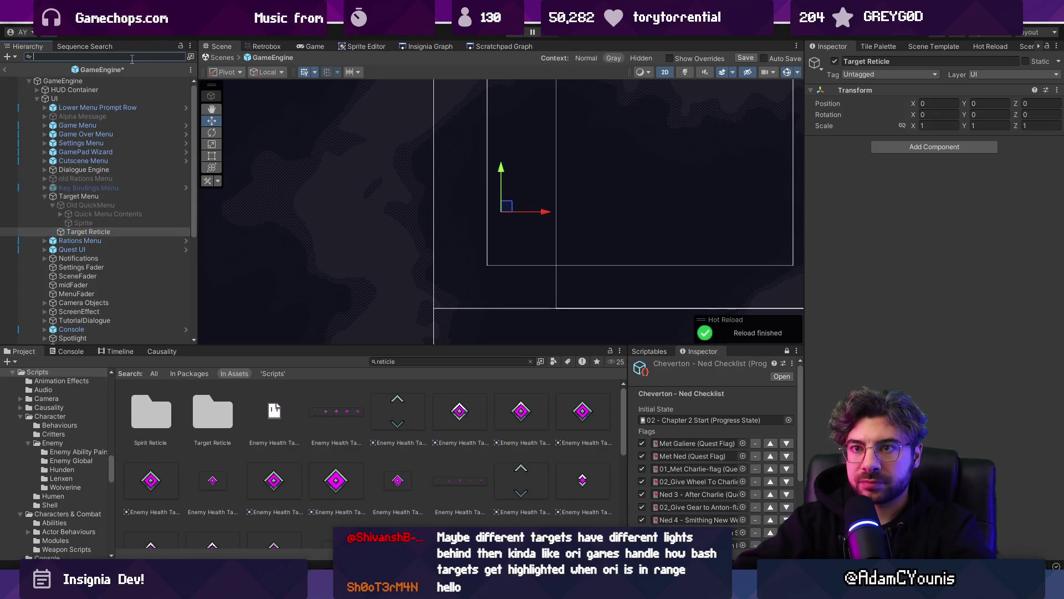
type("retivle")
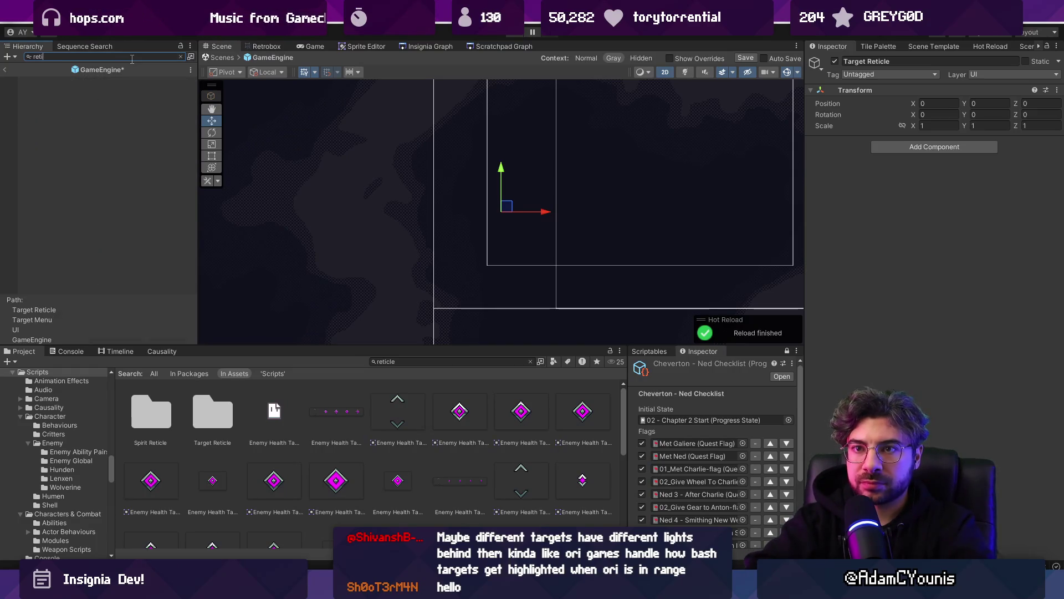
key("BackSpace")
key("BackSpace")
key("BackSpace")
left_click(136, 98)
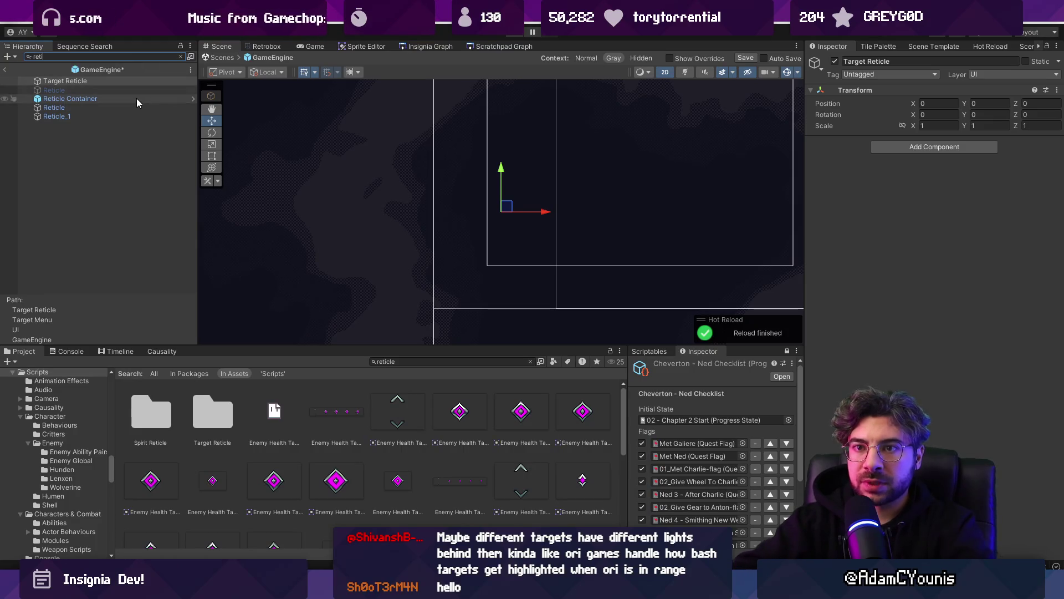
left_click(181, 57)
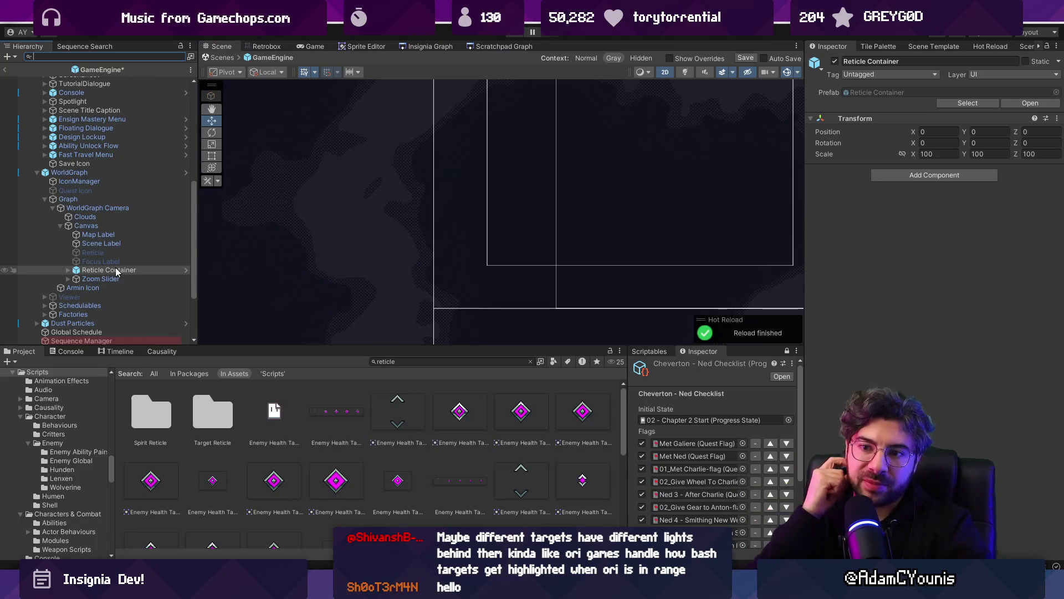
scroll(141, 141, "up", 10)
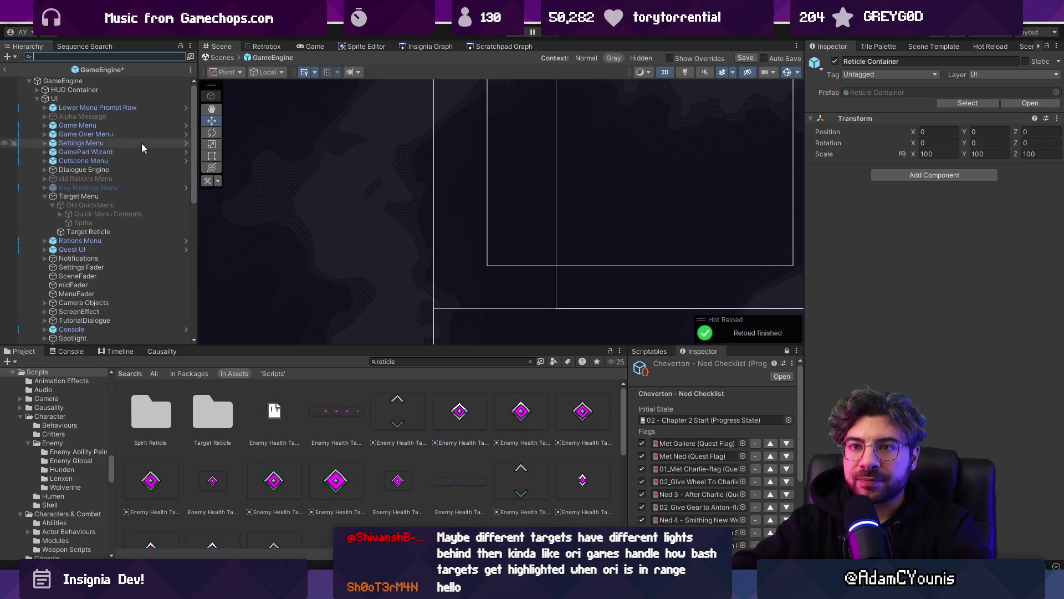
- Keep Target Reticle first under Target Menu and open TargetMenu.cs from its script component
left_click(112, 197)
left_click(69, 232)
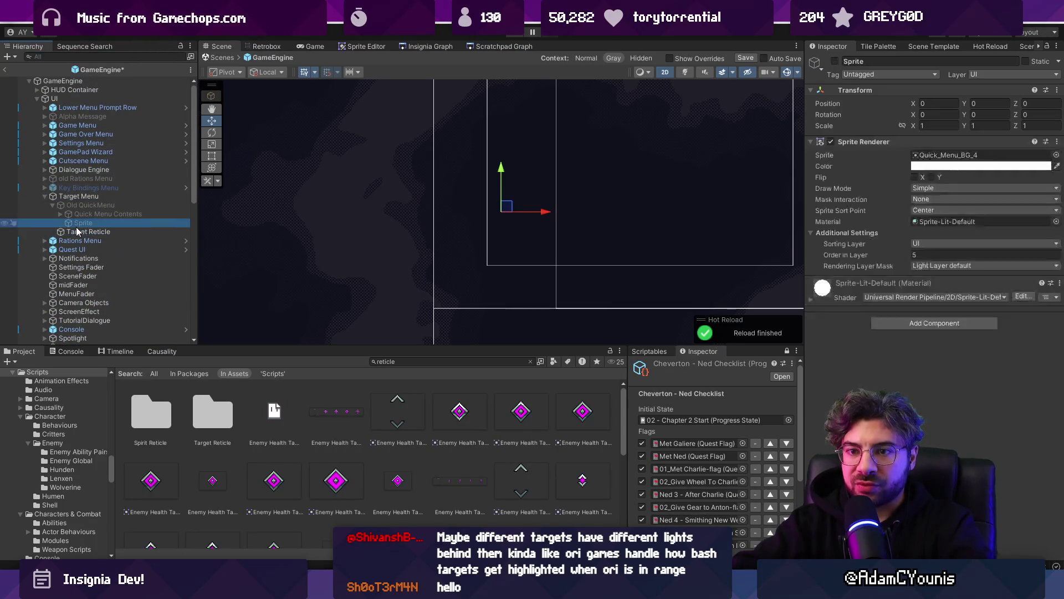
key("ctrl+z")
key("ctrl+z")
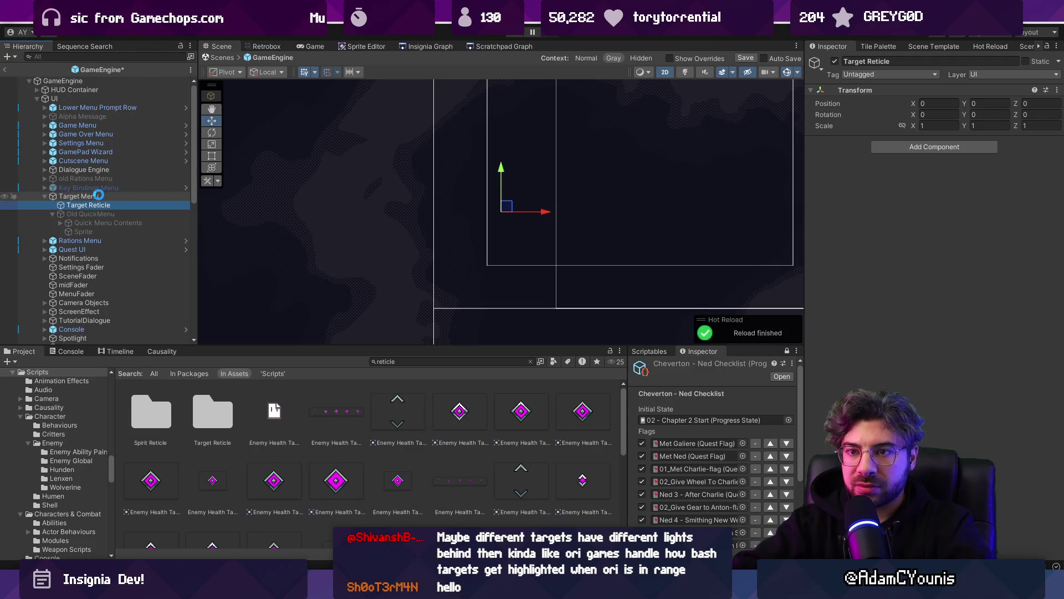
left_click(882, 153)
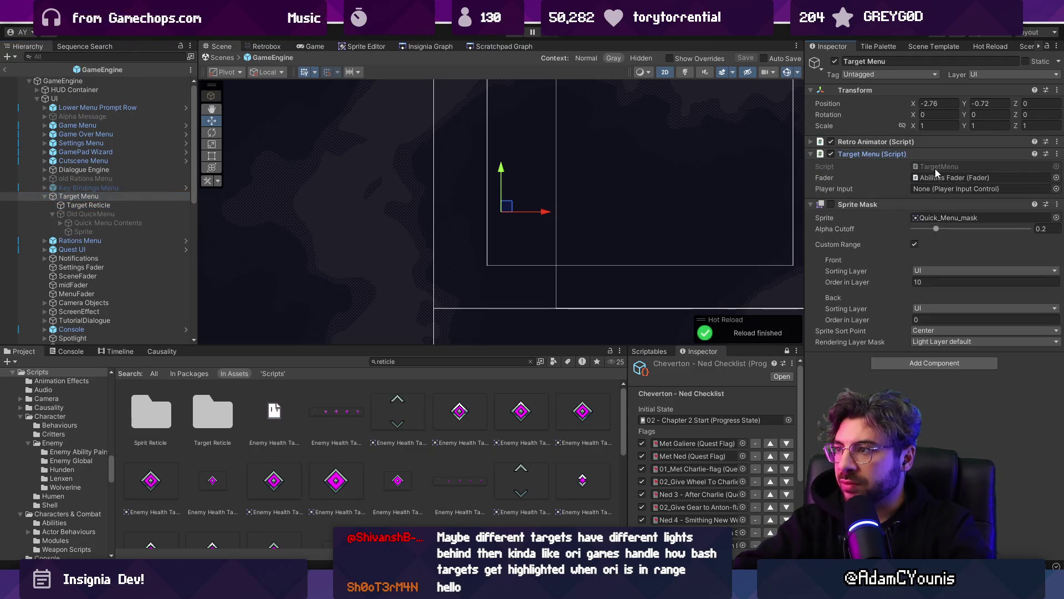
left_click(938, 167)
double_click(938, 165)
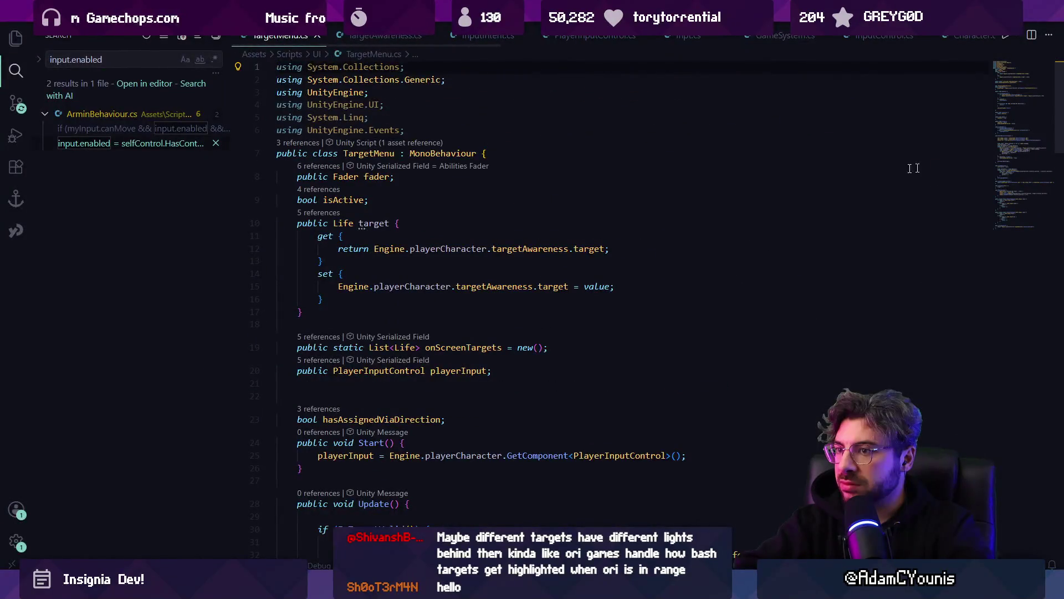
- Add a public GameObject reticle field to TargetMenu and save the file
left_click(421, 196)
scroll(426, 194, "down", 5)
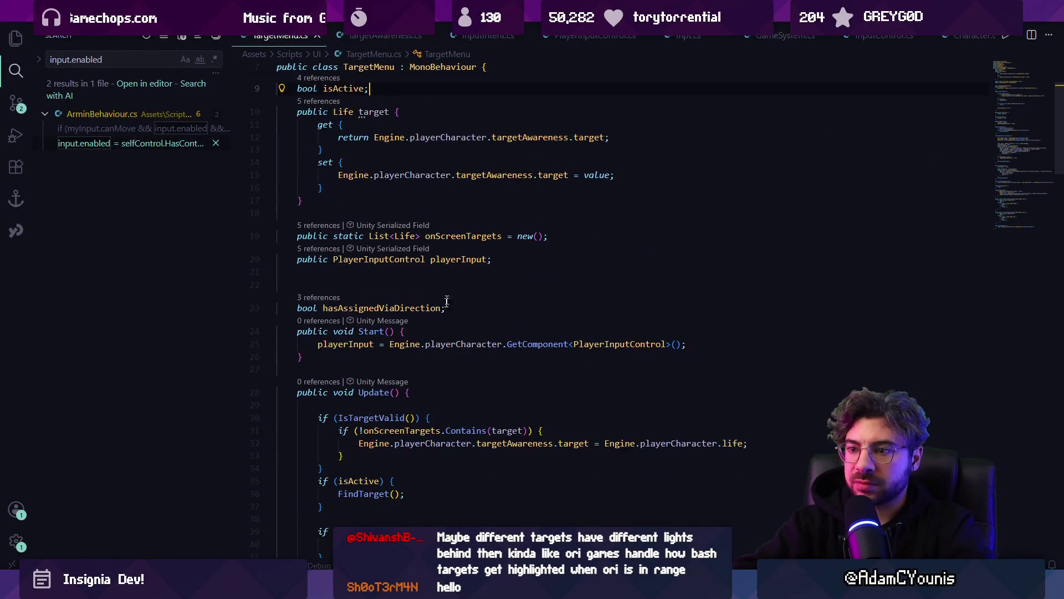
key("Return")
type("public ")
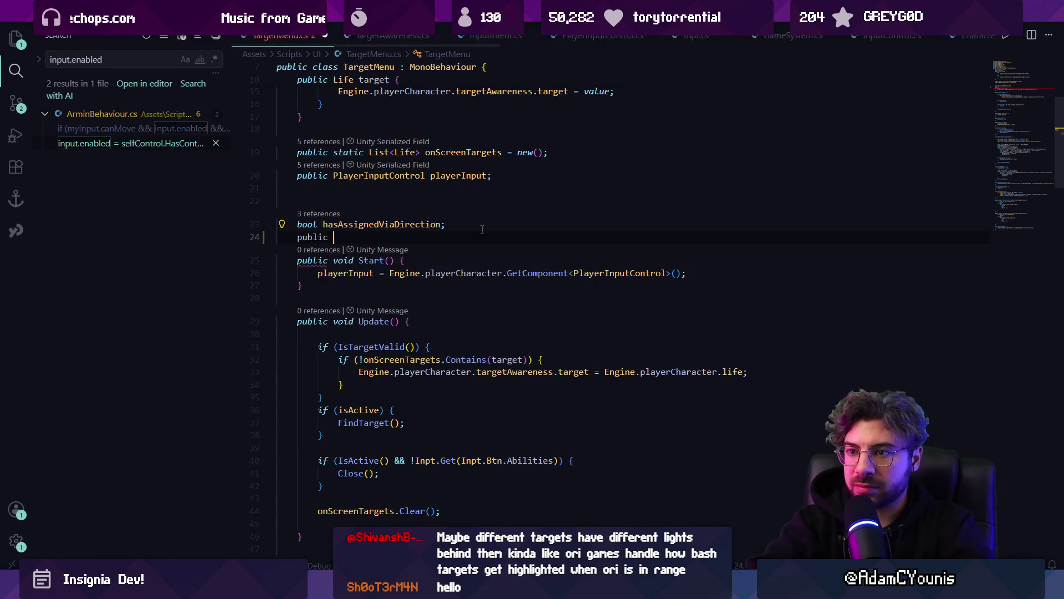
type("GameObbject")
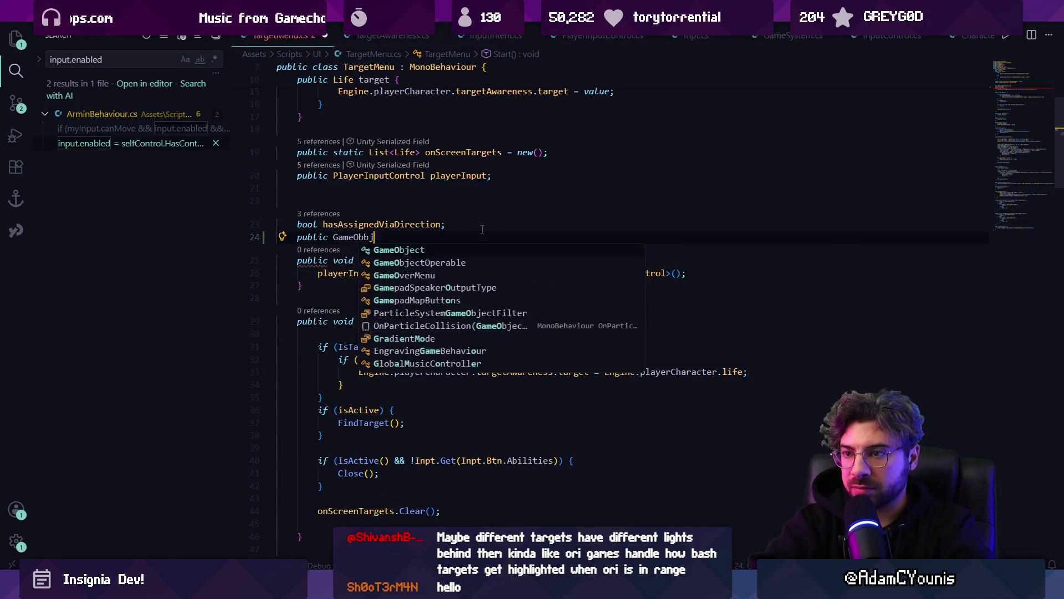
key("BackSpace")
type("ject")
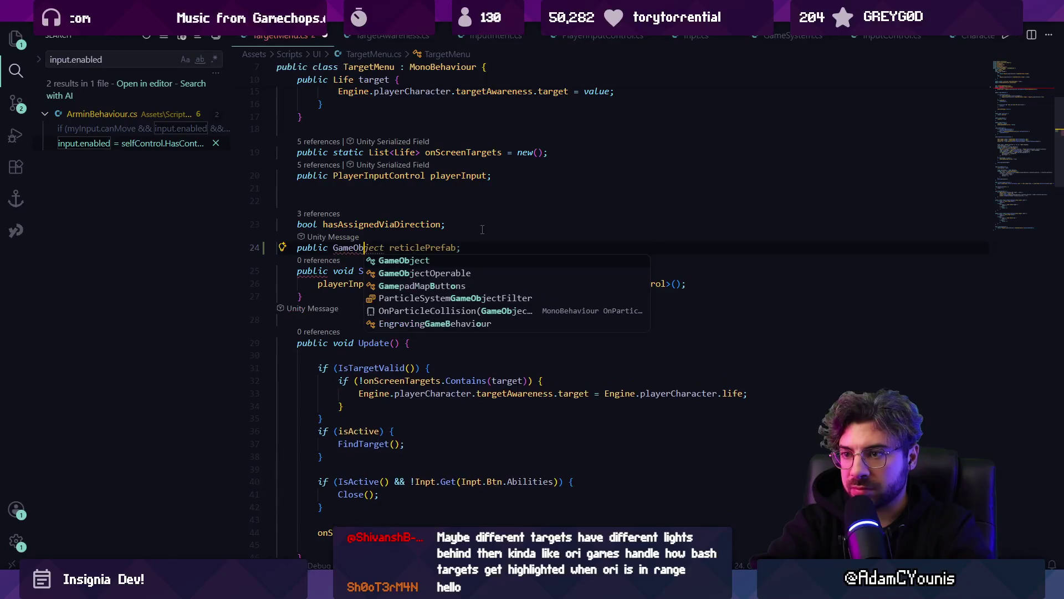
type(" re")
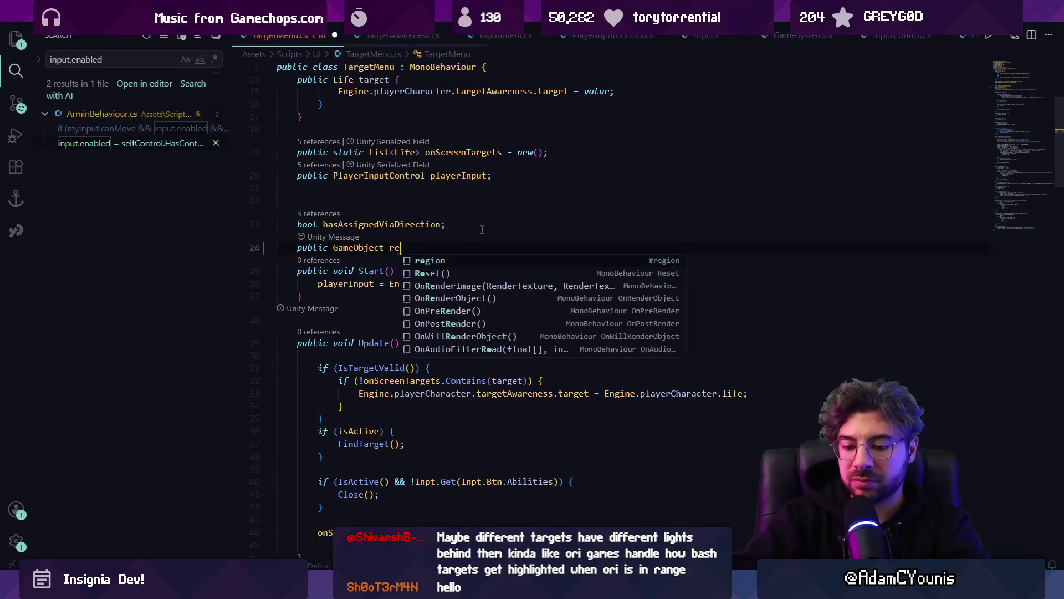
type("ticle;")
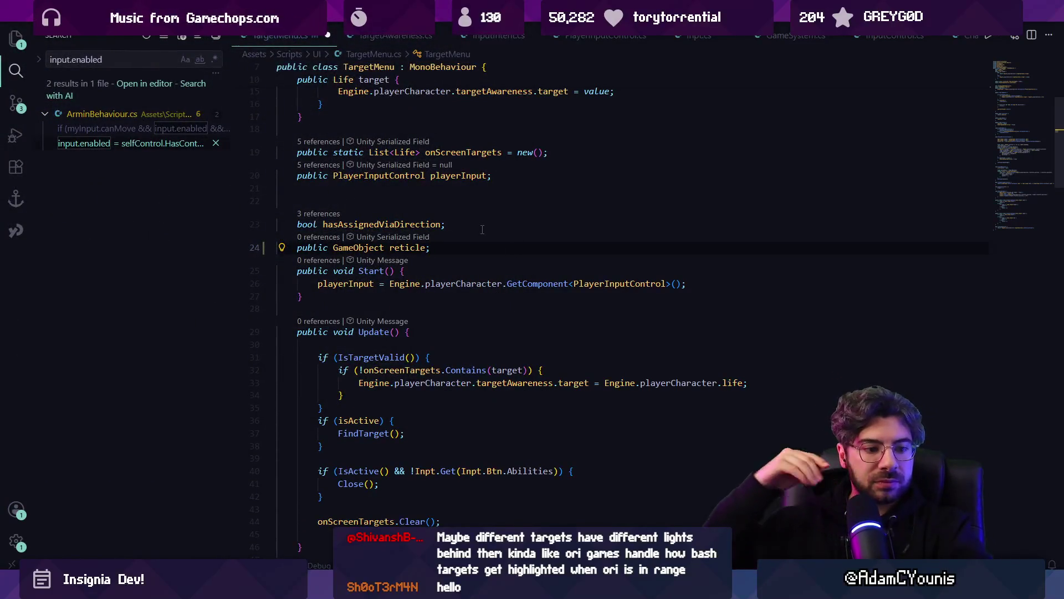
key("ctrl+s")
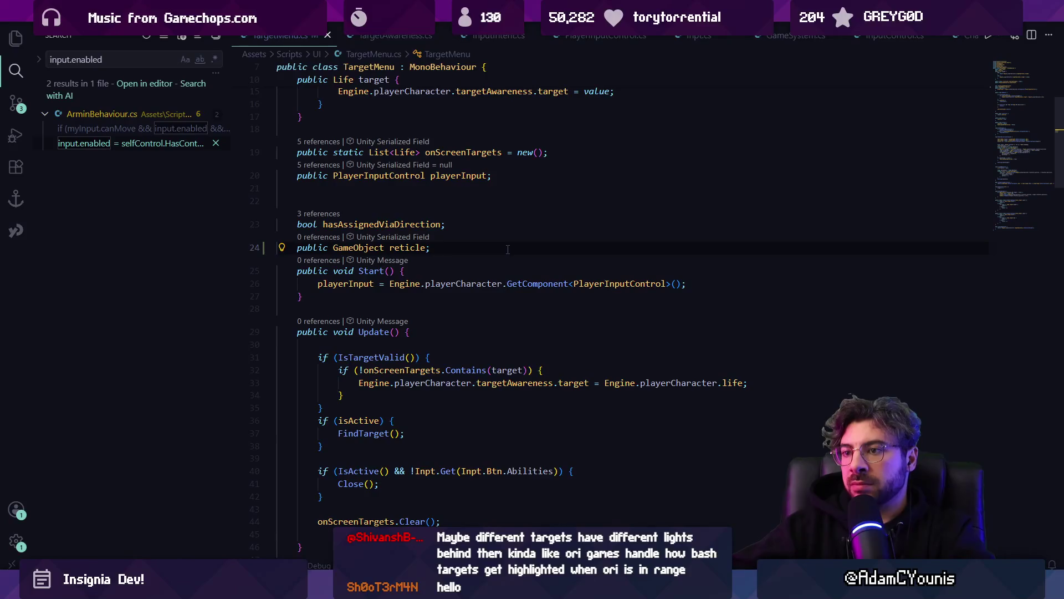
- Make room for reticle code inside Update's isActive block
scroll(470, 290, "down", 5)
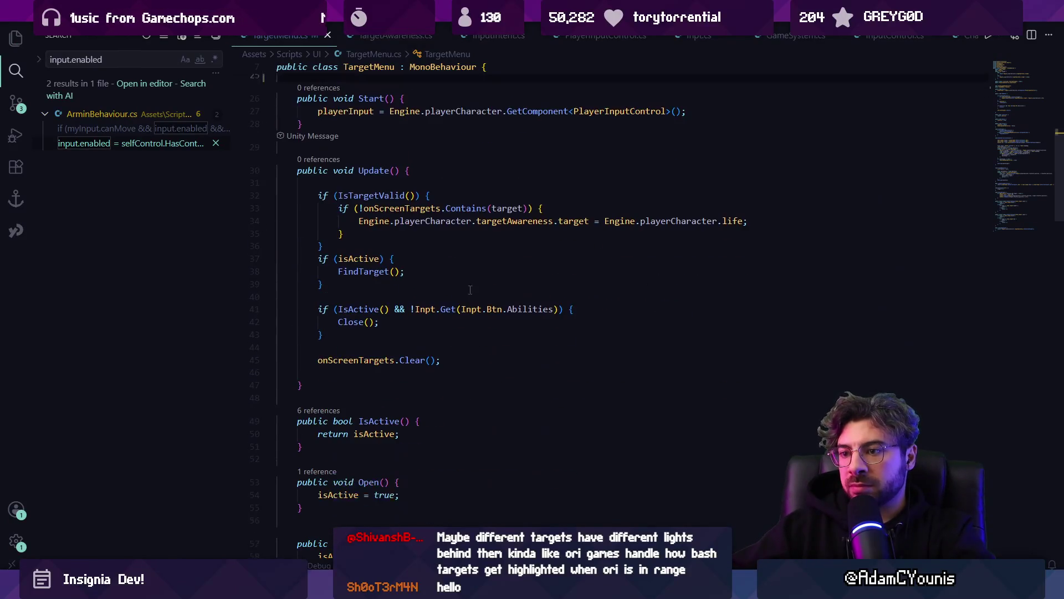
left_click(520, 334)
key("Return")
key("Return")
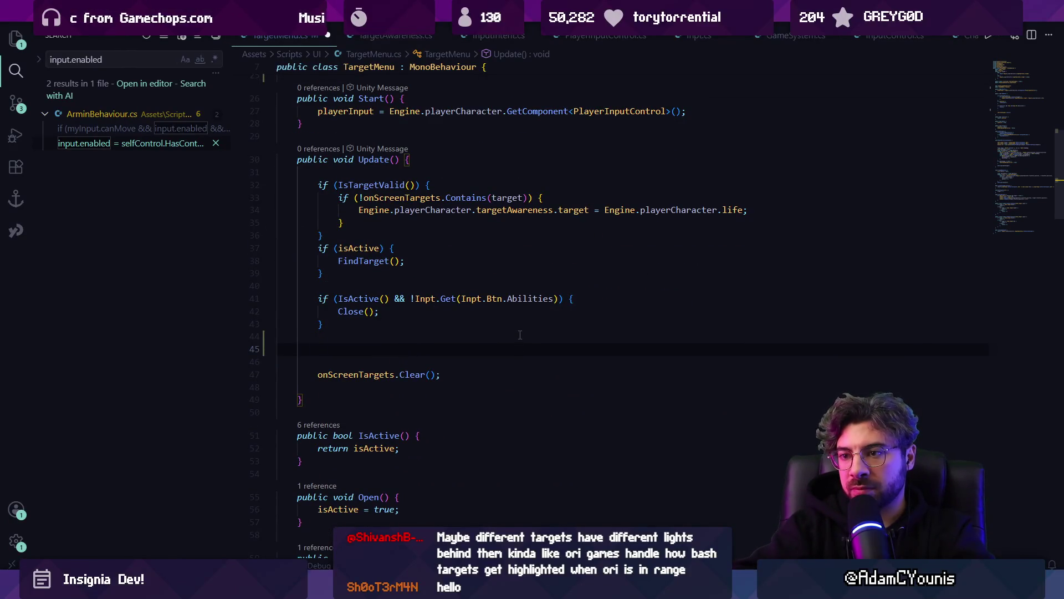
type("if(active")
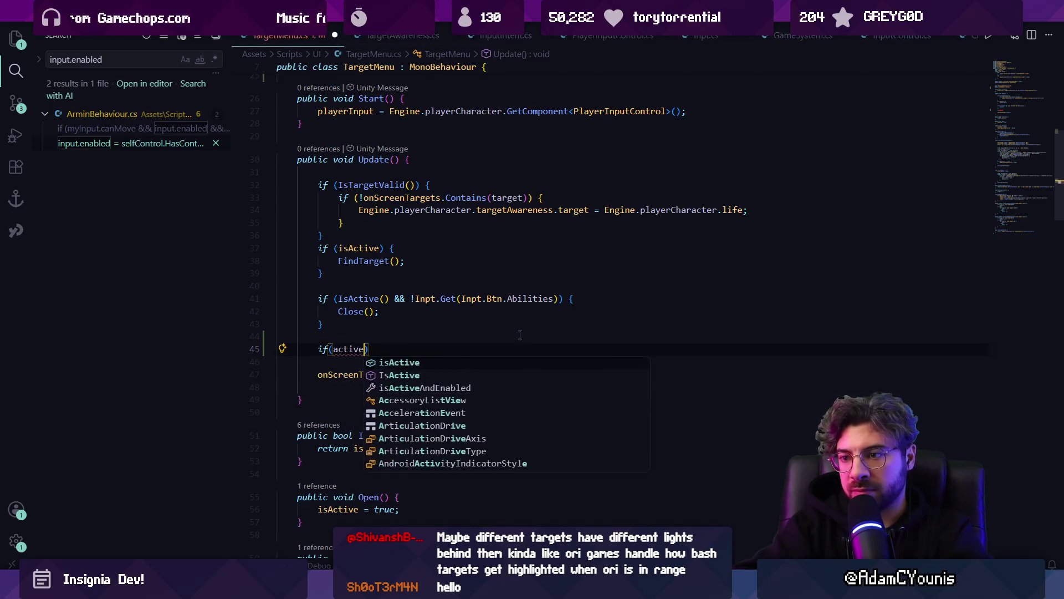
key("Tab")
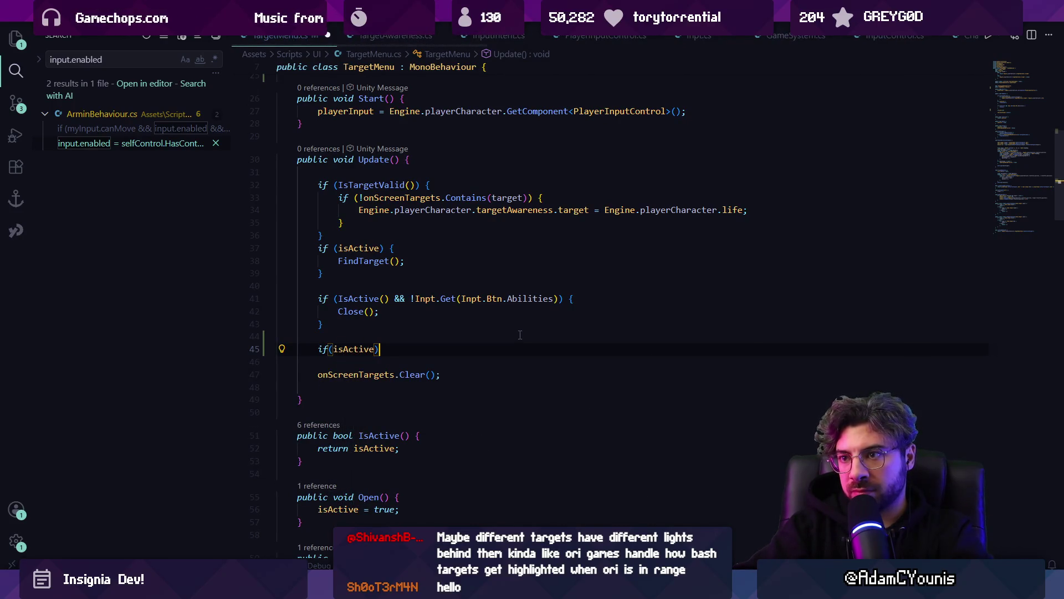
type("{")
key("Escape")
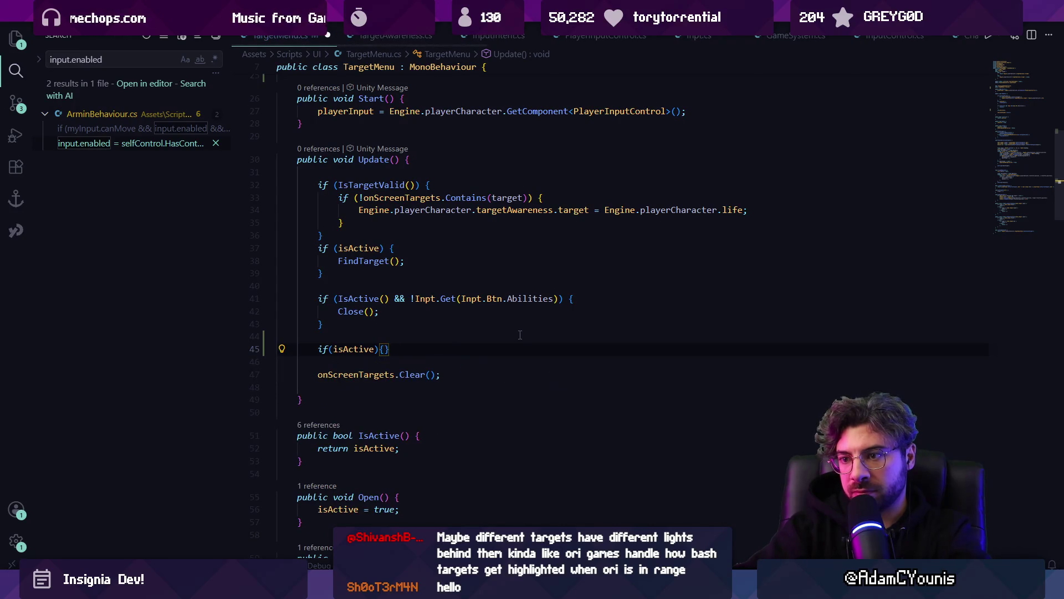
key("shift+Up")
key("shift+Up")
key("BackSpace")
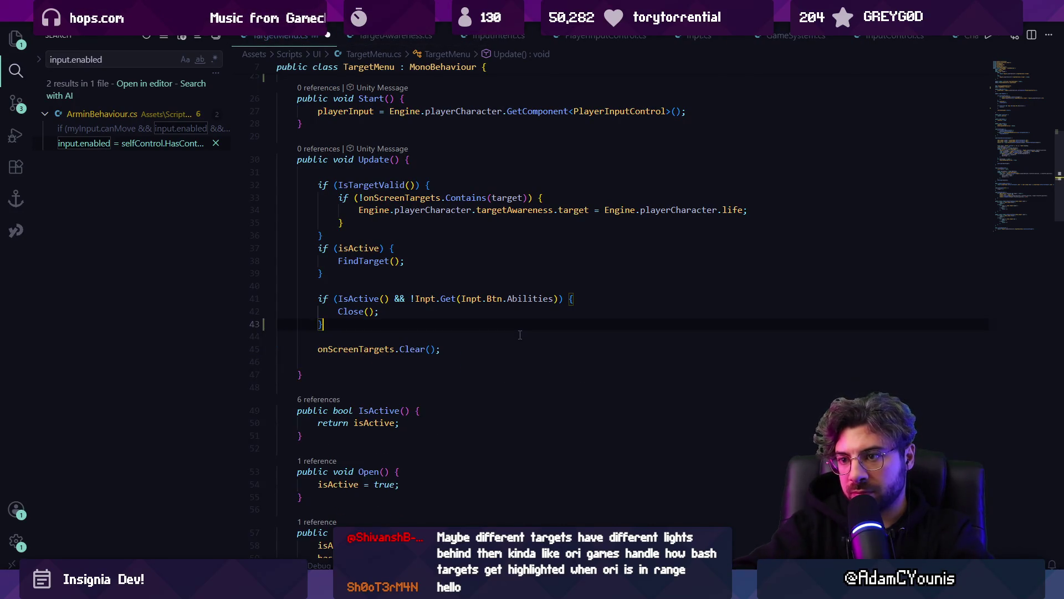
key("Up")
key("Return")
key("Return")
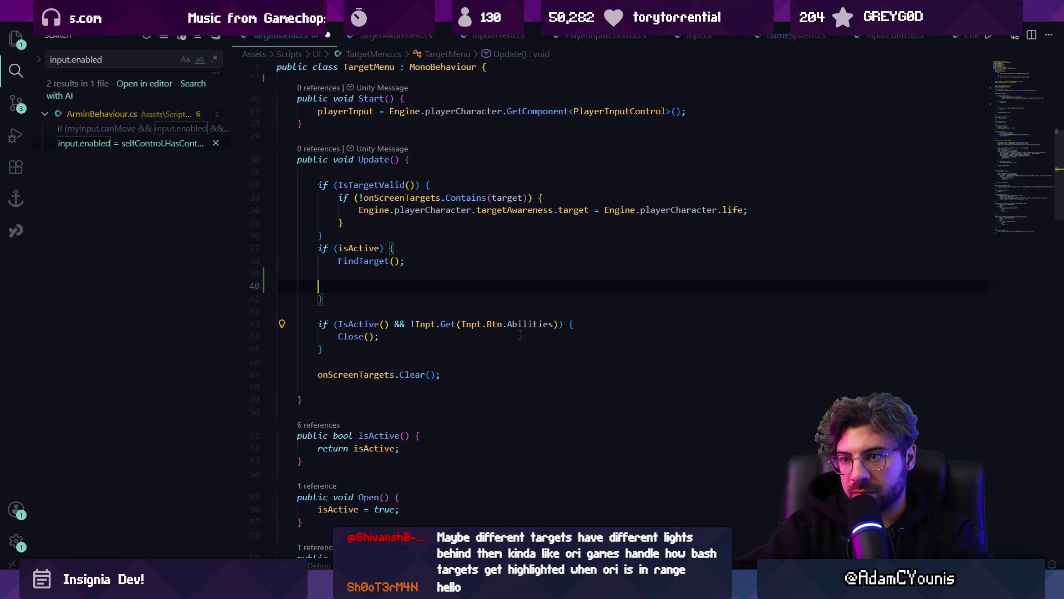
- Add an IsTargetValid() check, accepting Copilot's reticle show/hide and position code
type("if(Targetis")
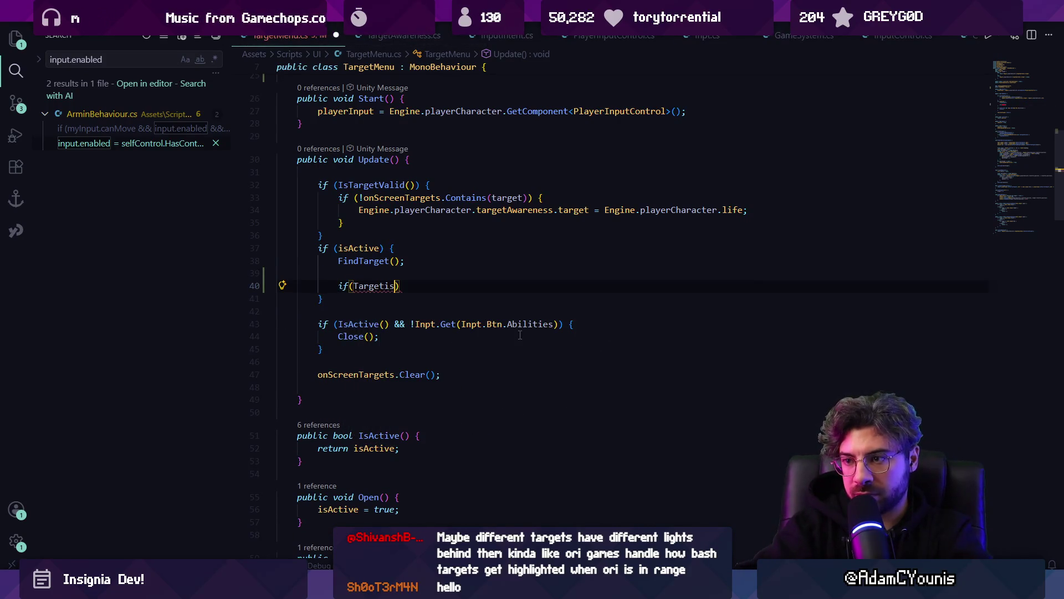
key("ctrl+shift+Left")
type("IsTa")
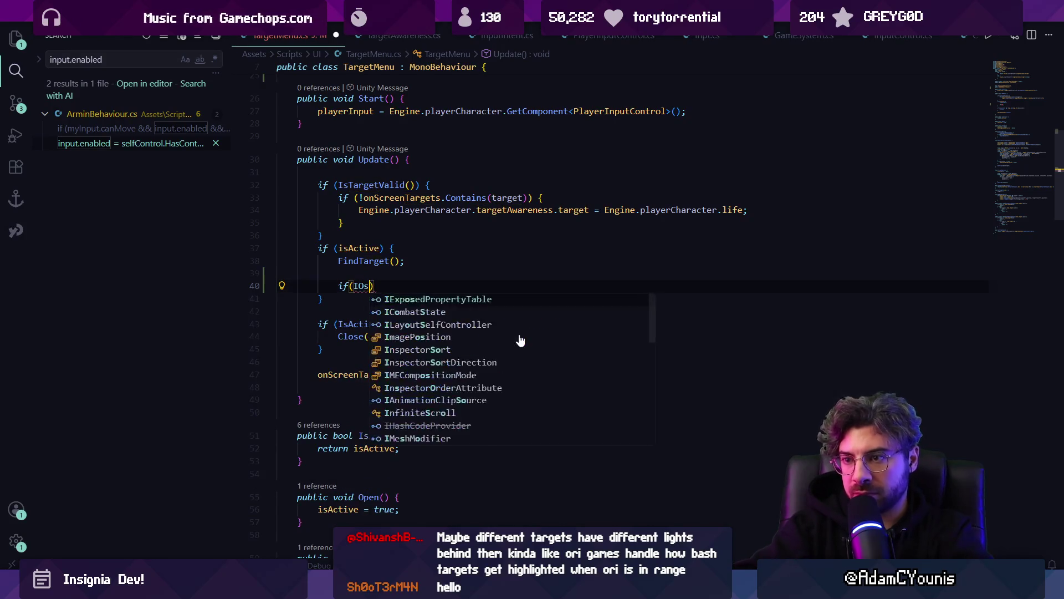
key("Tab")
type("(){")
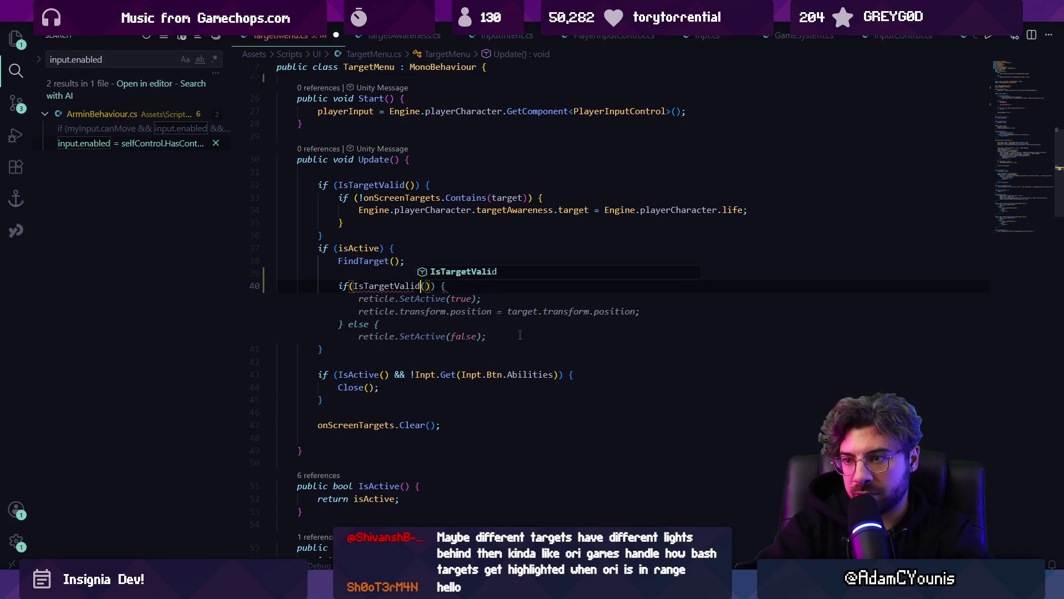
key("Return")
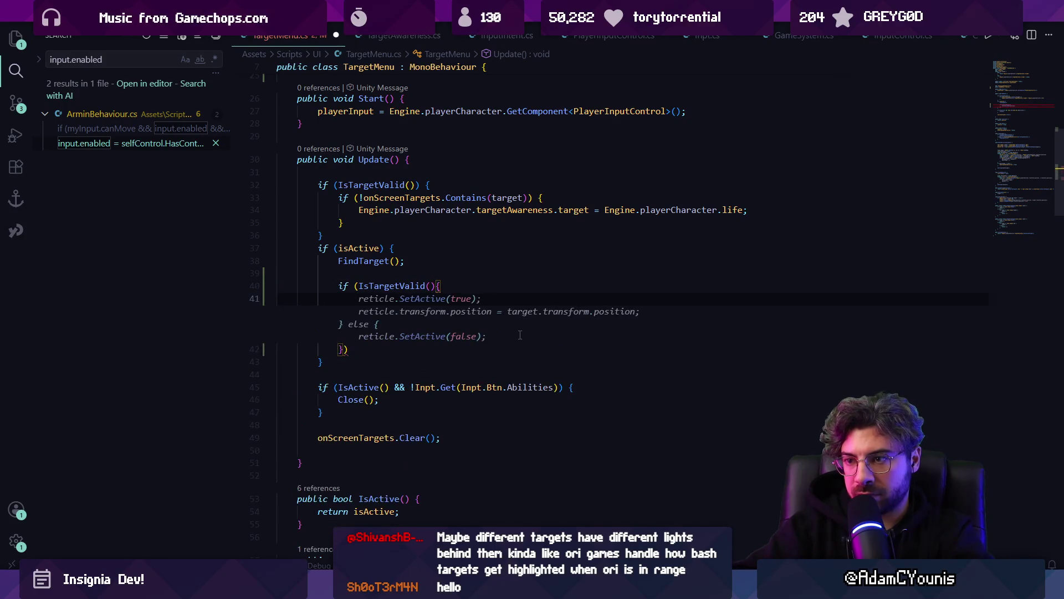
key("Tab")
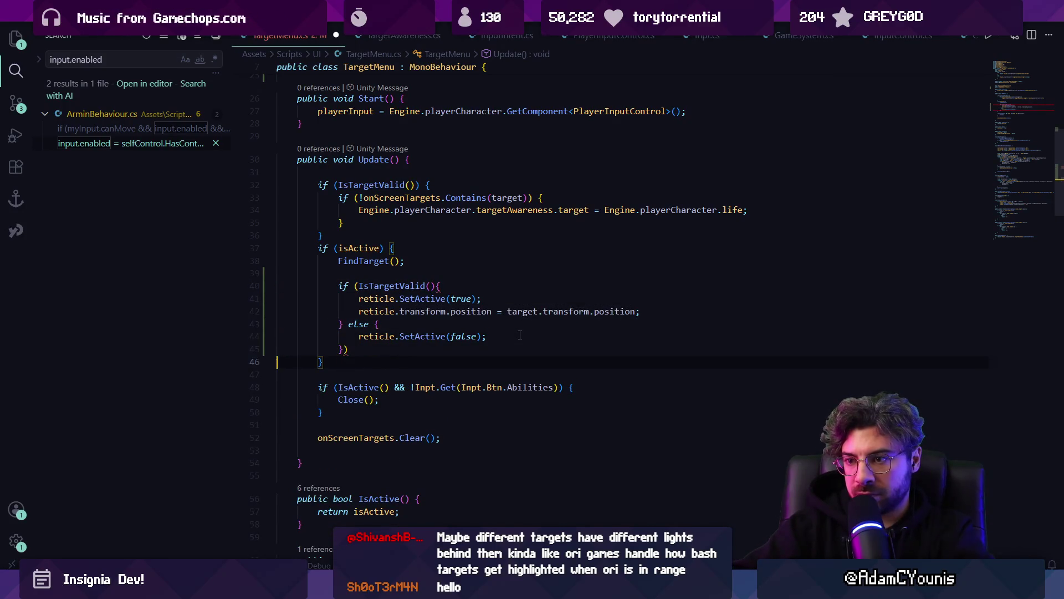
- Fix the misplaced parenthesis so the IsTargetValid() condition closes correctly
key("Up")
key("End")
key("BackSpace")
key("shift+Up")
key("shift+Up")
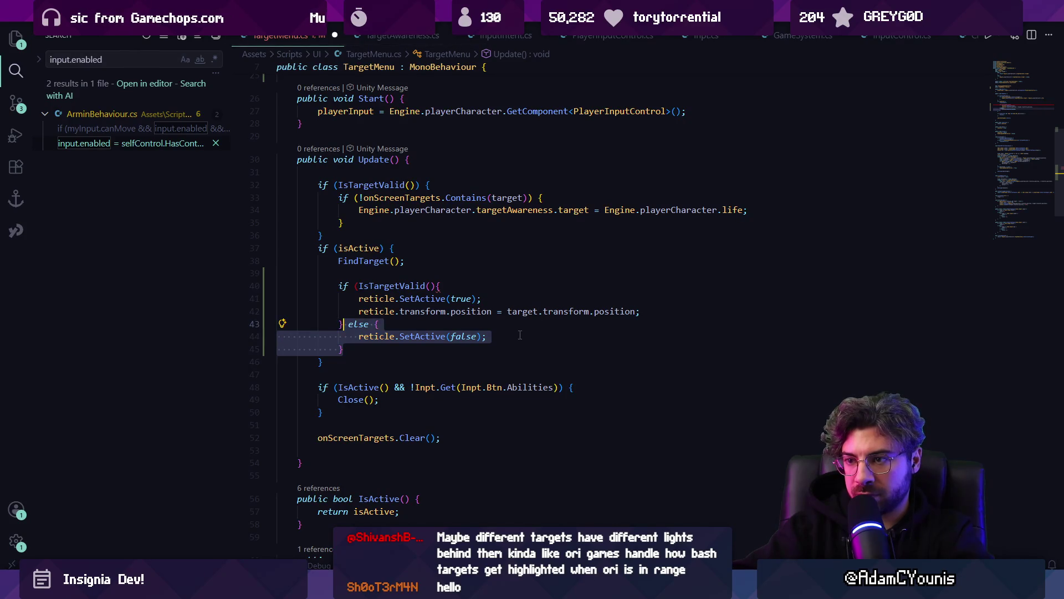
key("Up")
key("Up")
key("Up")
key("End")
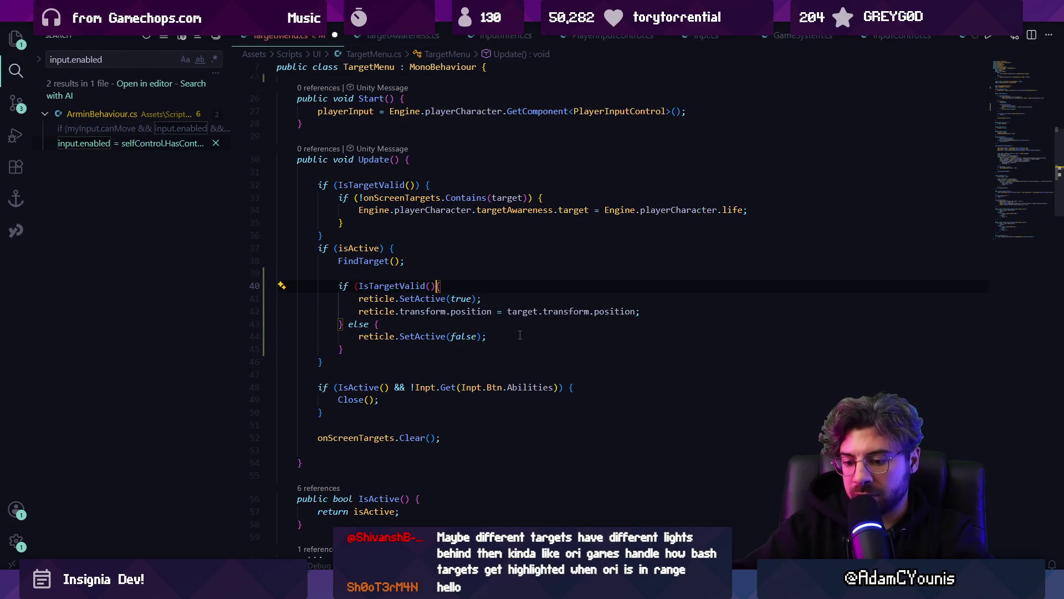
type(")")
key("Down")
key("Down")
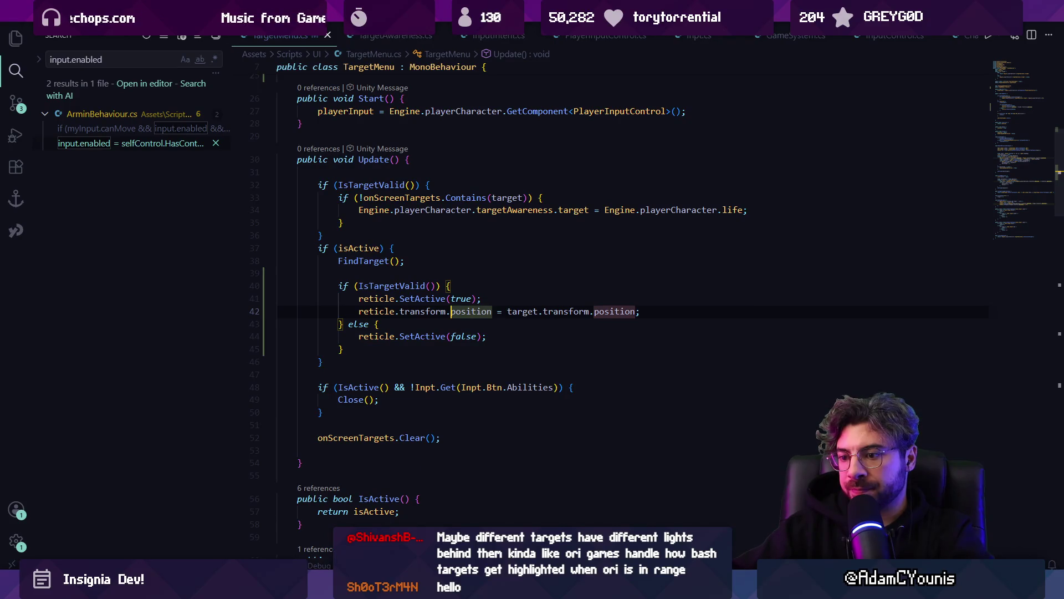
key("alt+Tab")
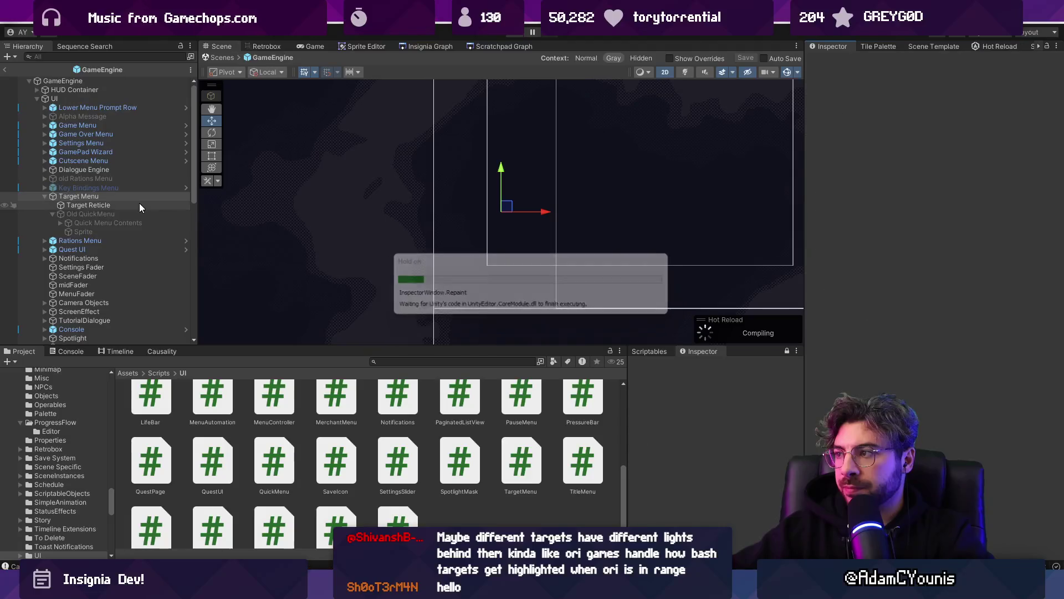
- Assign Target Reticle to Target Menu's Reticle field and give it a Sprite Renderer
left_click_drag(830, 165, 935, 201)
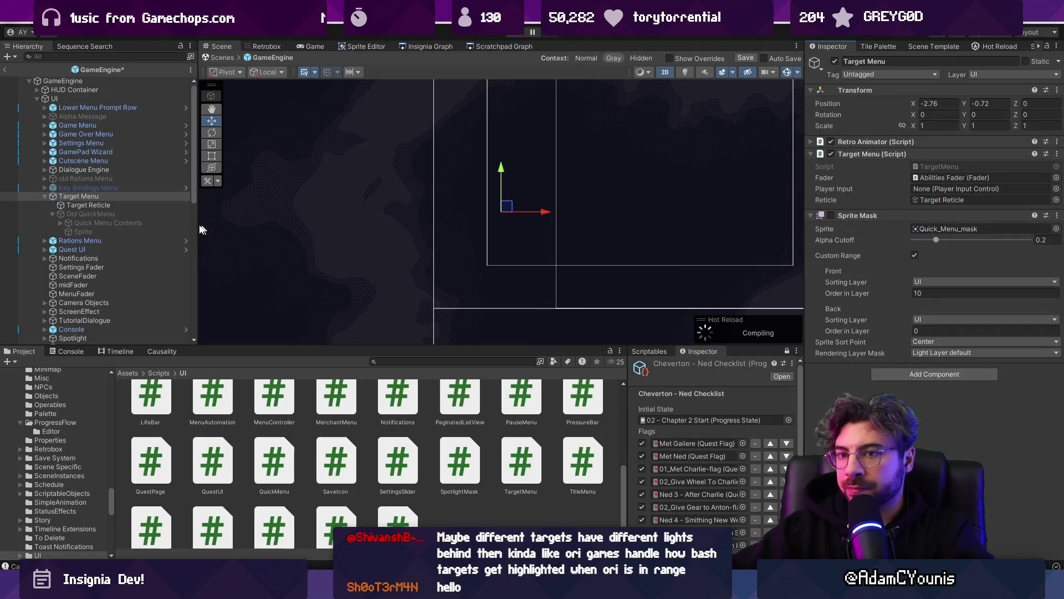
left_click(148, 196)
left_click(165, 206)
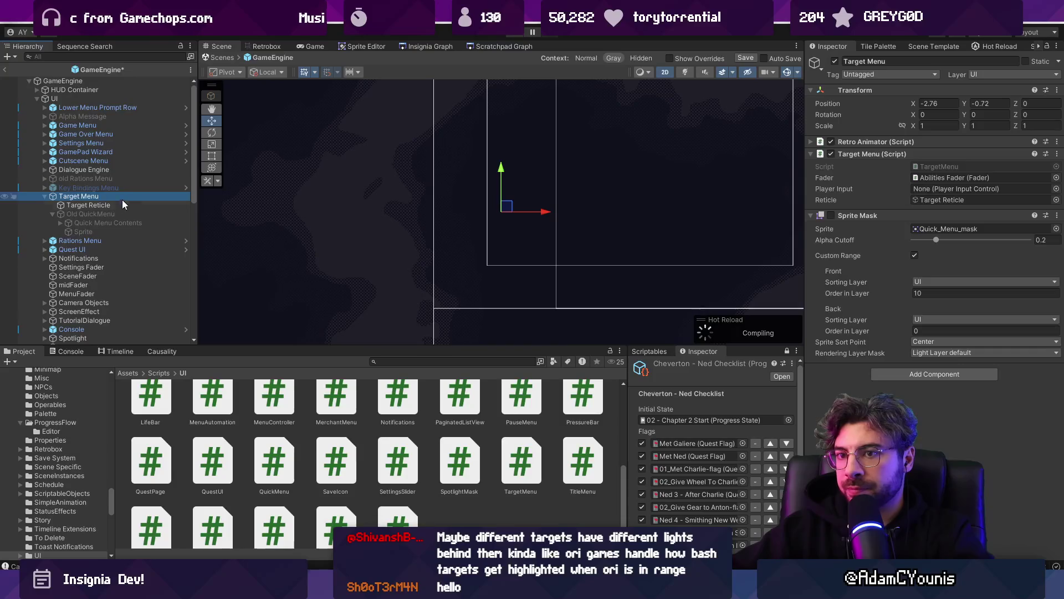
left_click(912, 147)
type("spritere")
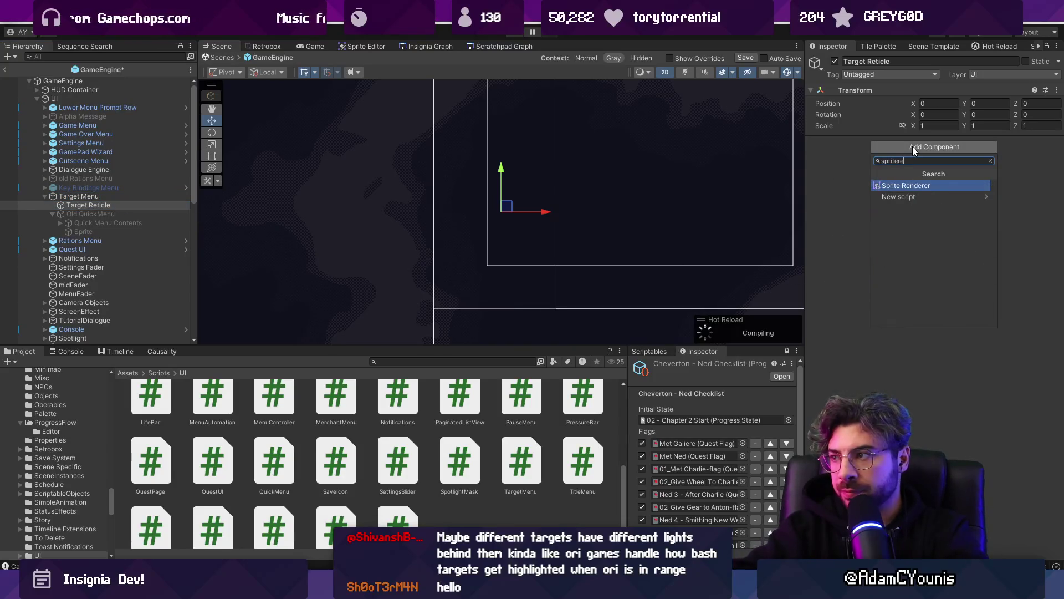
key("Return")
- Set the Sprite Renderer to the UI sorting layer with the Ensign Target Reticle sprite
right_click(912, 159)
key("Escape")
left_click(985, 243)
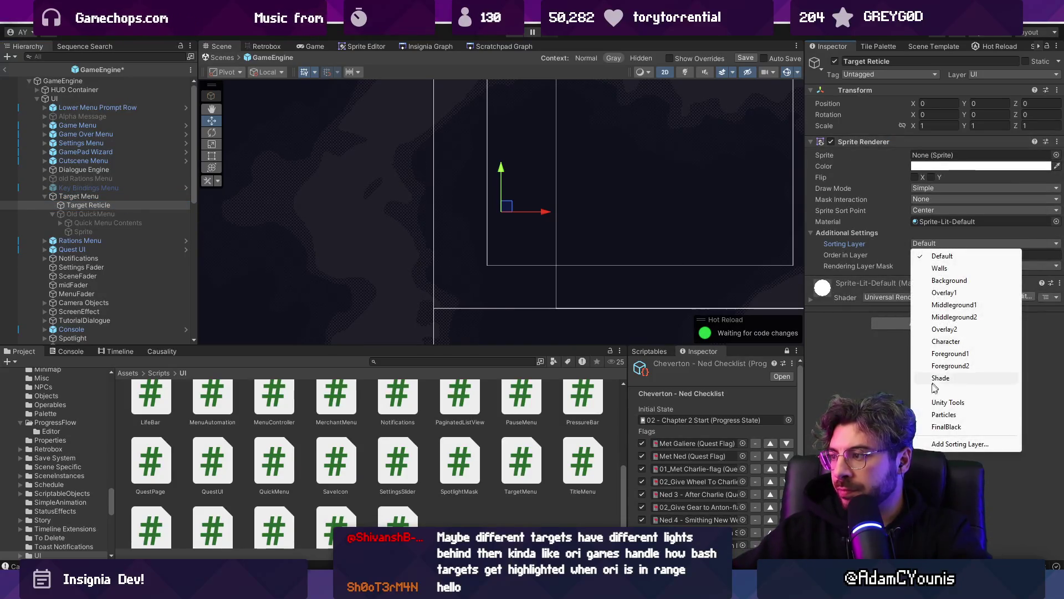
left_click(981, 390)
left_click(1058, 154)
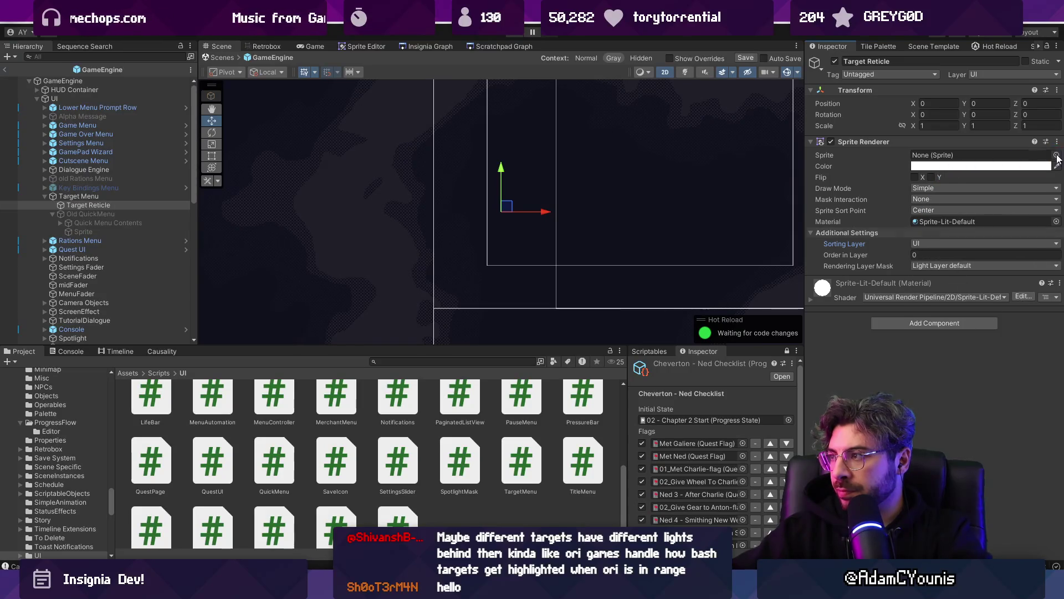
type("reticle")
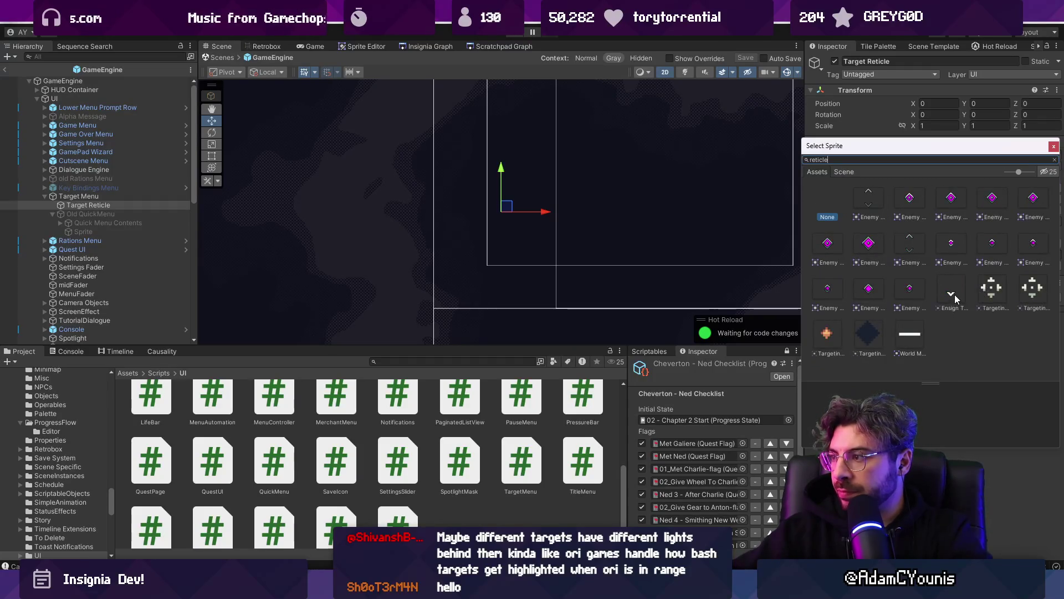
double_click(954, 296)
- Save the prefab, return to the level scene, and play the game
key("ctrl+s")
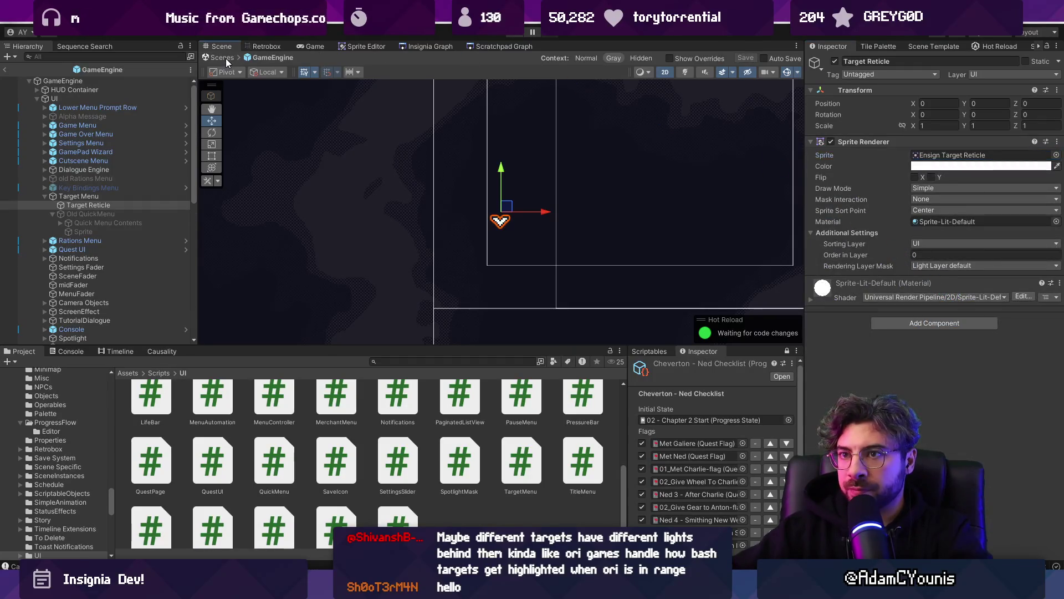
left_click(221, 58)
key("ctrl+p")
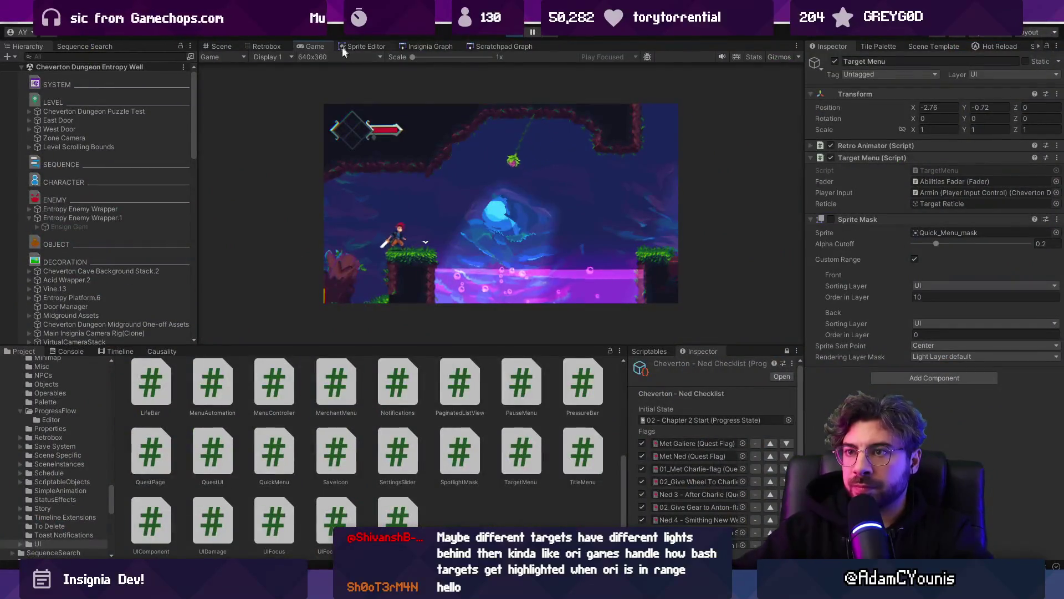
- Switch the Game view resolution from 640x360 to Full HD (1920x1080)
left_click(338, 57)
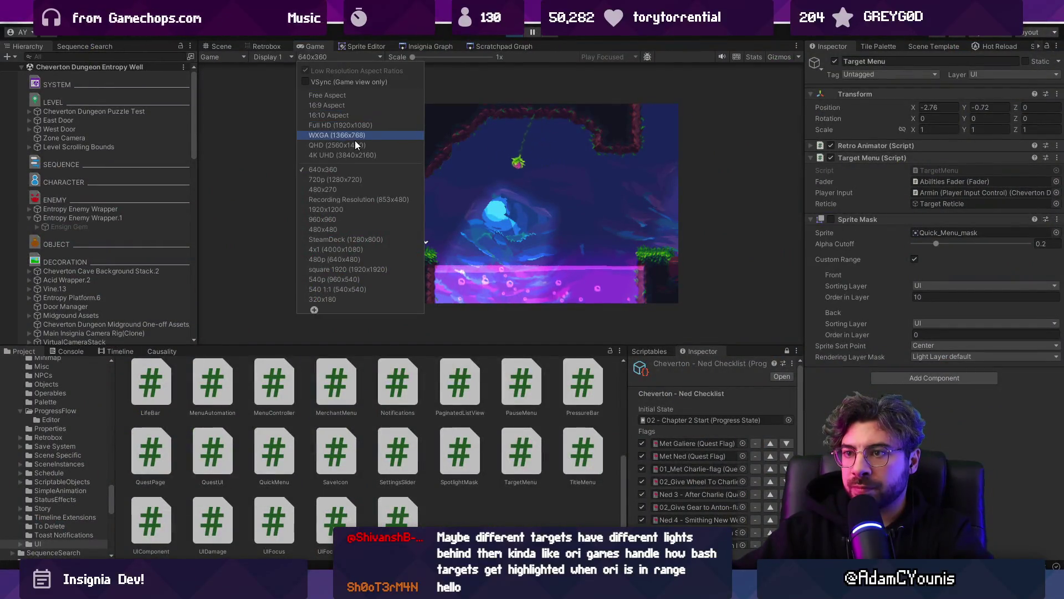
left_click(357, 124)
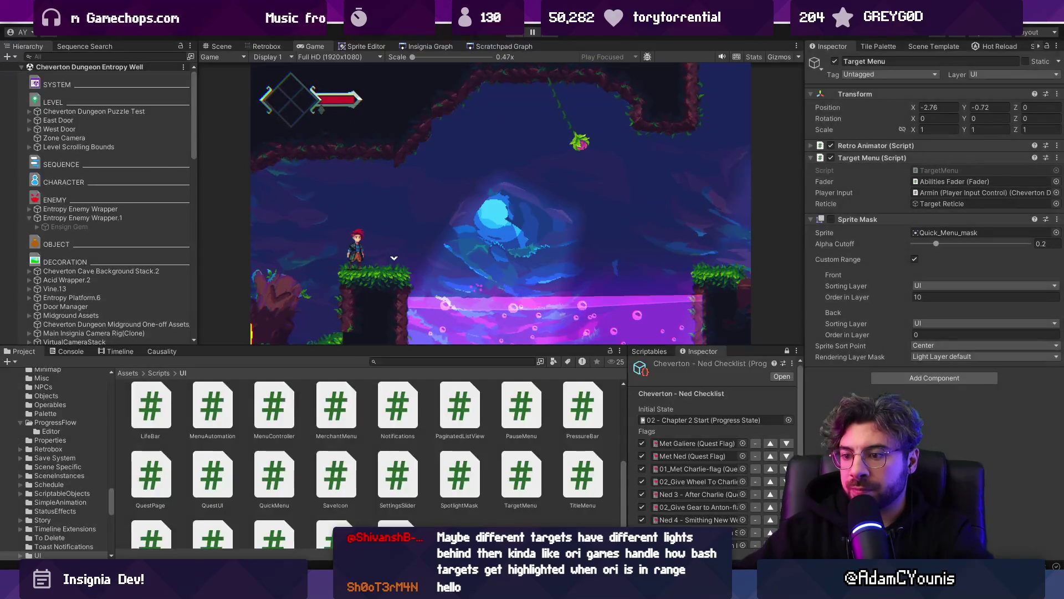
key("alt+Tab")
- Delete the else branch from the reticle if/else block in Update
left_click_drag(476, 326, 487, 337)
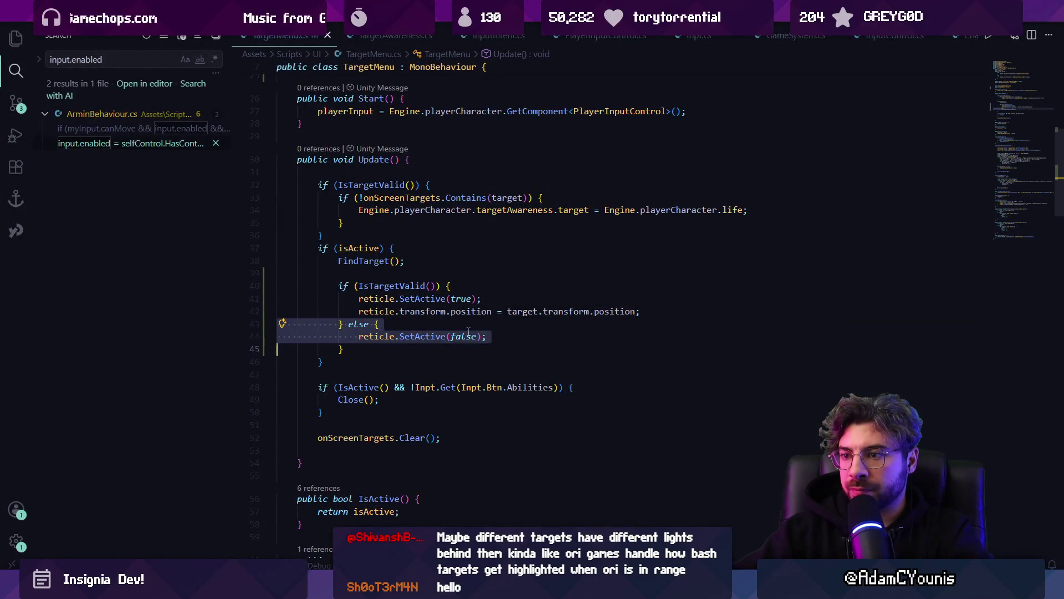
left_click(410, 336)
left_click_drag(359, 336, 486, 336)
left_click(388, 336)
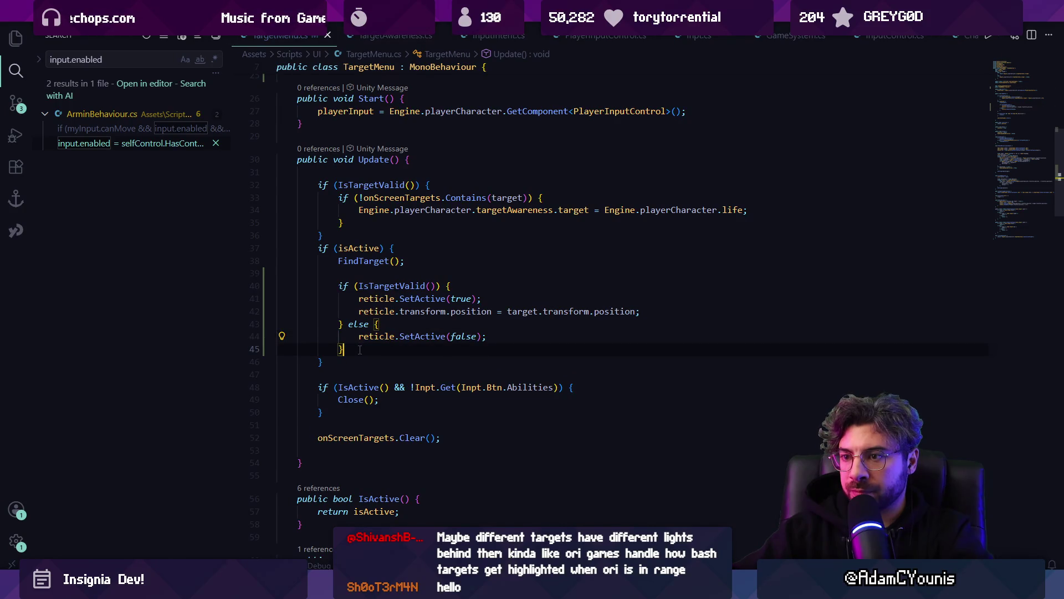
left_click_drag(359, 350, 344, 285)
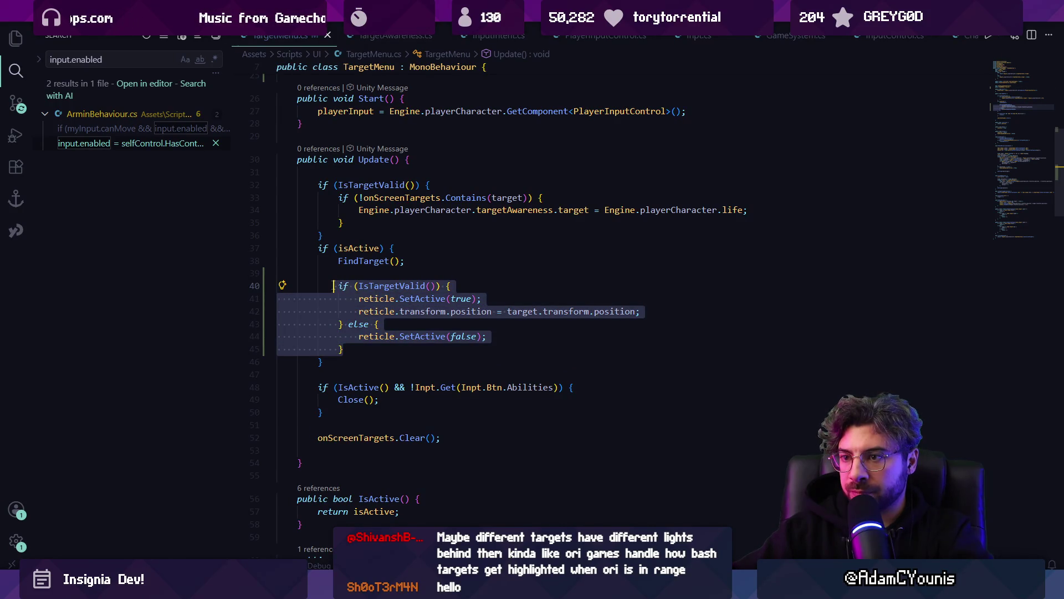
left_click_drag(344, 349, 345, 323)
key("BackSpace")
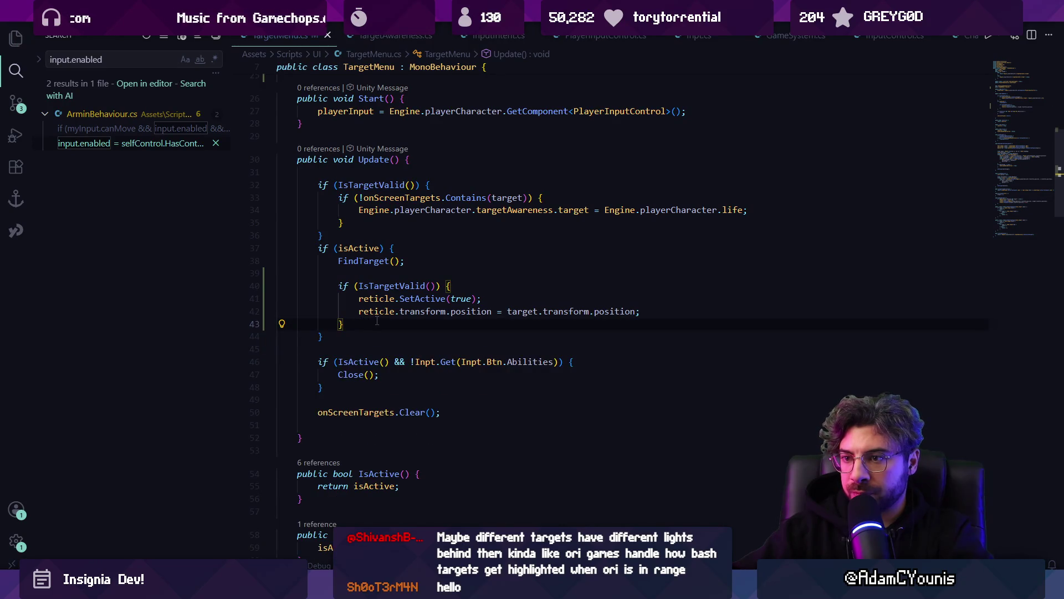
- After onScreenTargets.Clear(), hide the reticle when !IsActive() || !IsTargetValid(), then play in Unity
key("Return")
type("if(")
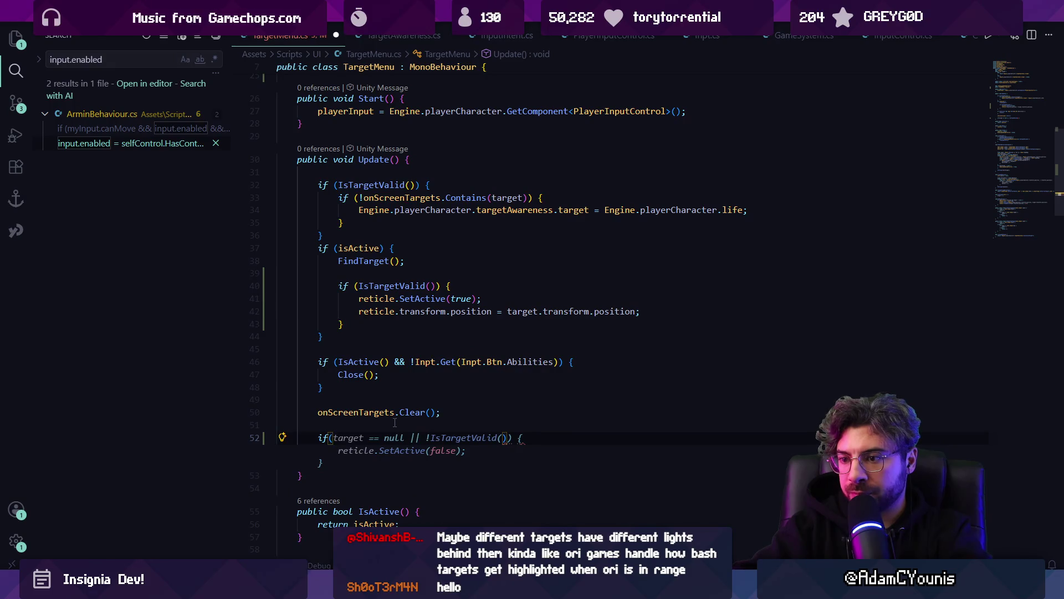
type("!")
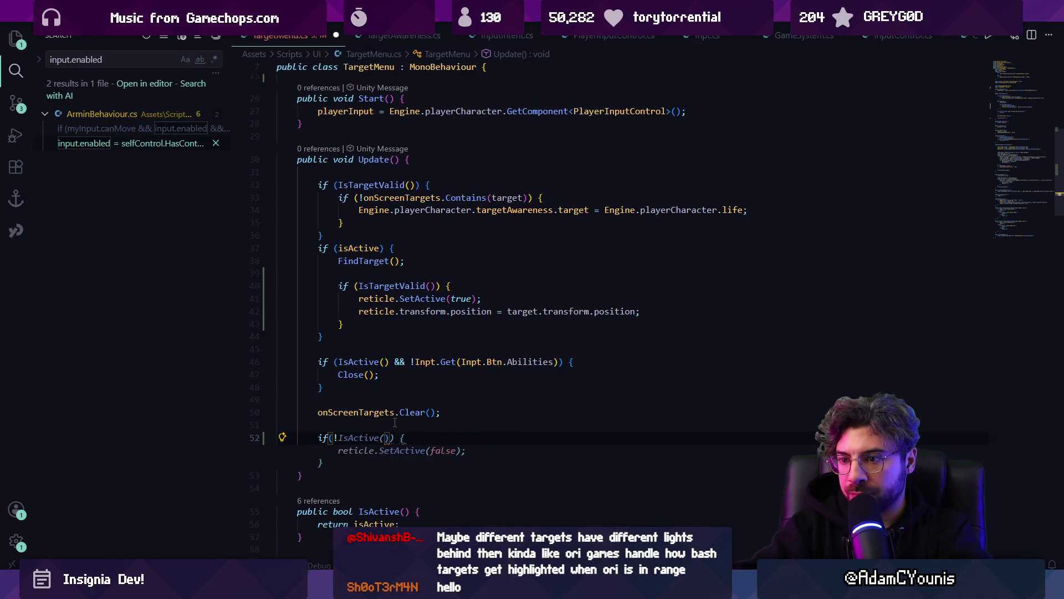
key("Tab")
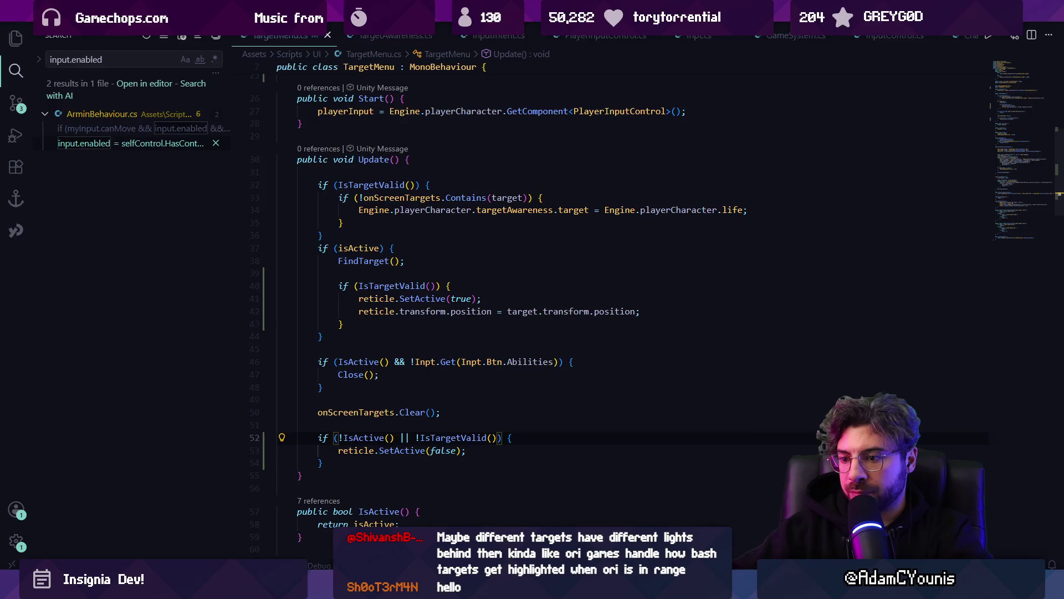
key("alt+Tab")
left_click(514, 35)
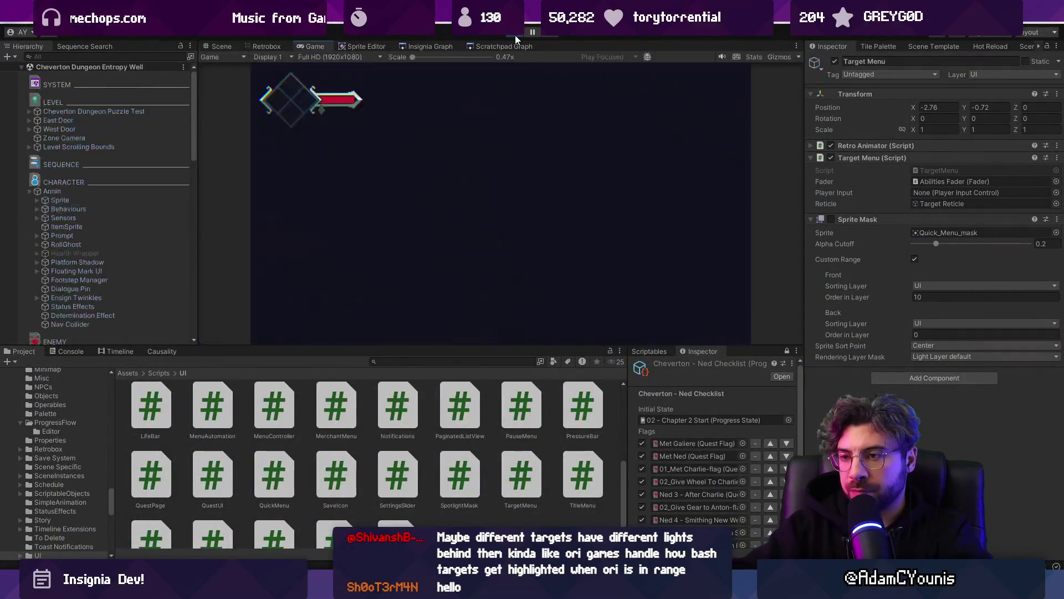
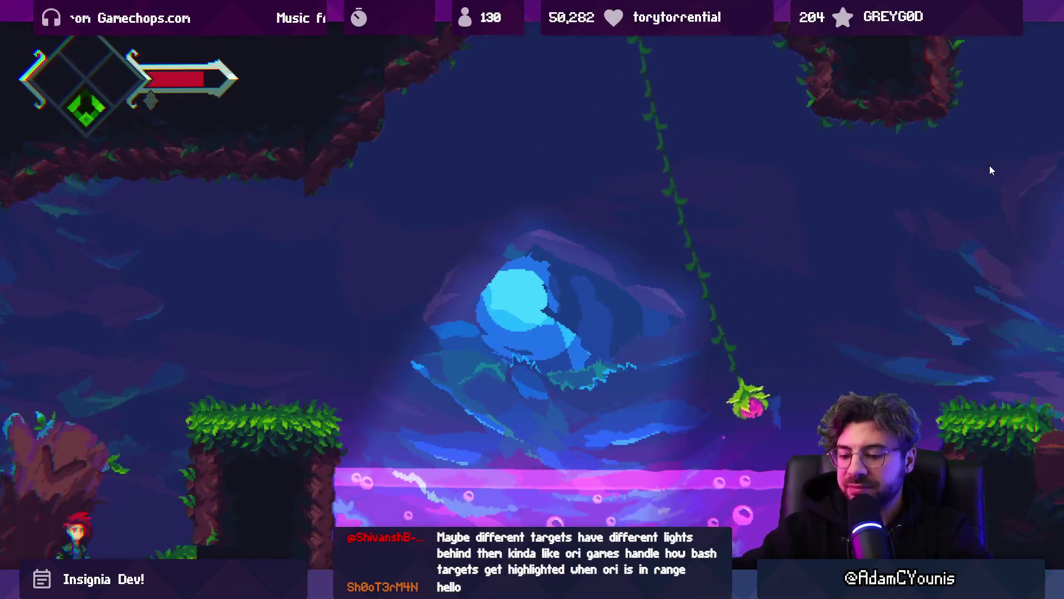
- Exit Play mode and switch to Visual Studio Code showing TargetMenu.cs
key("shift+space")
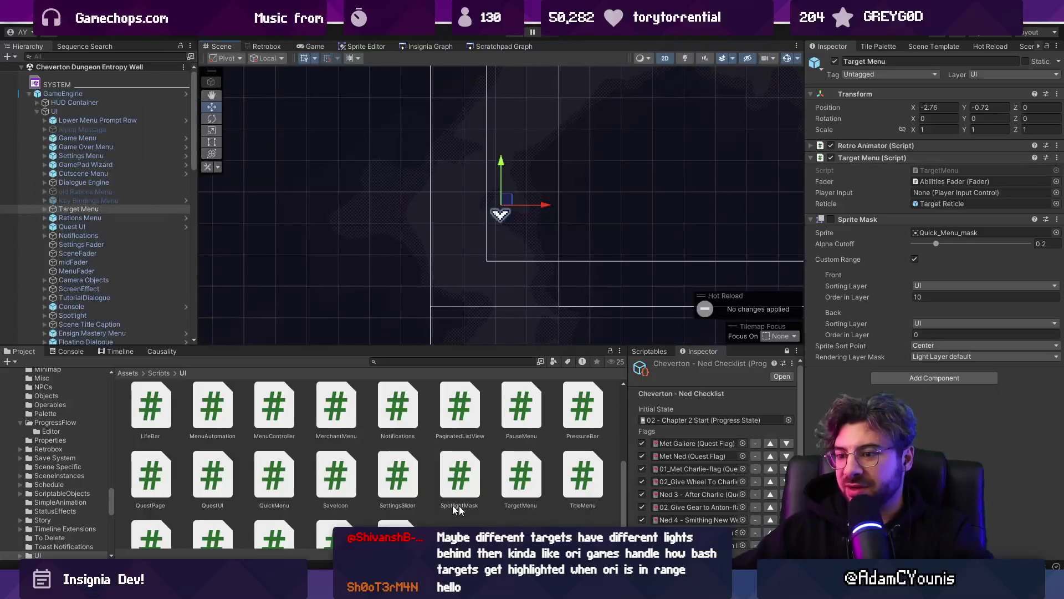
key("alt+Tab")
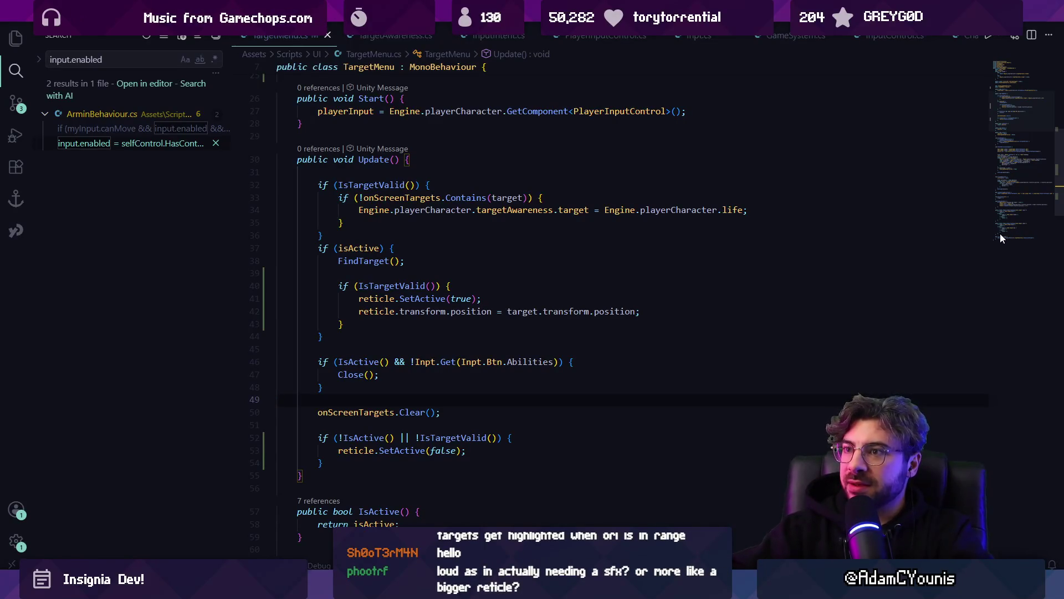
- Quick-open PlayerInputControl.cs through a 'PlayerInput' file search
key("ctrl+p")
type("PlayerControll")
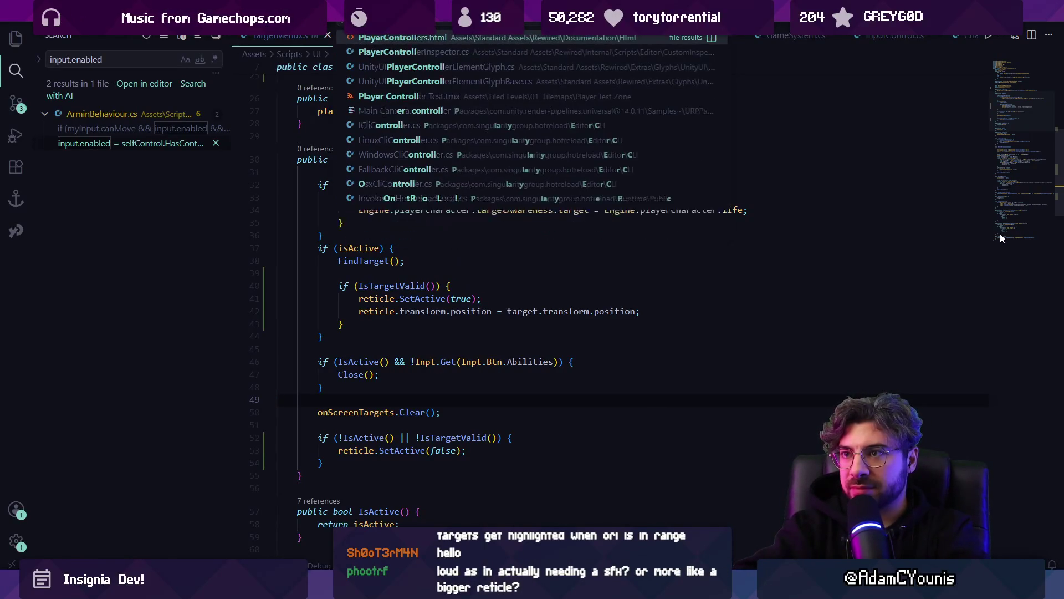
type("er")
key("BackSpace")
key("BackSpace")
key("BackSpace")
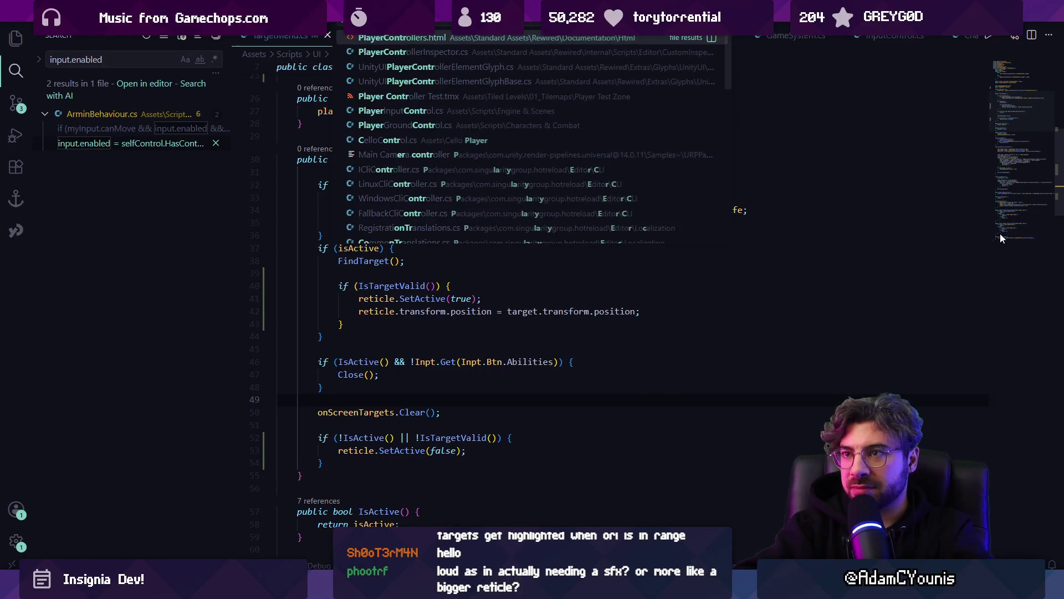
type("Input")
key("Return")
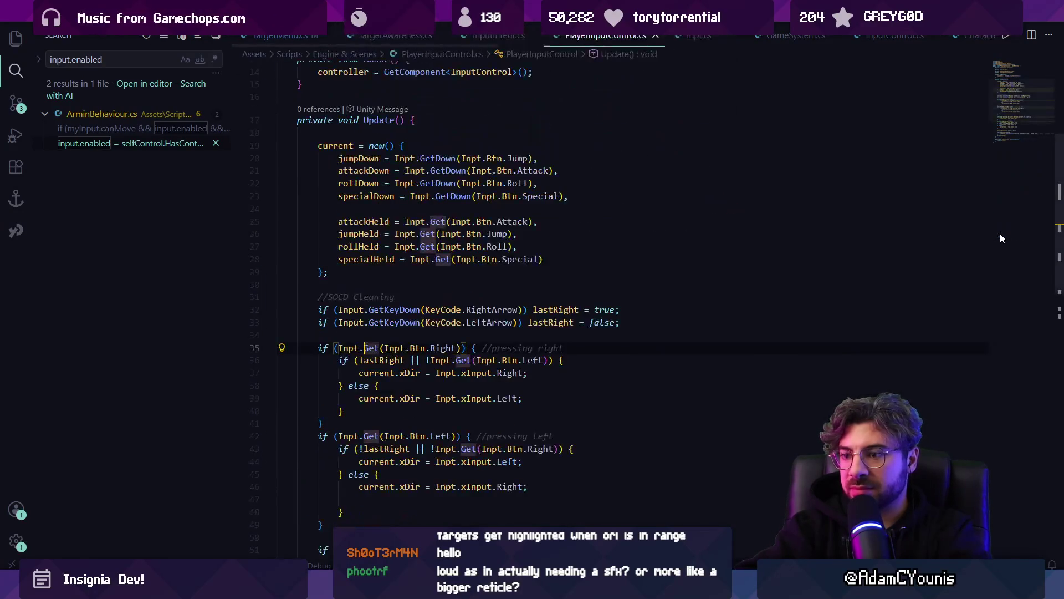
scroll(383, 323, "down", 10)
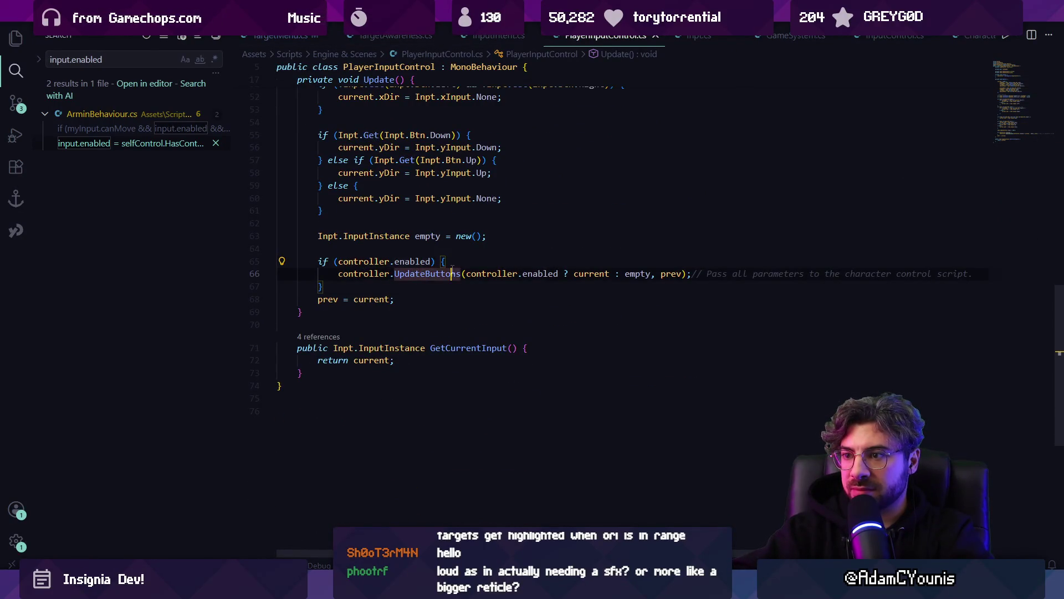
scroll(371, 342, "up", 3)
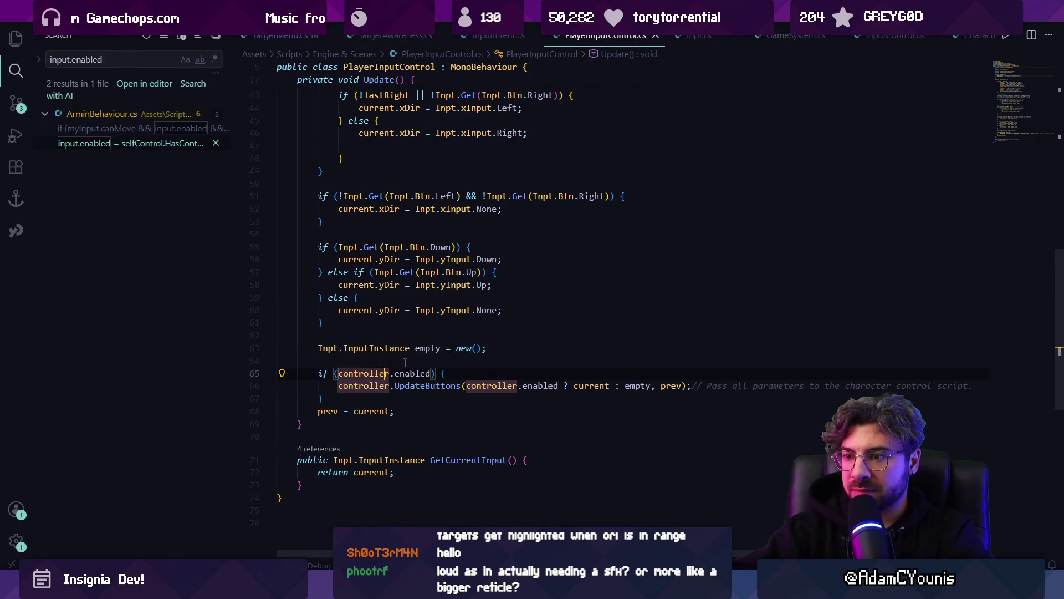
- Remove the controller.enabled check around UpdateButtons and save the script
key("ctrl+shift+k")
key("ctrl+shift+k")
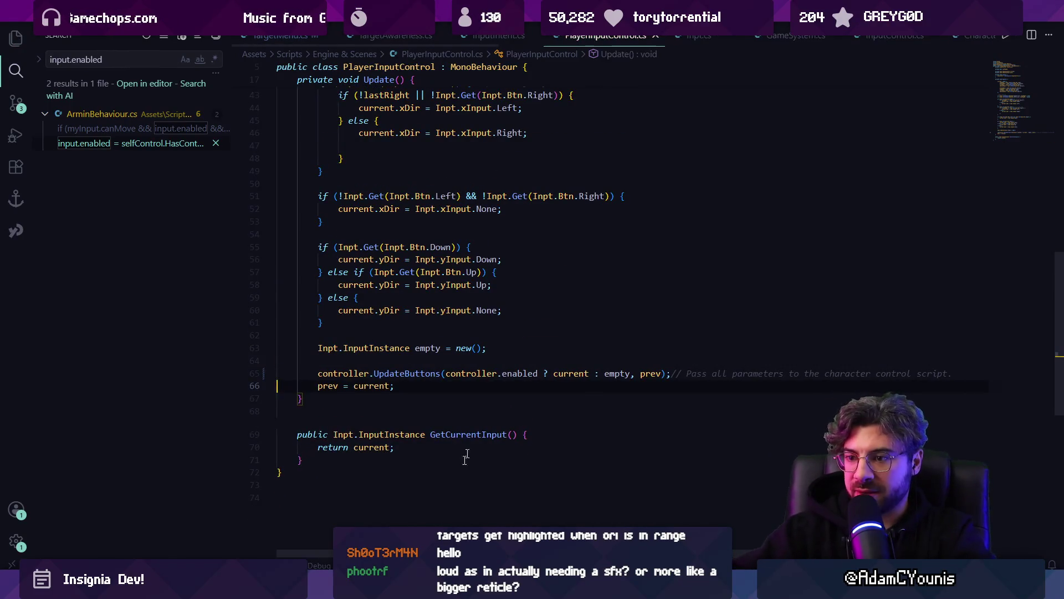
key("ctrl+s")
key("alt+Tab")
key("ctrl+p")
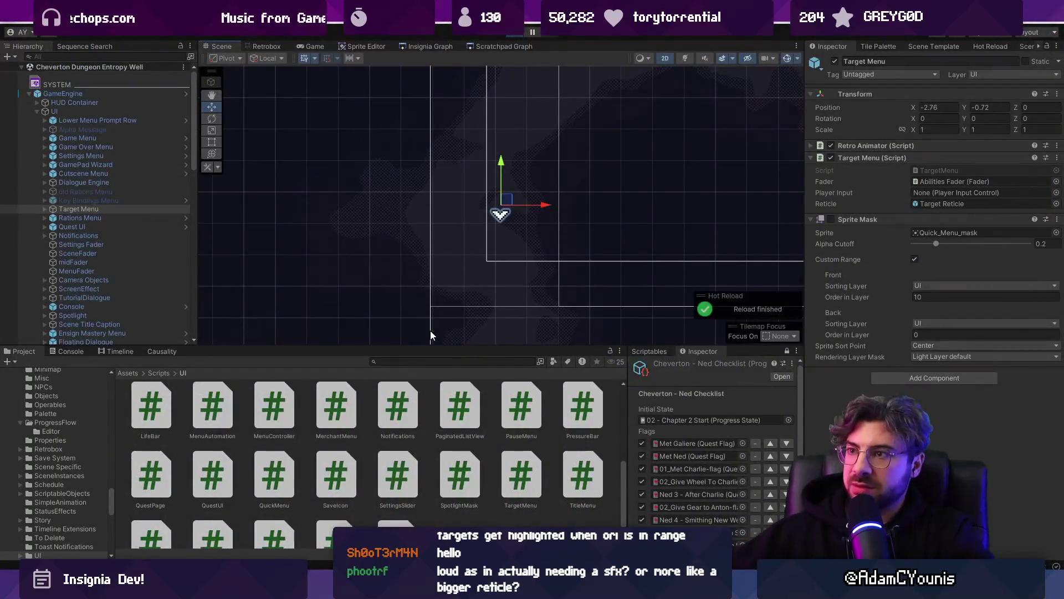
- Maximize the Game view and run left, then right, jumping up to the vine ledge
key("Left")
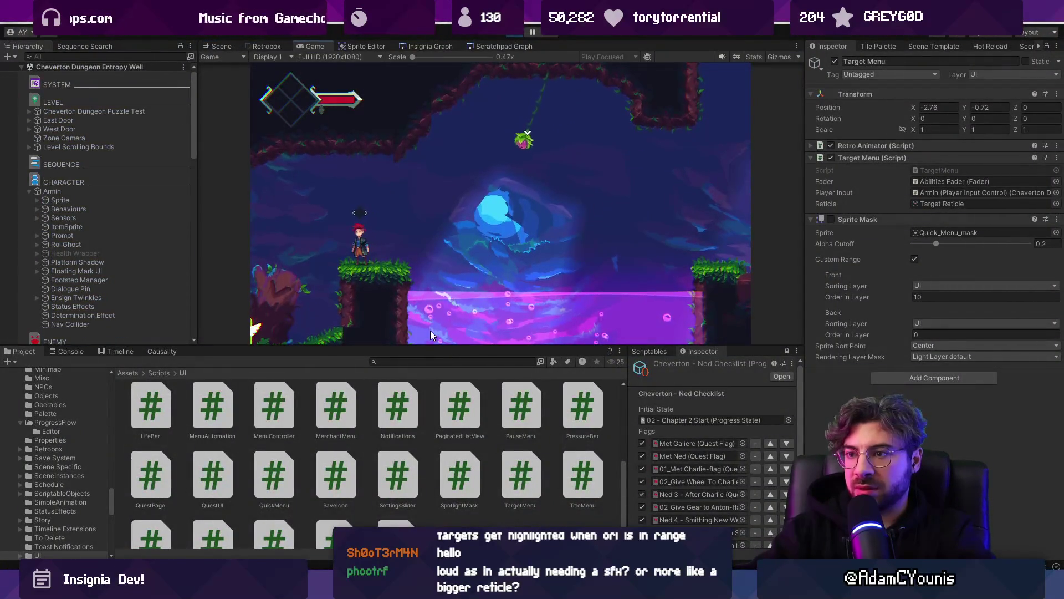
key("Left")
key("shift+space")
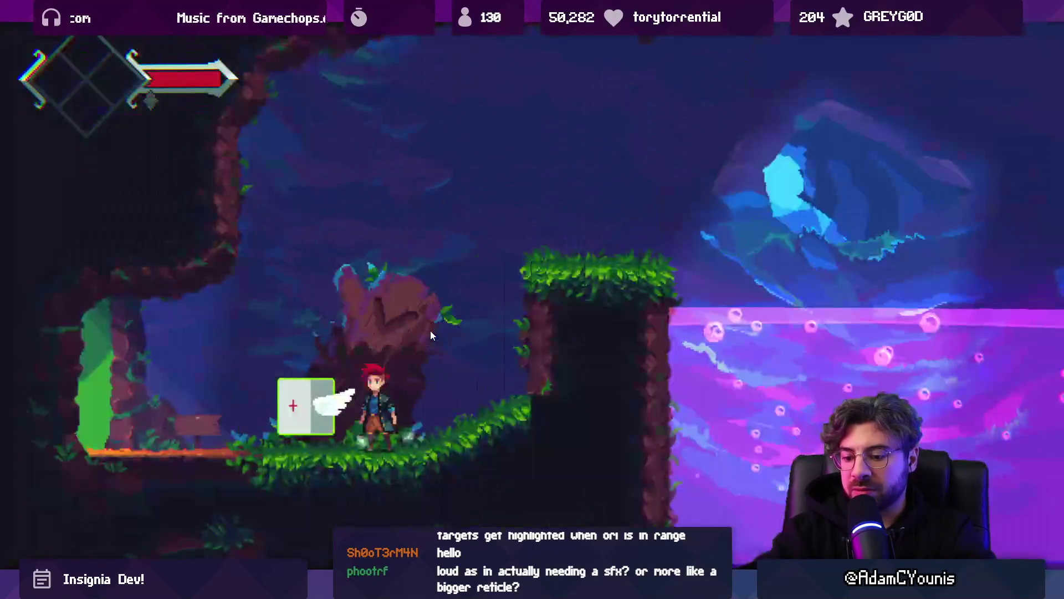
key("Left")
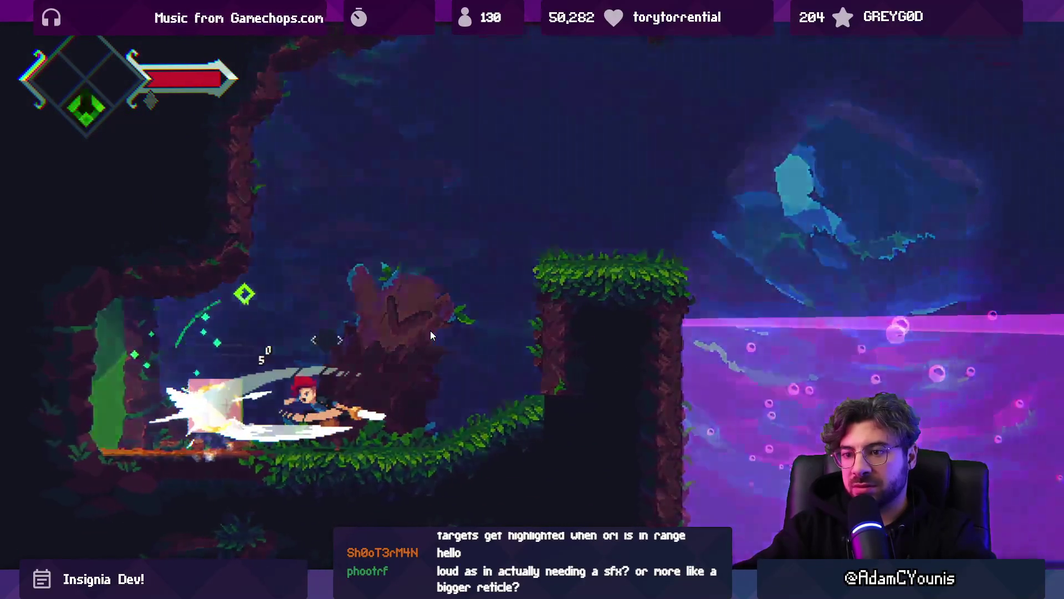
key("Right")
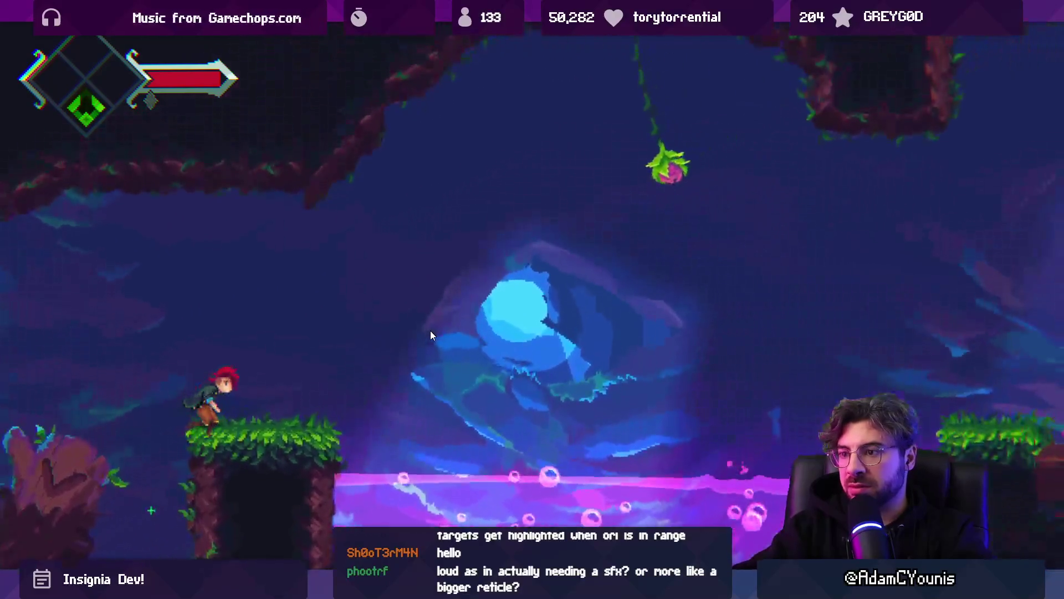
key("Right")
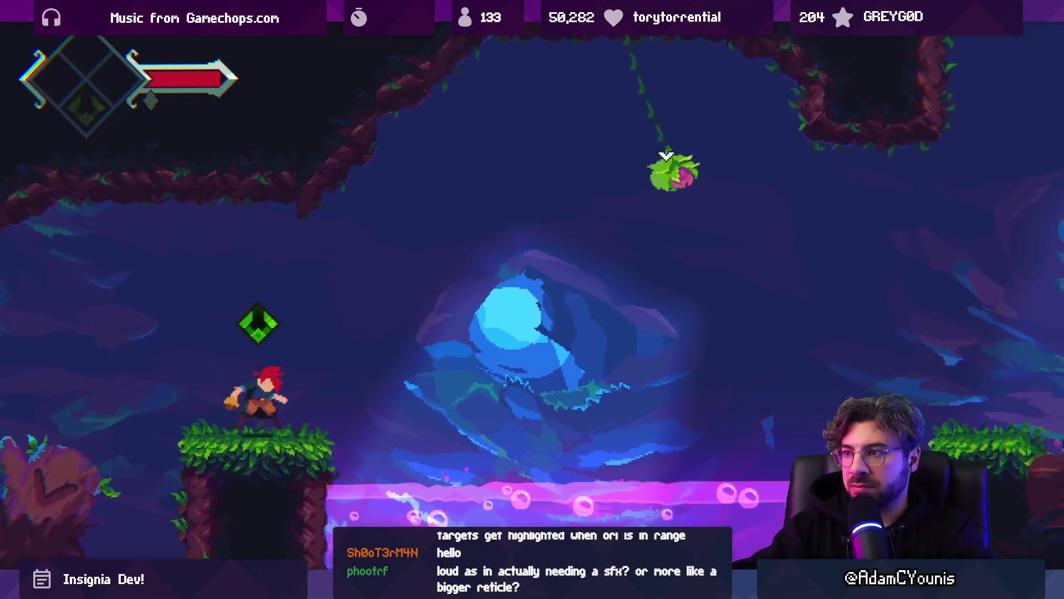
key("space")
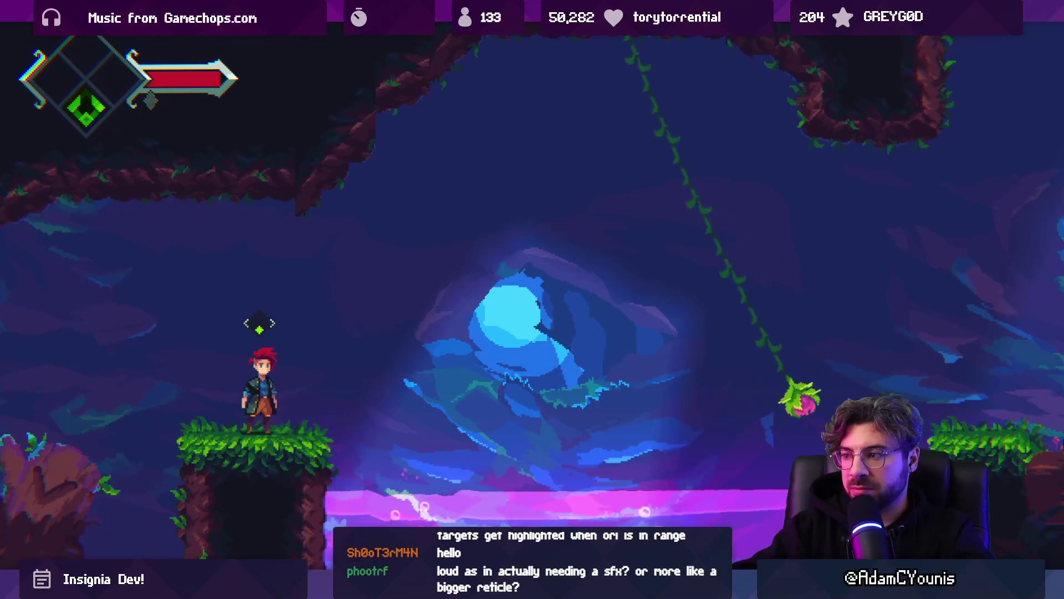
key("space")
key("Right")
key("Right")
key("space")
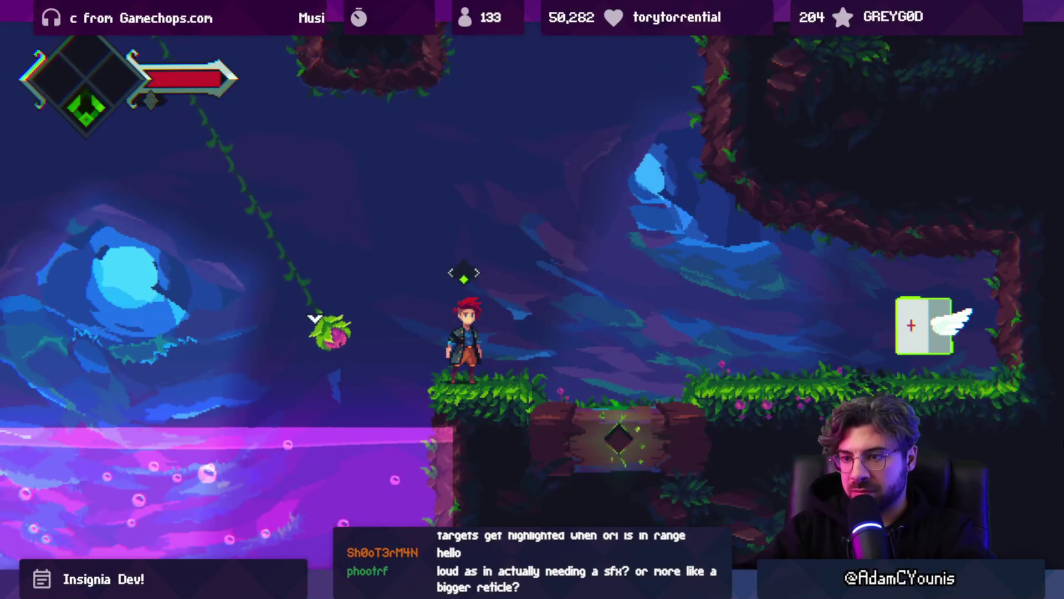
- Slash the sword and jump up toward the green diamond target
key("x")
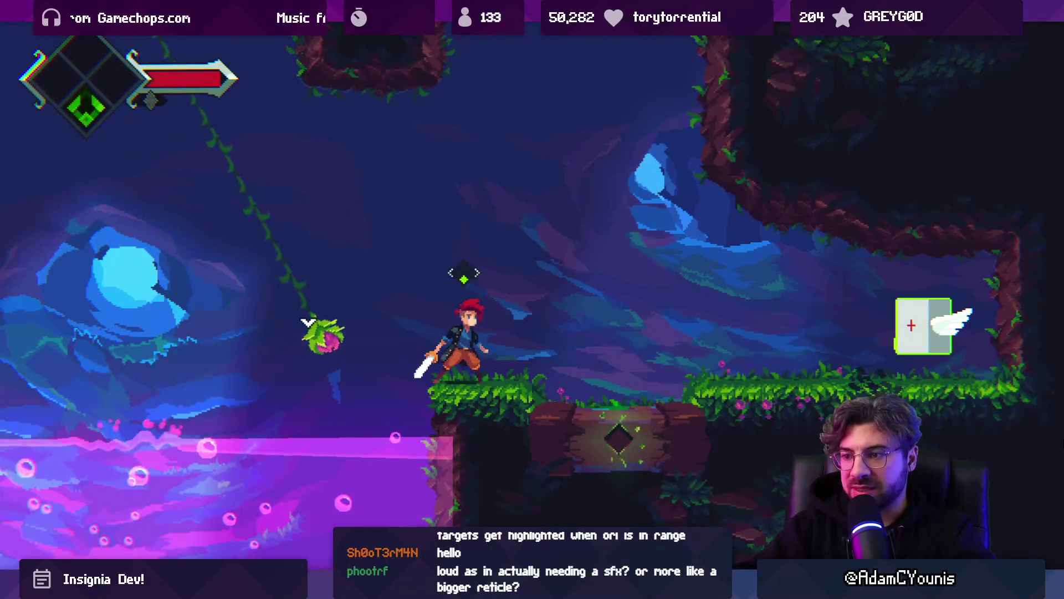
key("x")
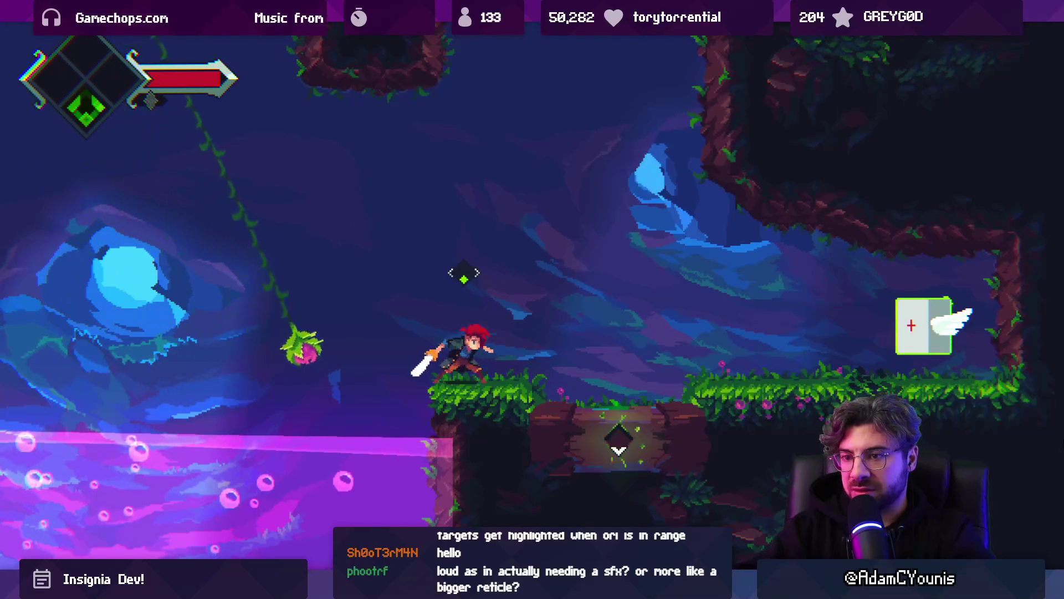
key("Right")
key("space")
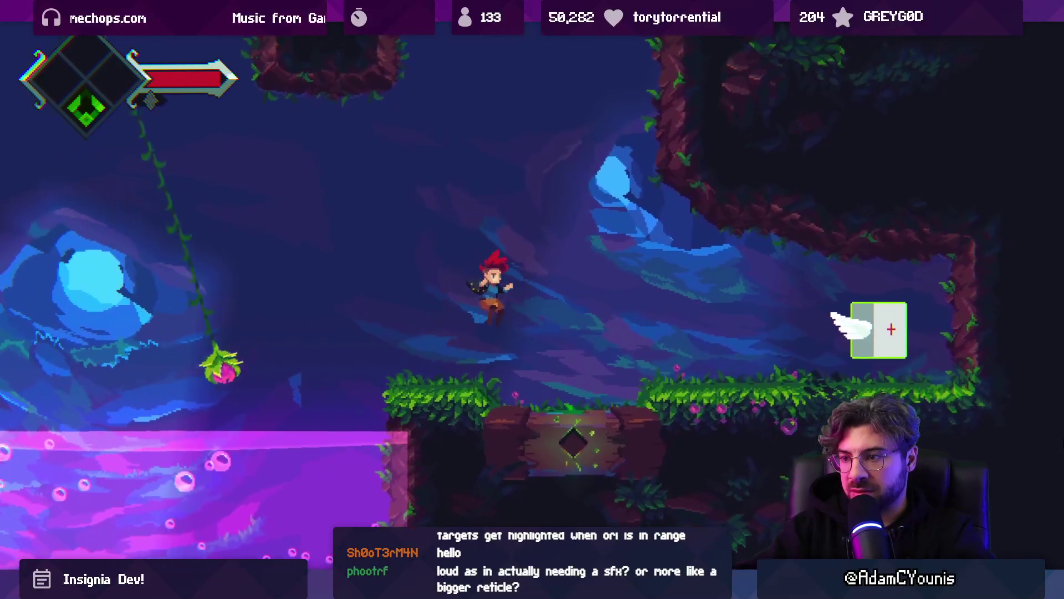
key("x")
key("space")
key("Right")
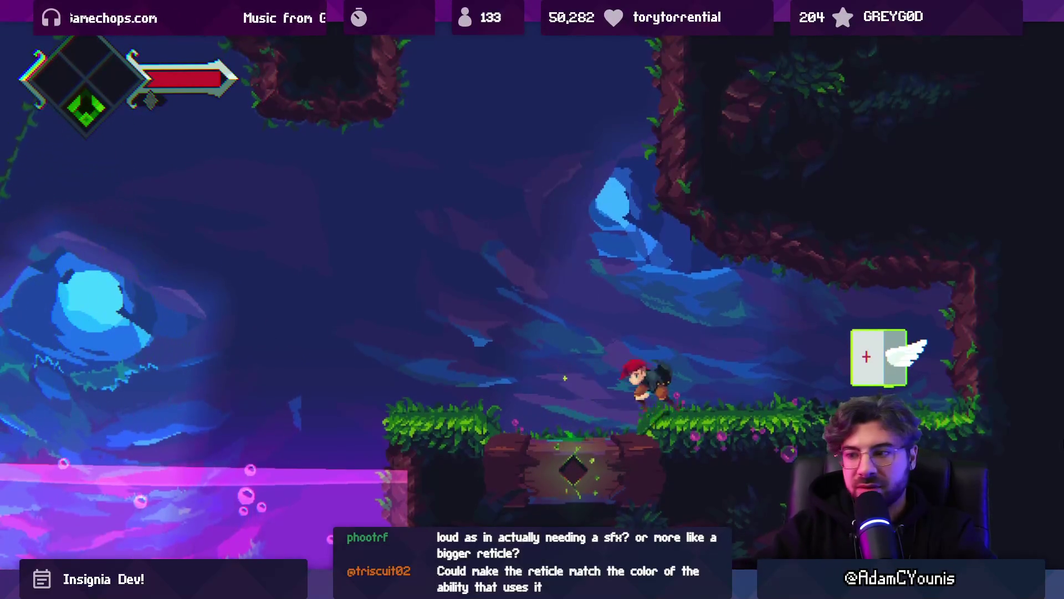
- Run along the log ledge, swing the sword, jump, then stop the game
key("Right")
key("Left")
key("x")
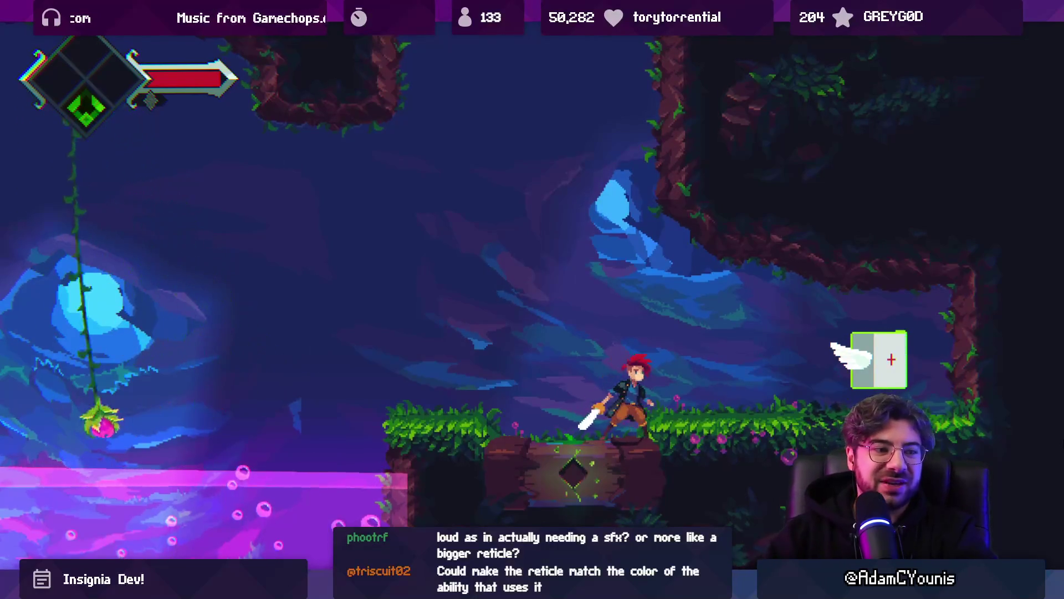
key("Right")
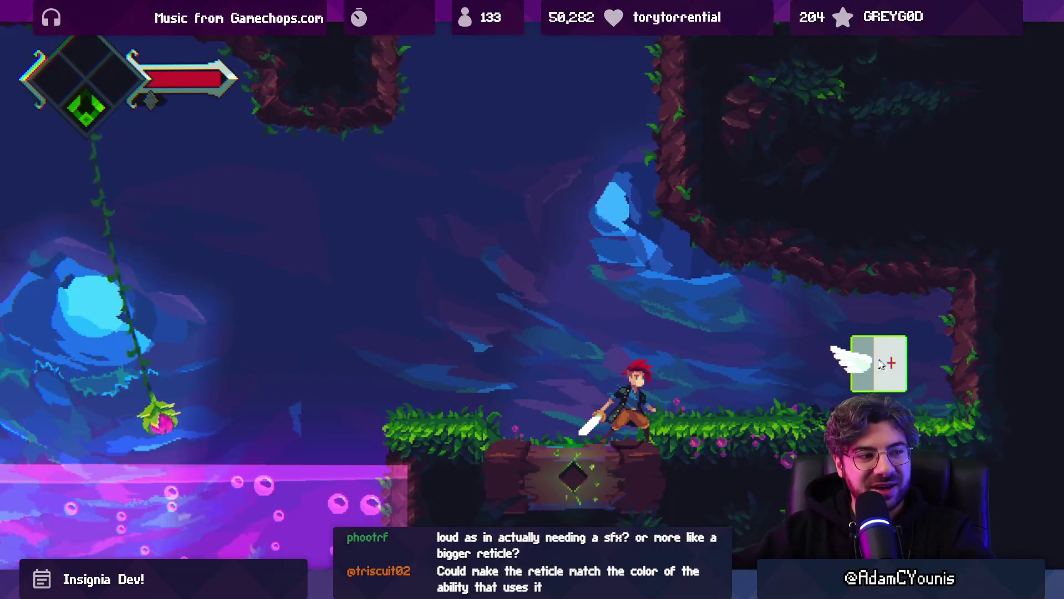
key("space")
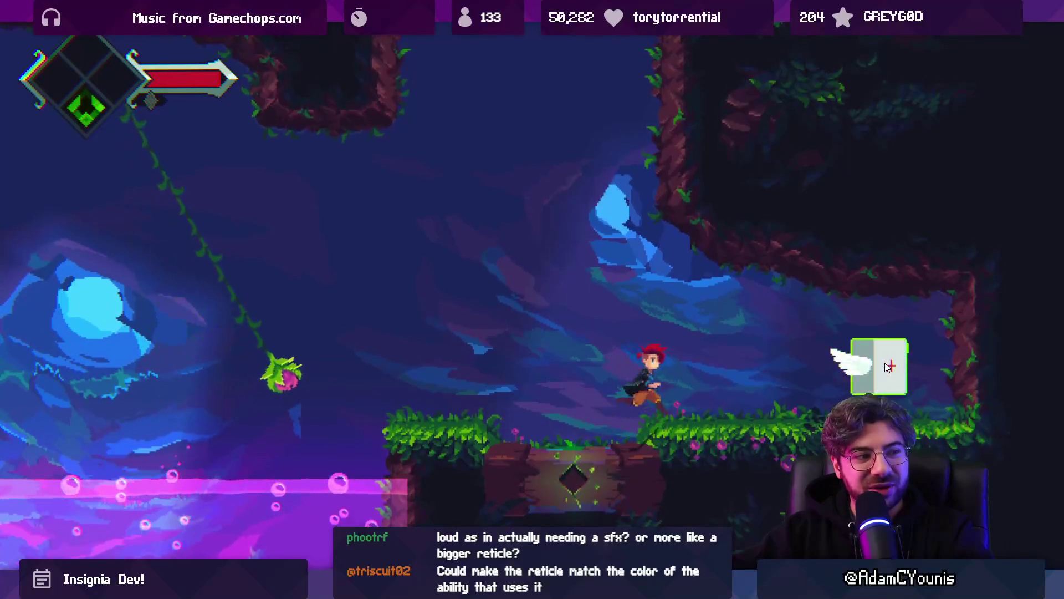
key("Right")
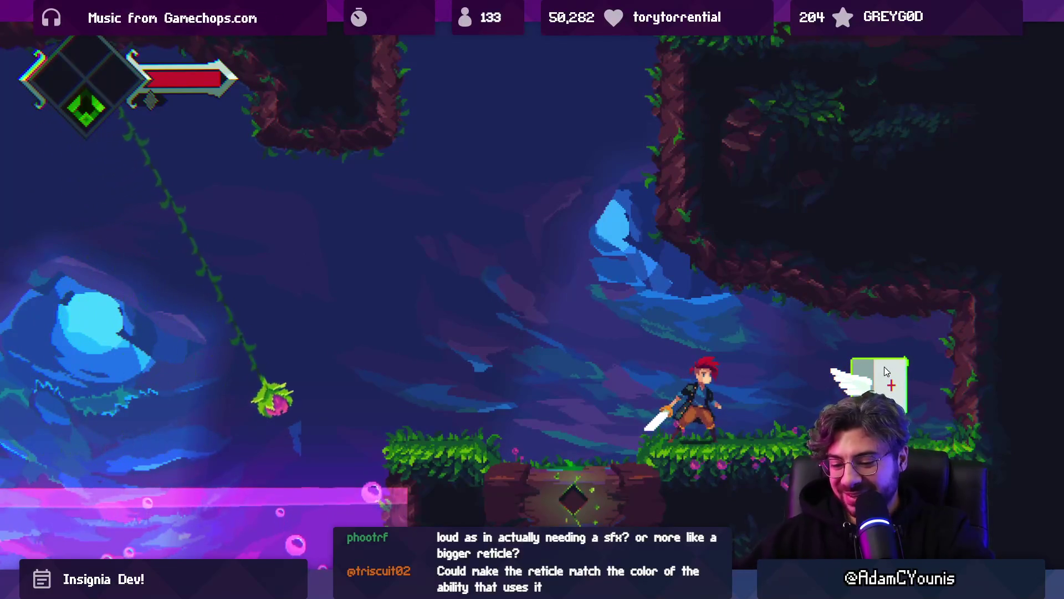
key("ctrl+p")
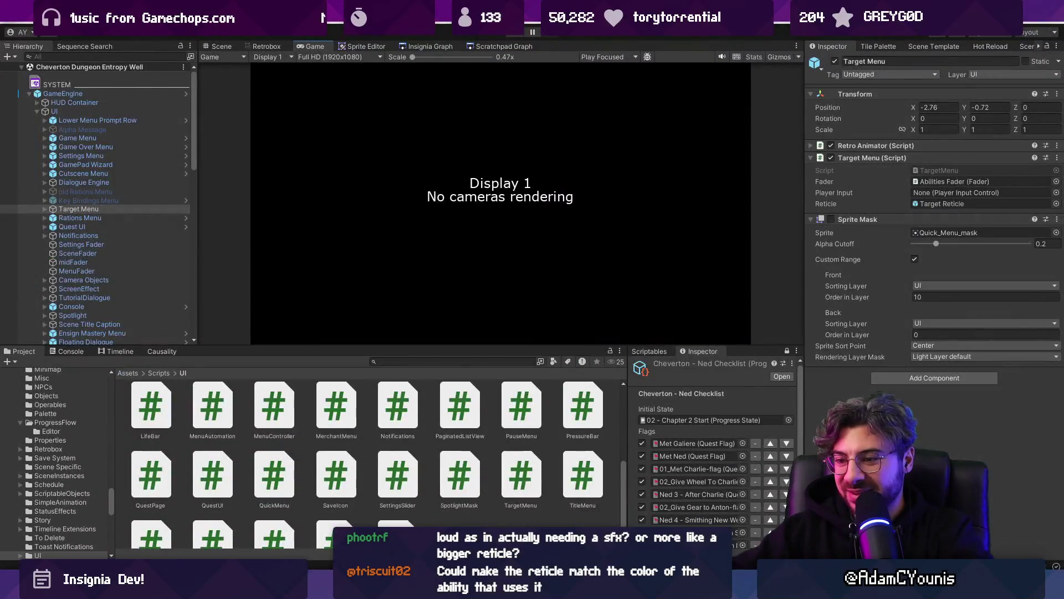
- Back in Visual Studio Code, search for a 'dummy' file, then cancel
key("alt+Tab")
key("ctrl+p")
type("dumm")
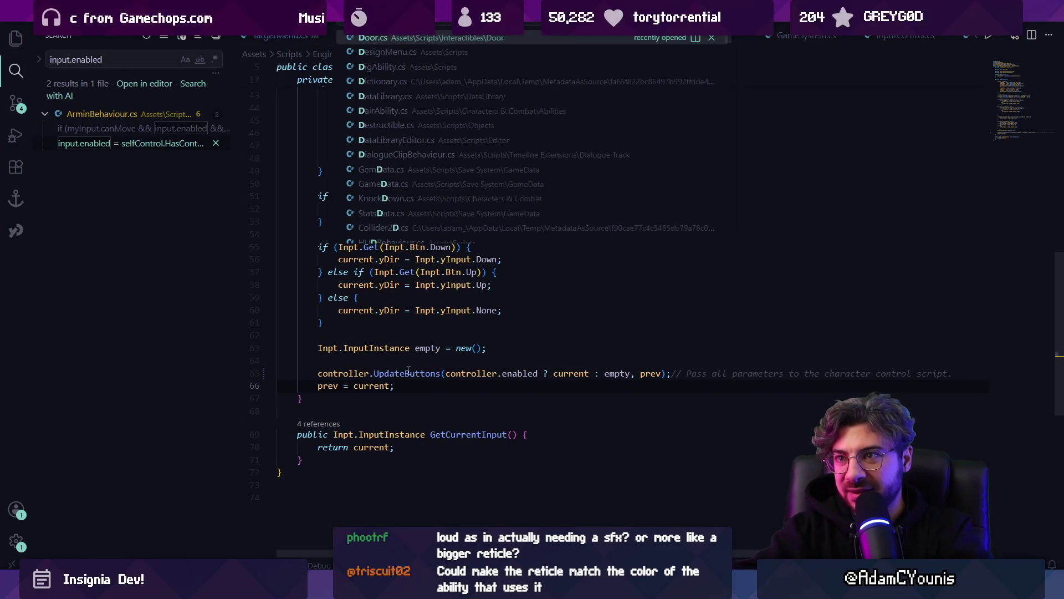
type("y")
key("Escape")
key("ctrl+f")
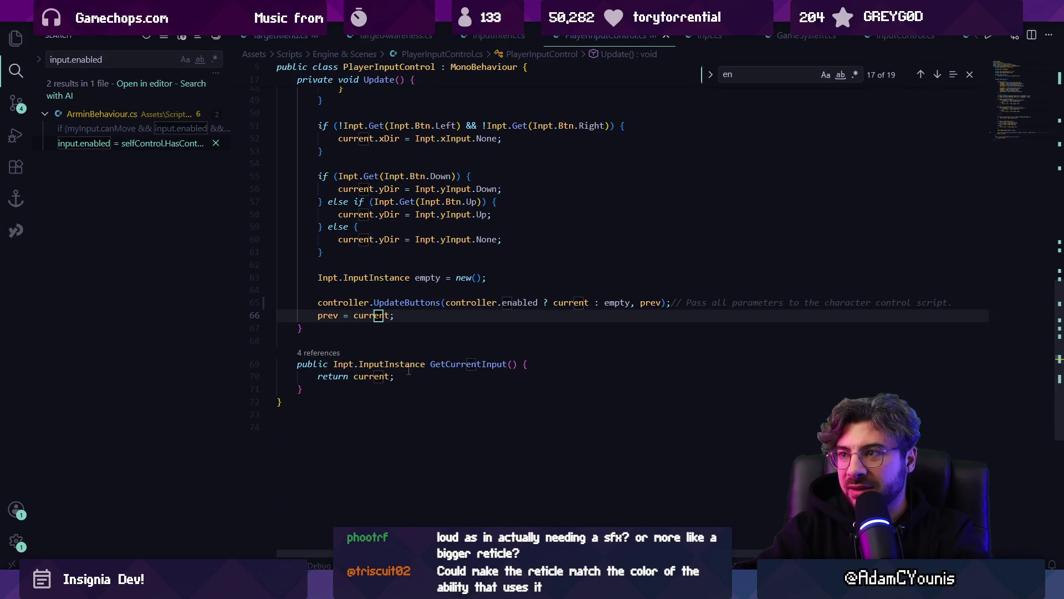
- Open BasicEnemyBehaviour.cs and search it for 'face'
key("ctrl+p")
type("basicenem")
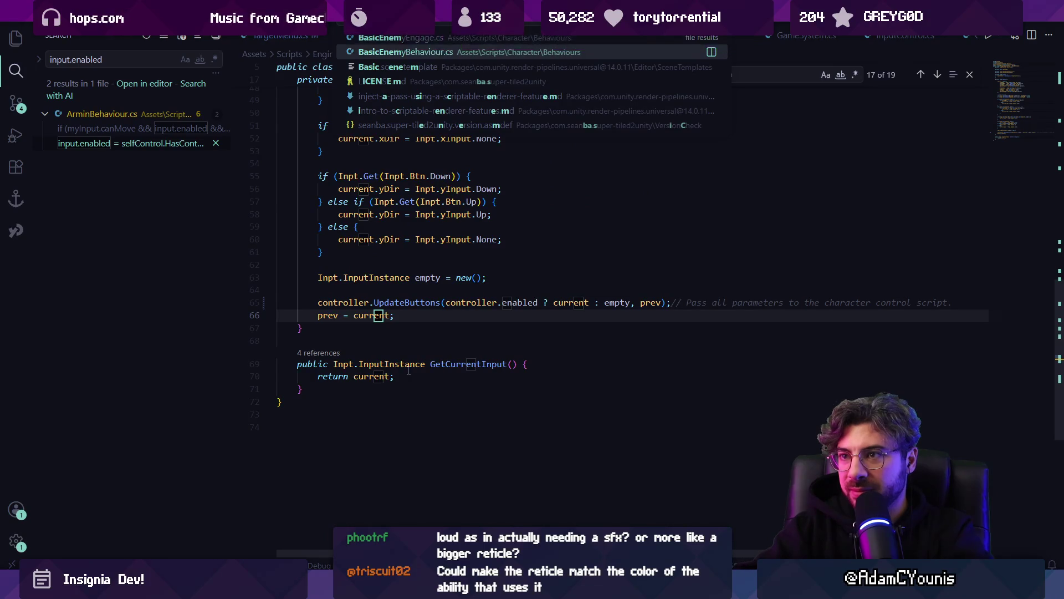
key("Down")
key("Return")
key("ctrl+f")
type("face")
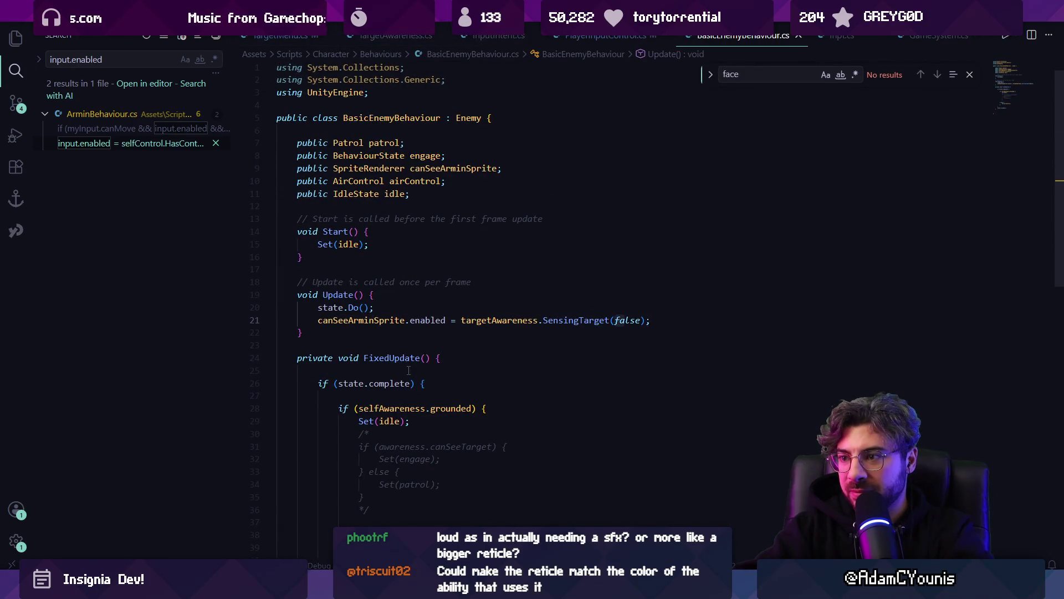
scroll(411, 370, "down", 5)
scroll(418, 354, "up", 4)
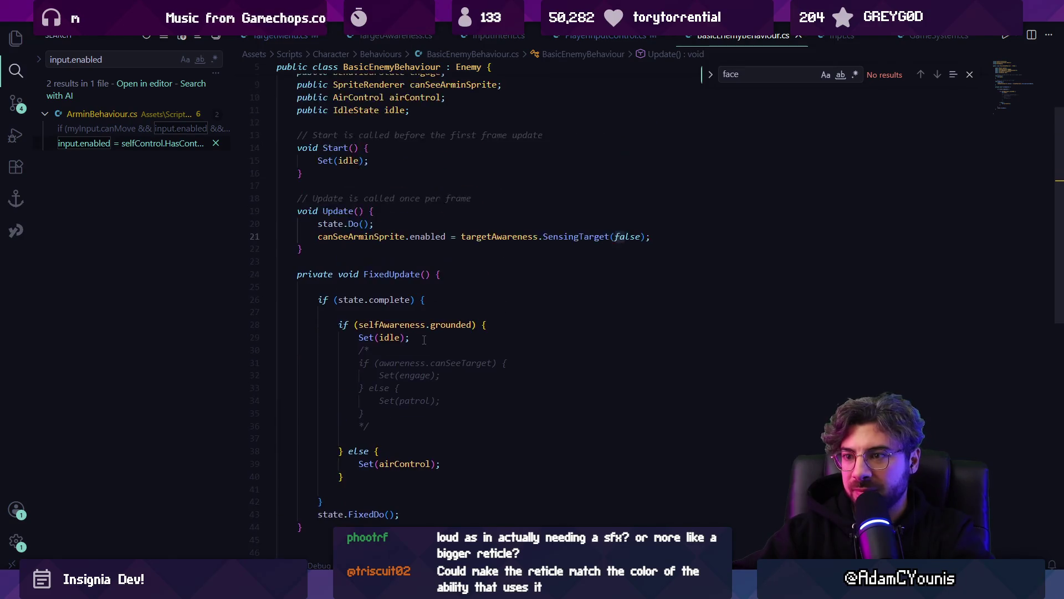
- Quick-open BasicEnemyEngage.cs from a 'BasicEnemy' file search
key("ctrl+p")
key("Escape")
key("alt+Tab")
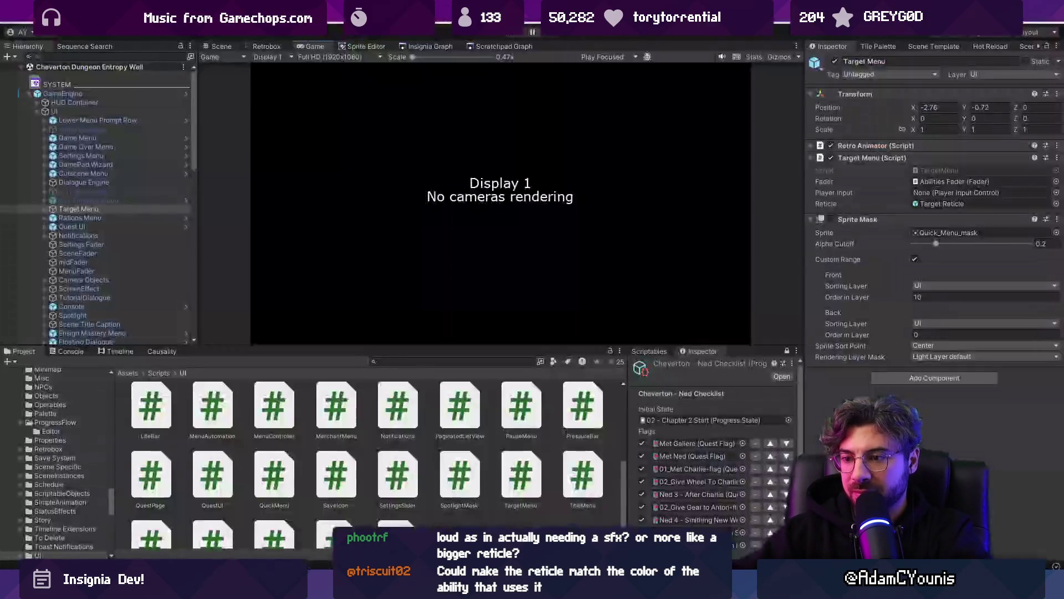
key("alt+Tab")
key("ctrl+p")
type("Basi")
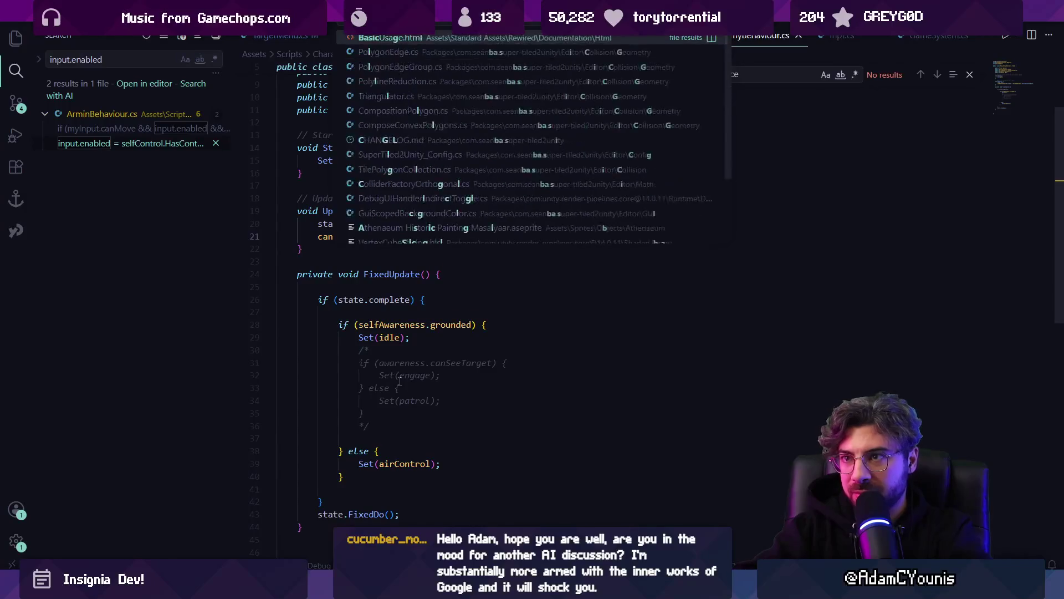
type("cEnemy")
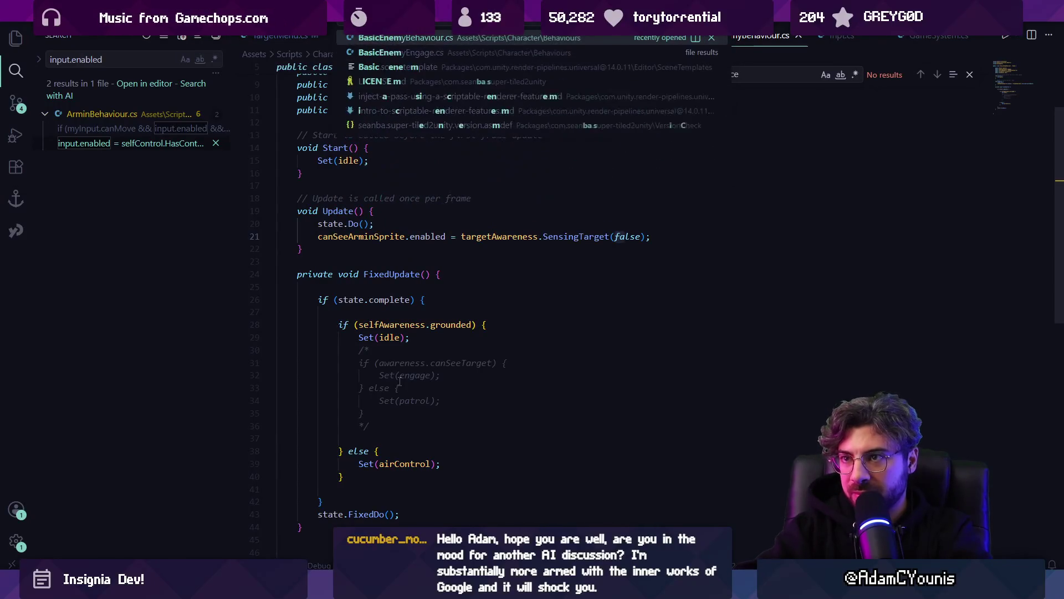
key("Down")
key("Return")
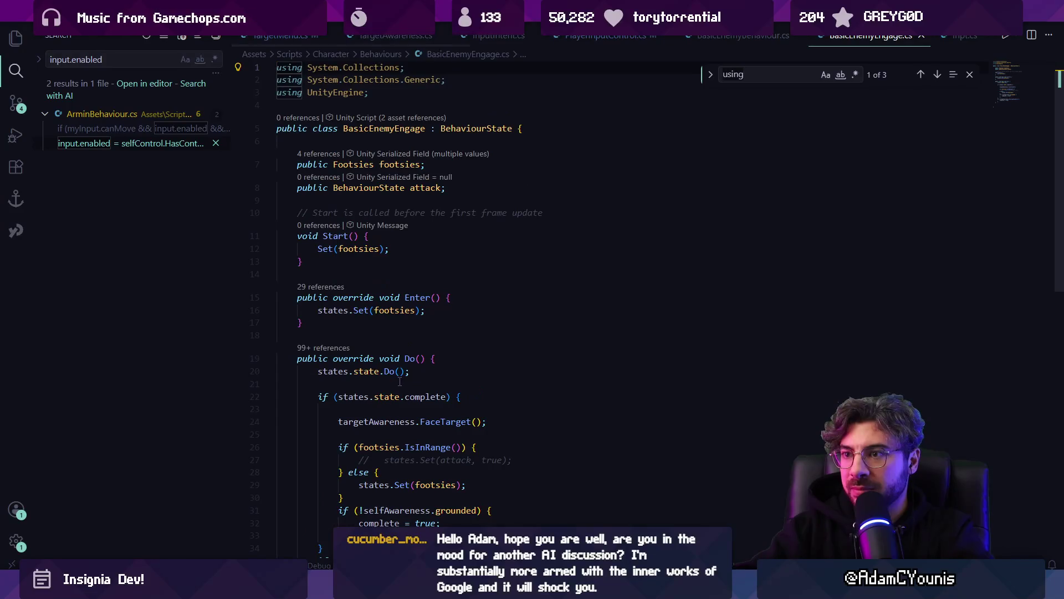
- Search BasicEnemyEngage.cs to locate the FaceTarget call, then return to Unity
key("ctrl+f")
type("facing")
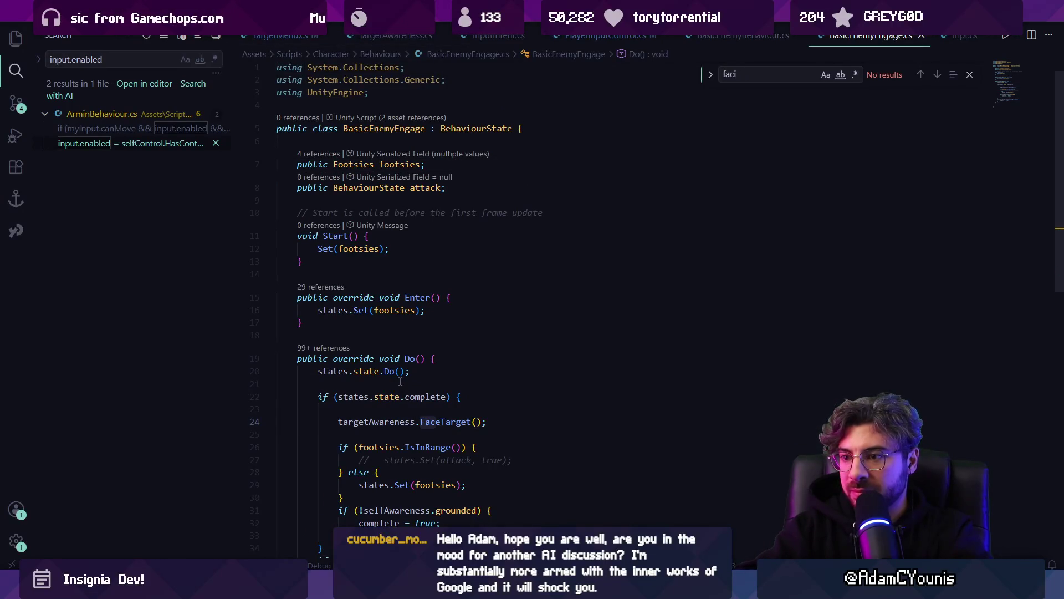
key("BackSpace")
key("Escape")
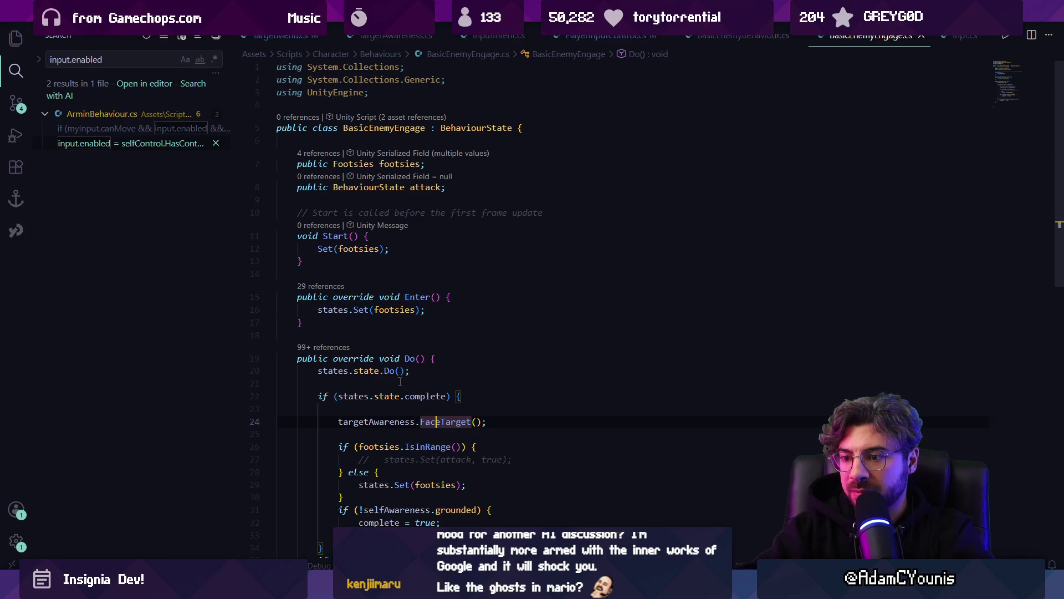
key("ctrl+p")
key("Escape")
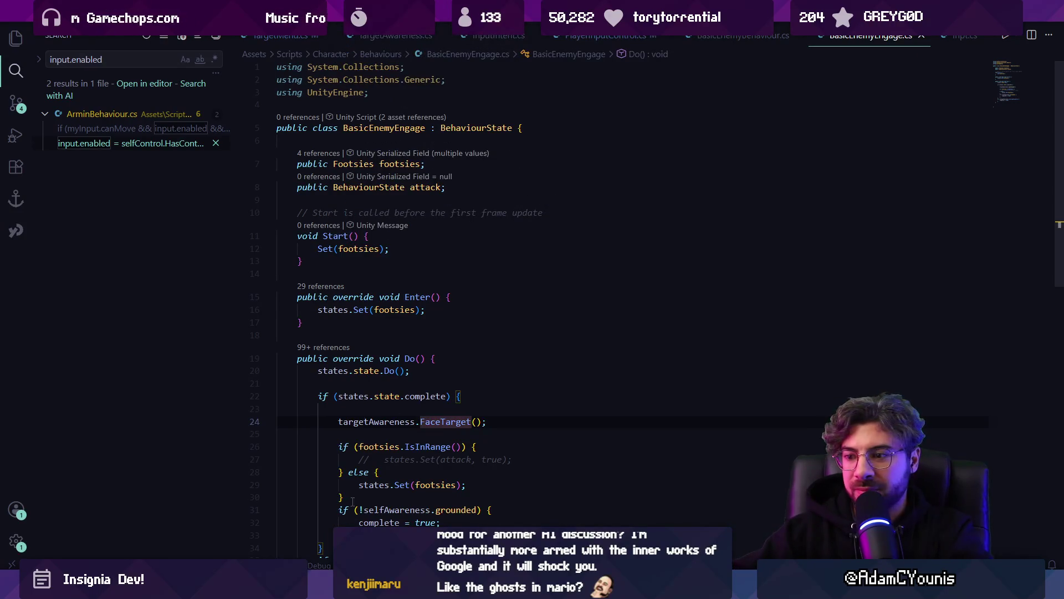
key("alt+Tab")
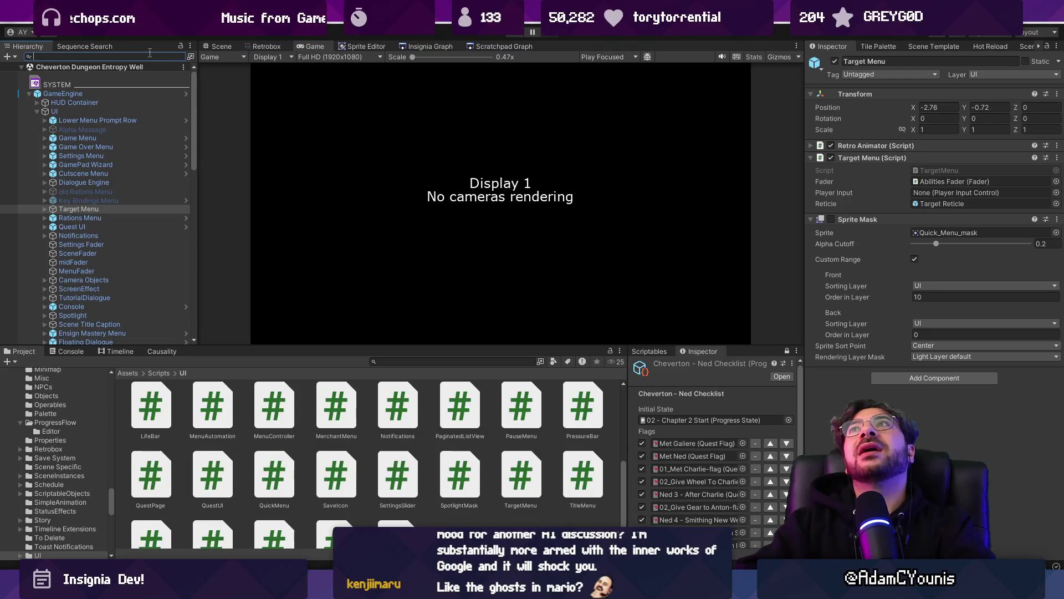
- Filter the Hierarchy by 'enemy', open the Entropy Enemy Wrapper prefab, and select Small Airborne Enemy
key("BackSpace")
type("dummy")
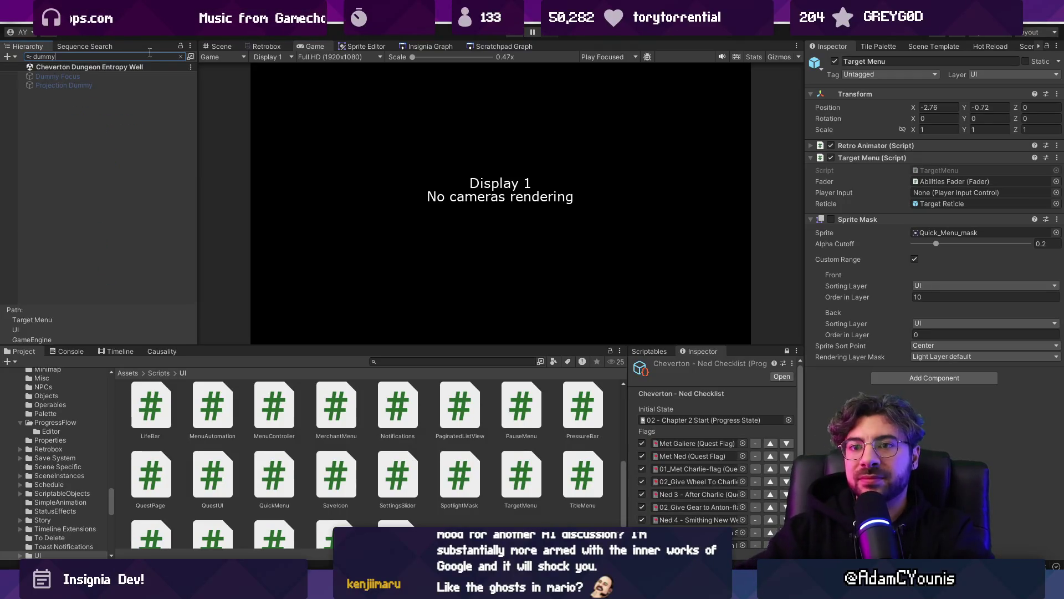
left_click(155, 77)
left_click(144, 57)
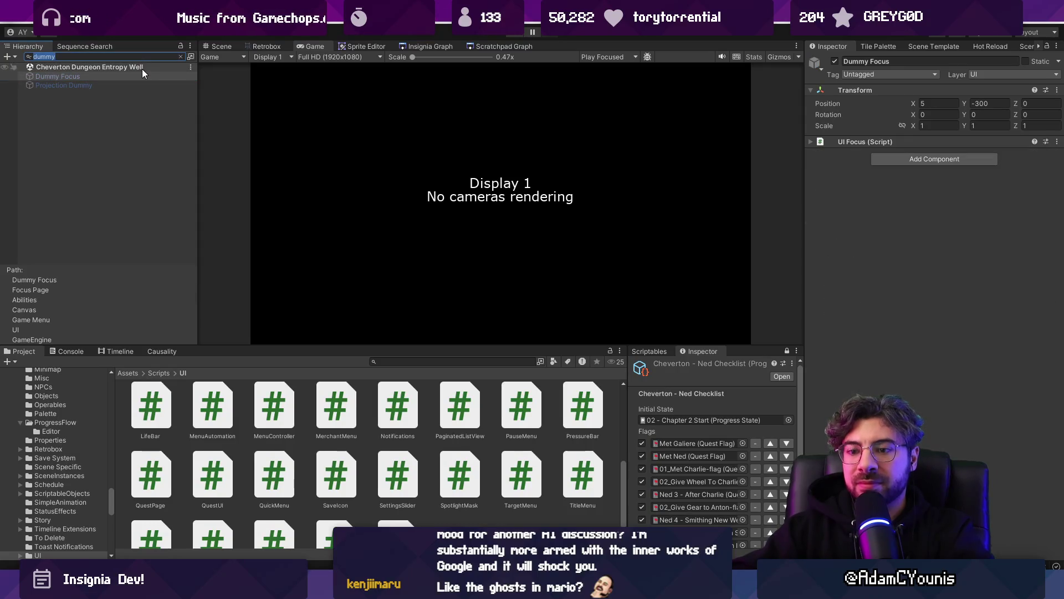
type("enemy")
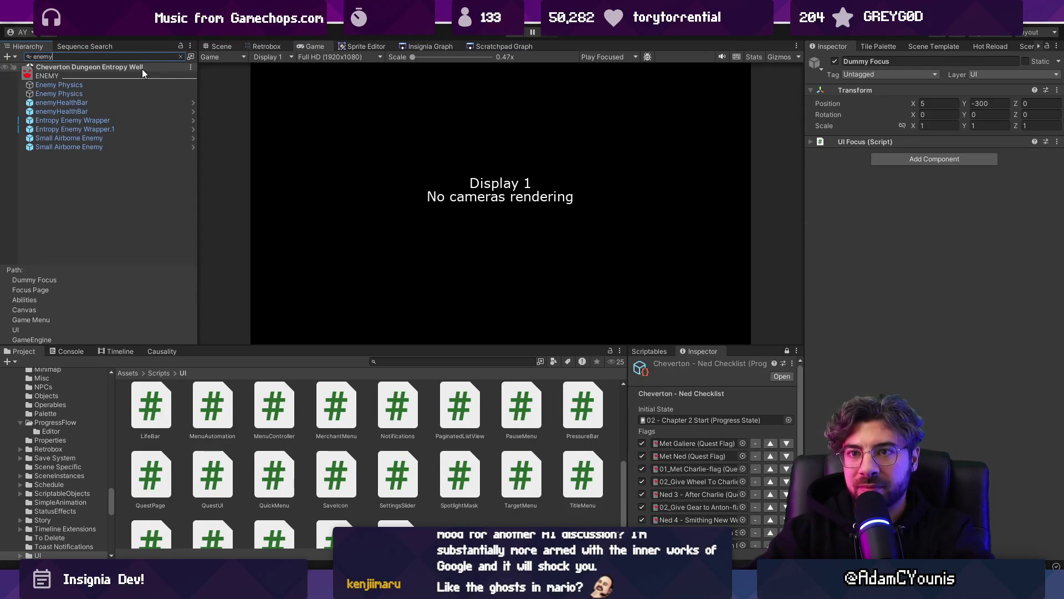
left_click(148, 120)
left_click(194, 119)
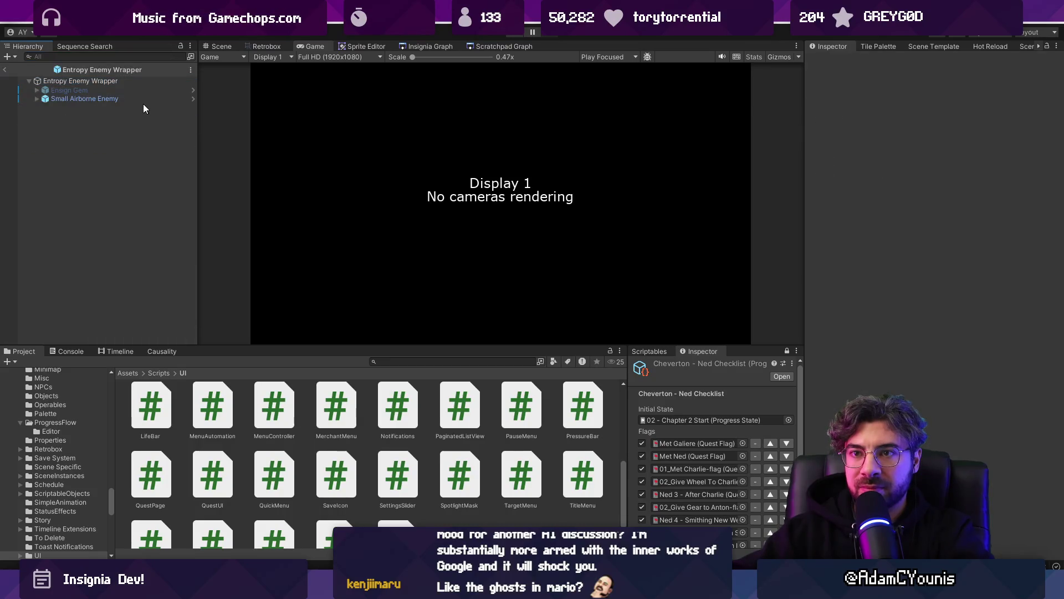
left_click(142, 99)
- Open the Basic Enemy Behaviour script from the Inspector and search it for 'fa'
left_click(881, 168)
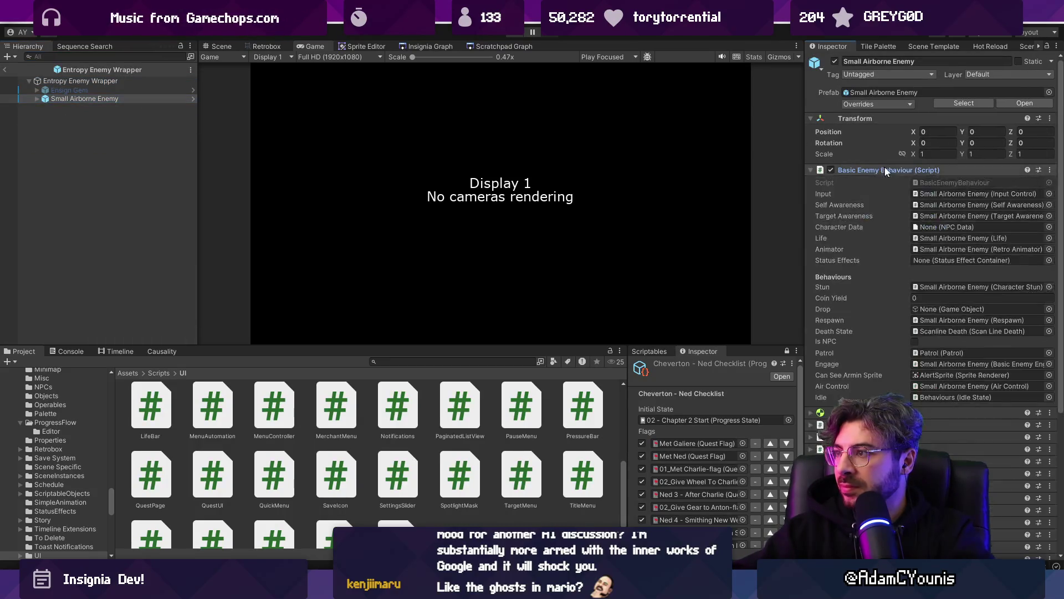
double_click(923, 180)
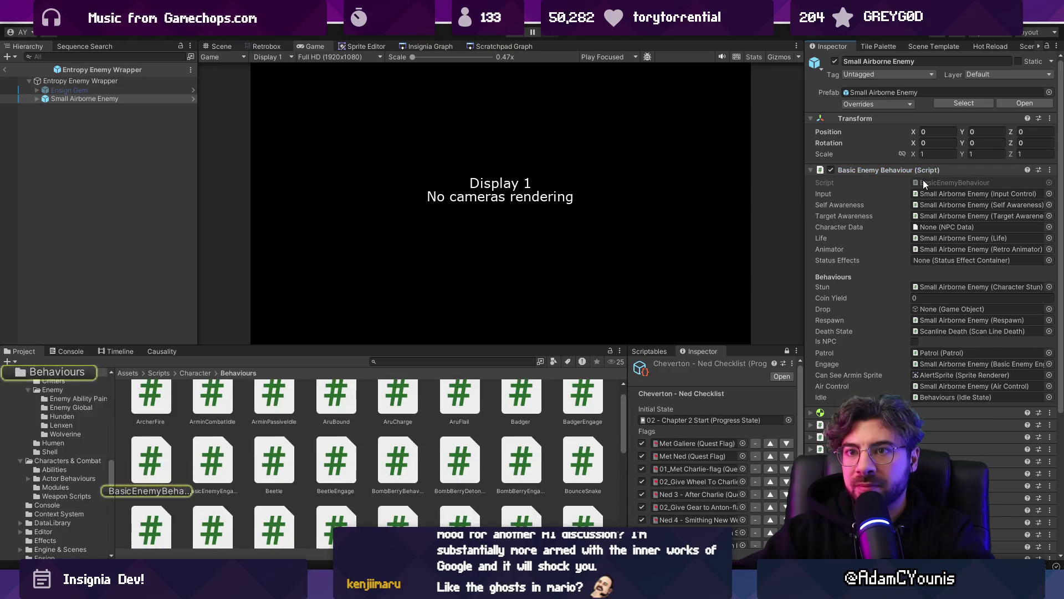
key("ctrl+f")
type("fa")
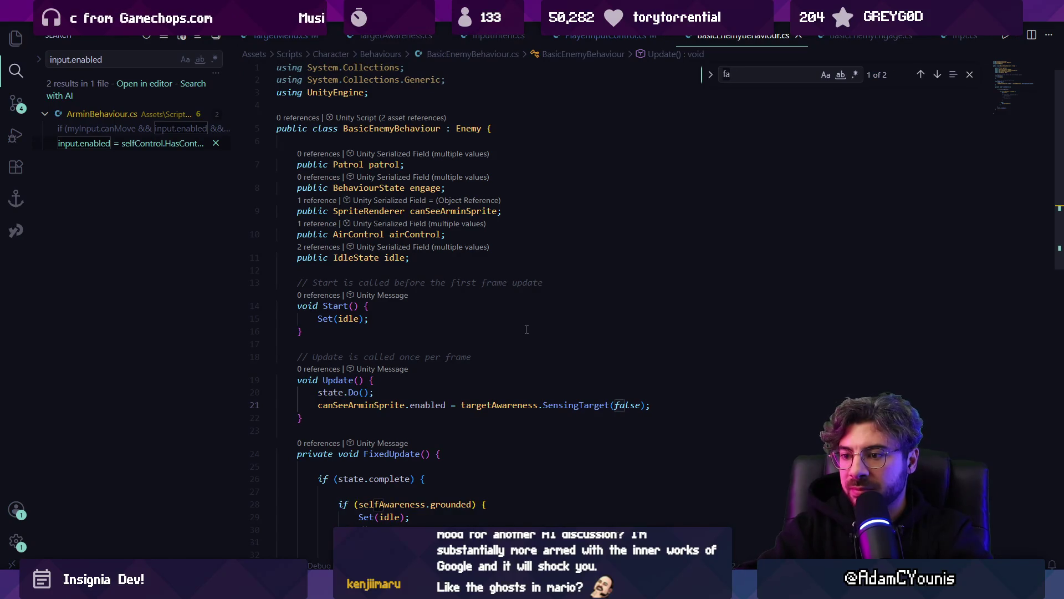
- Search BasicEnemyBehaviour.cs for 'face', peek at the BehaviourState definition, then return to Unity
scroll(527, 330, "down", 5)
type("ce")
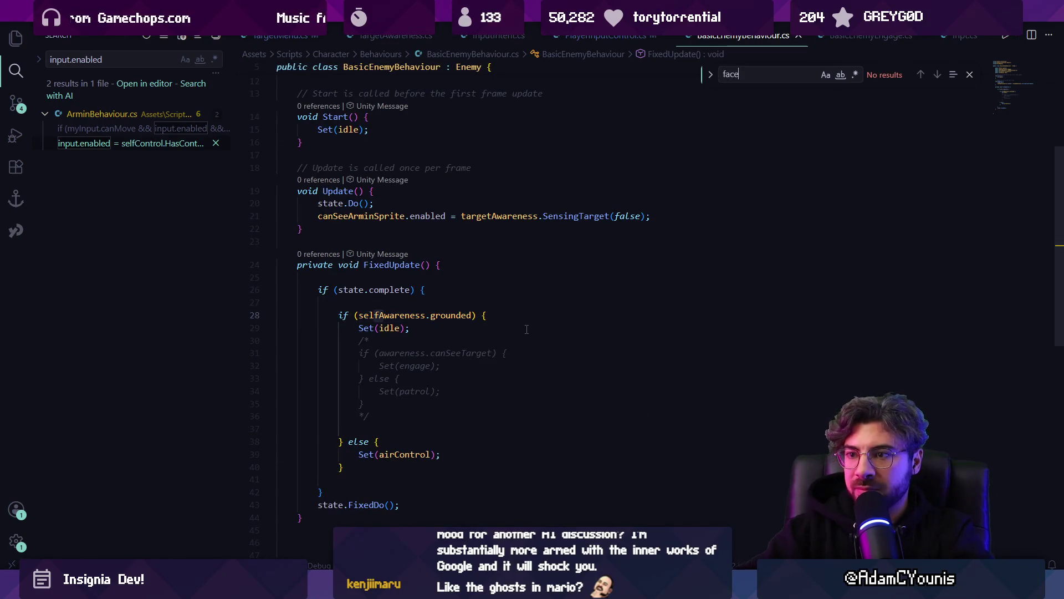
scroll(476, 344, "down", 5)
scroll(434, 356, "up", 5)
scroll(398, 371, "up", 5)
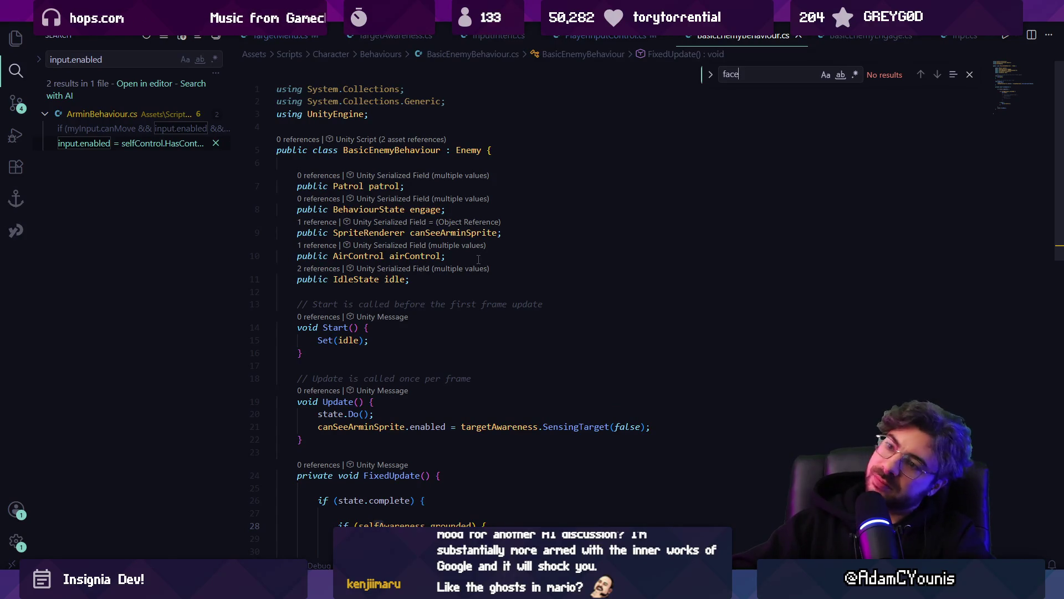
left_click(368, 209, "ctrl")
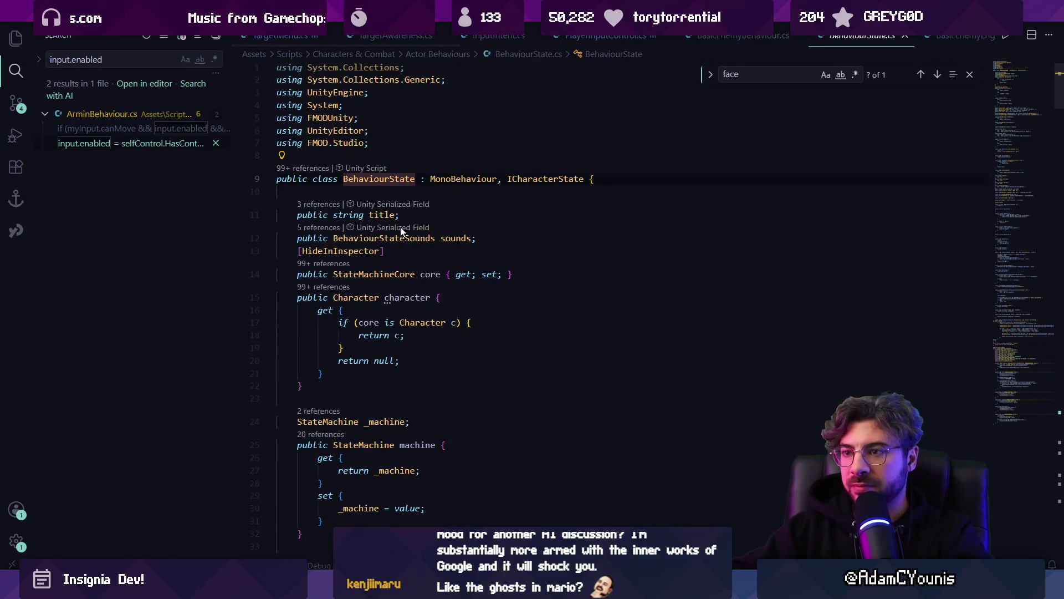
key("alt+Left")
key("alt+Tab")
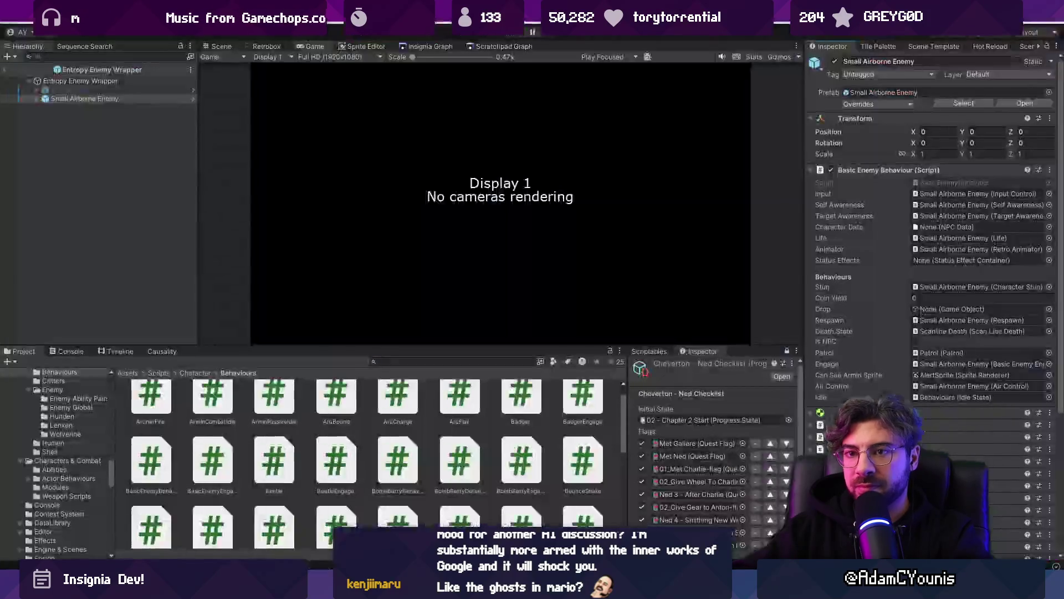
- Expand Small Airborne Enemy and inspect its Behaviours, Idle State and Footsies children
scroll(859, 298, "down", 2)
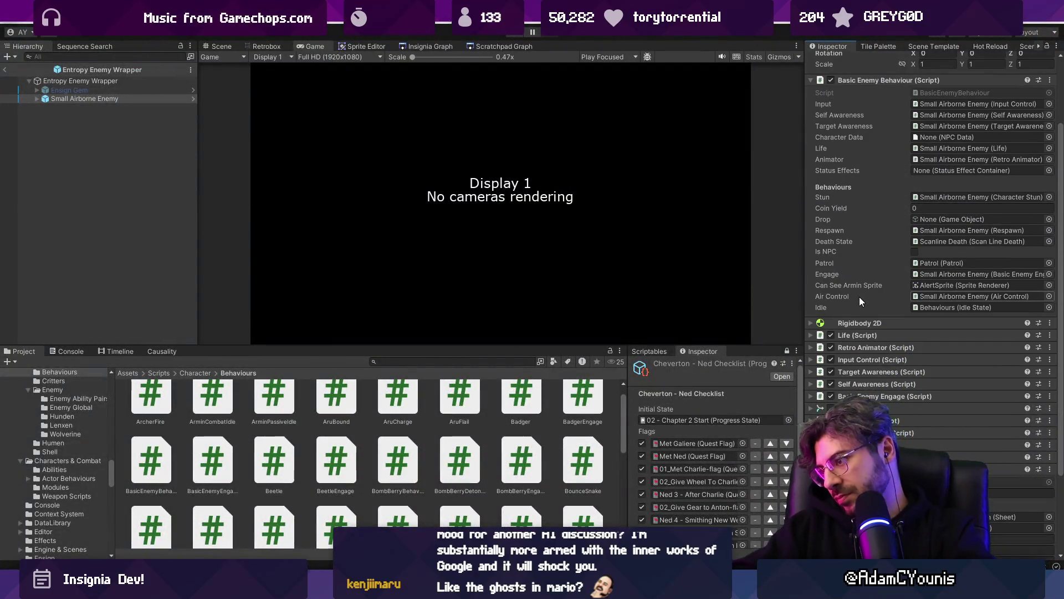
scroll(859, 297, "down", 3)
scroll(862, 294, "up", 6)
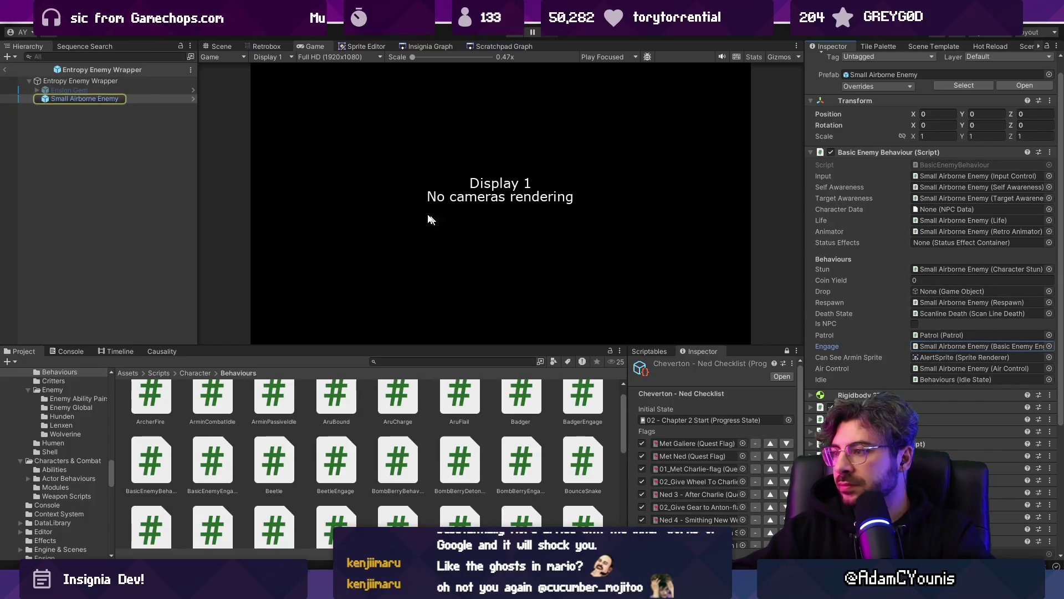
left_click(104, 99)
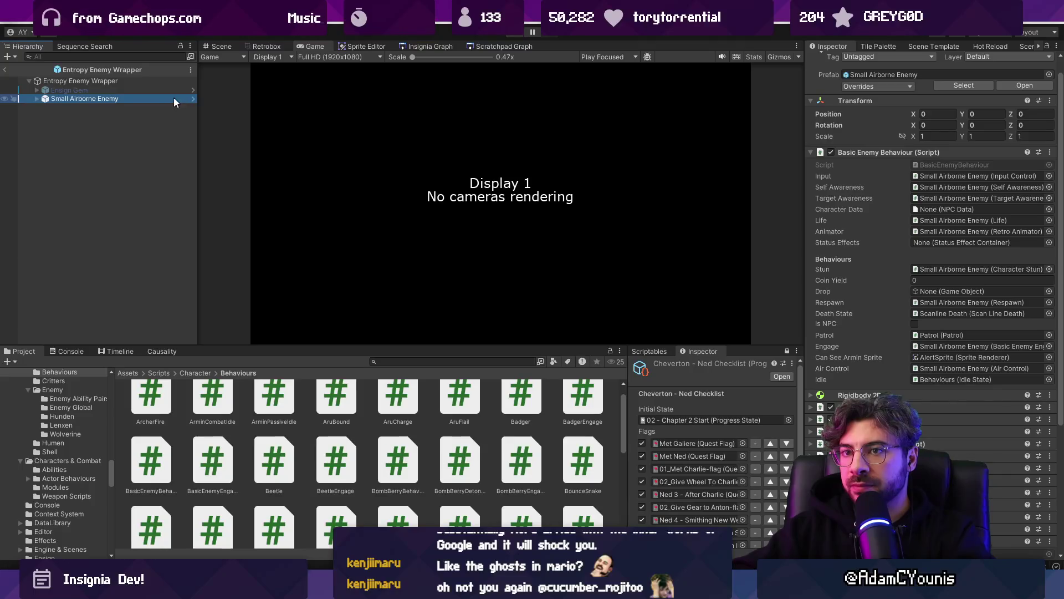
left_click(36, 99)
left_click(62, 108)
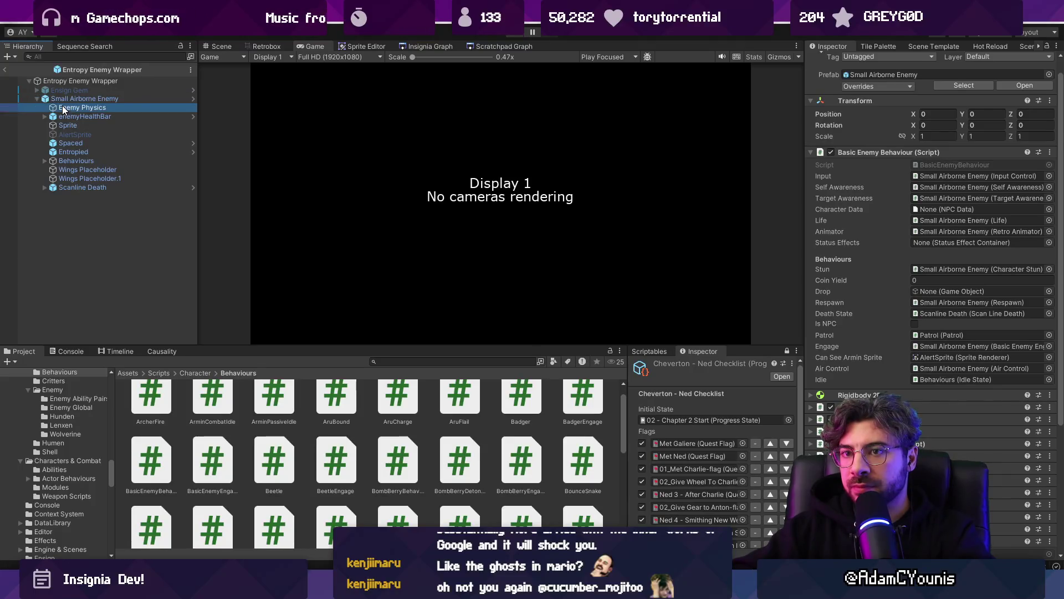
left_click(91, 143)
left_click(100, 160)
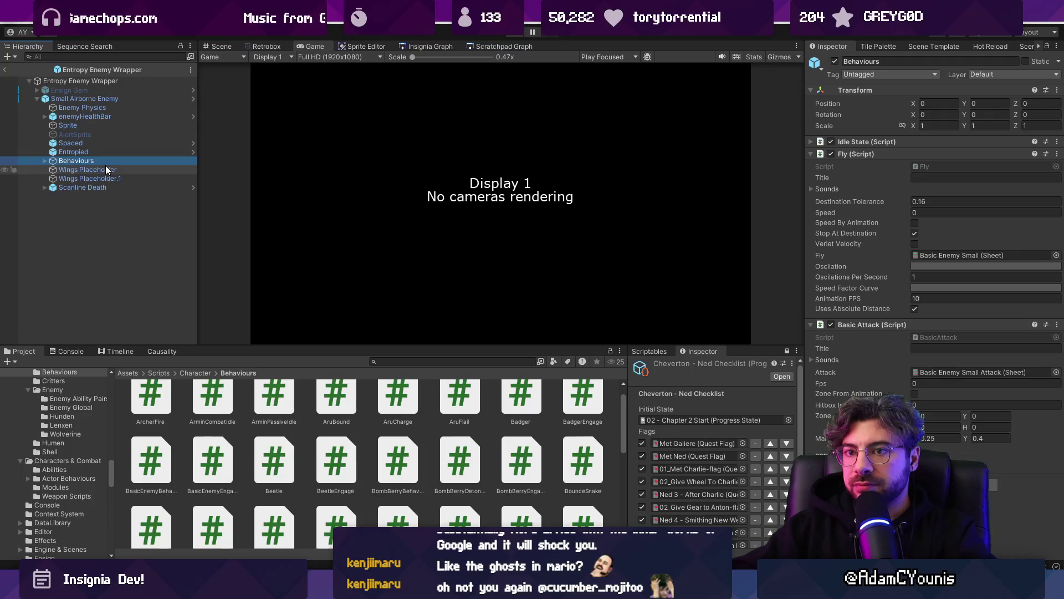
left_click(865, 141)
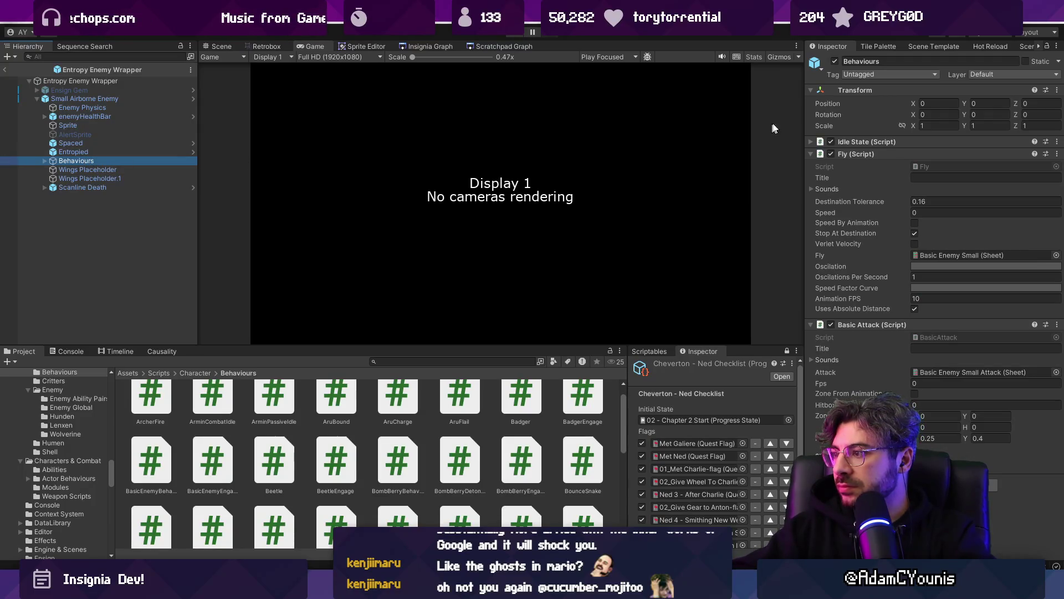
left_click(43, 160)
left_click(62, 177)
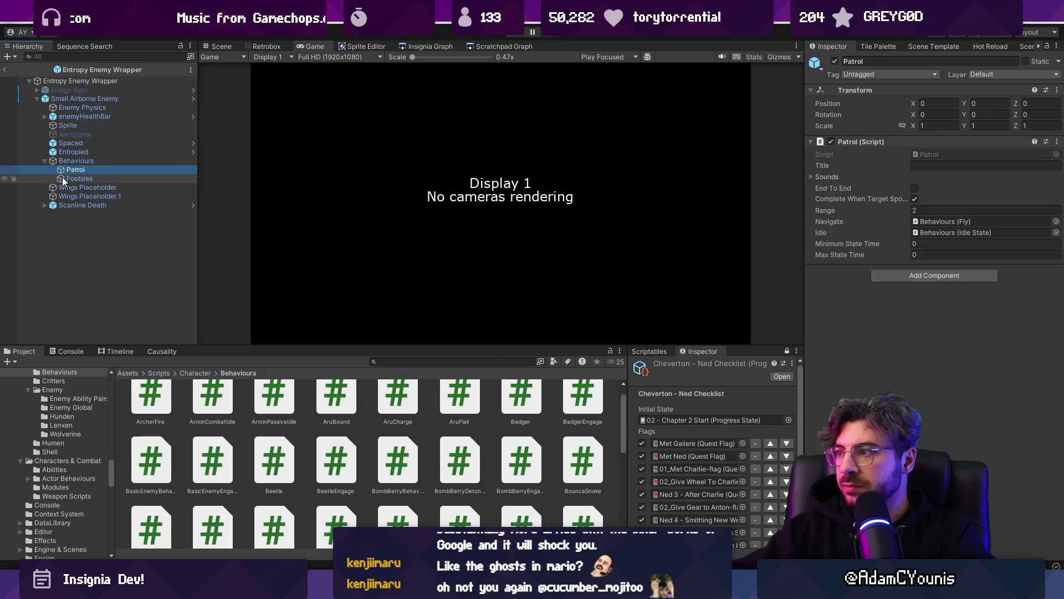
left_click_drag(62, 177, 62, 173)
left_click(63, 161)
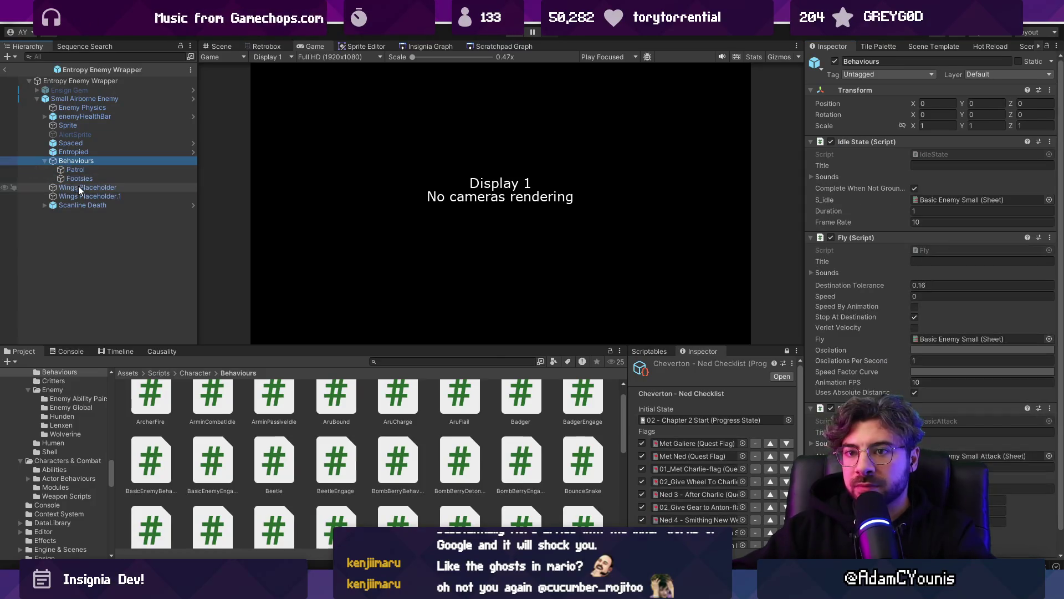
- Filter the Hierarchy by 'BasicEnemyEngage', select Small Airborne Enemy, and expand its Basic Enemy Engage component
left_click(104, 57)
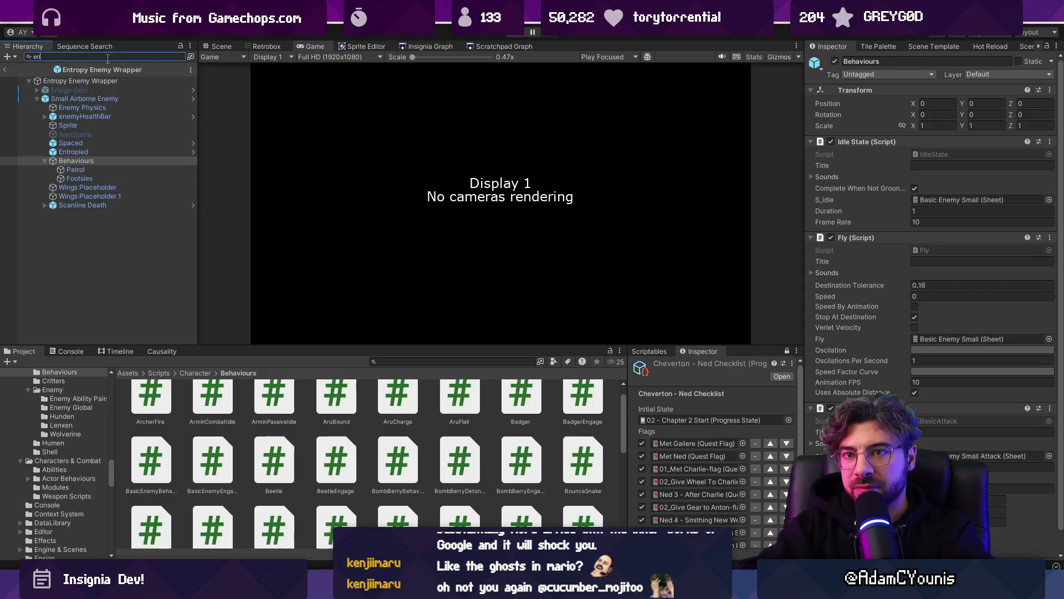
type("engage")
key("BackSpace")
key("BackSpace")
key("BackSpace")
type("BVasic")
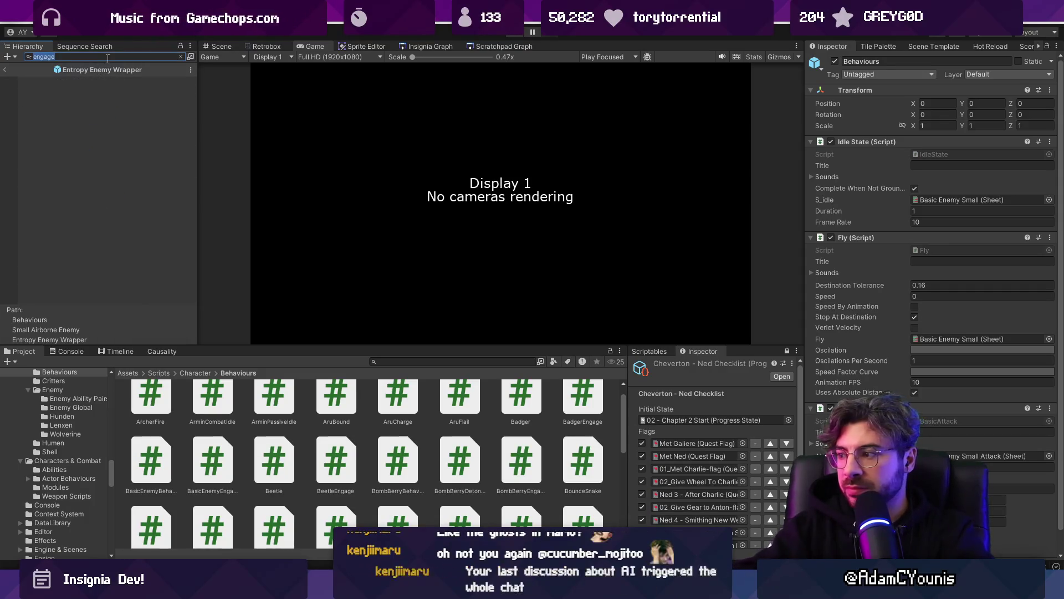
key("BackSpace")
key("BackSpace")
key("BackSpace")
type("as")
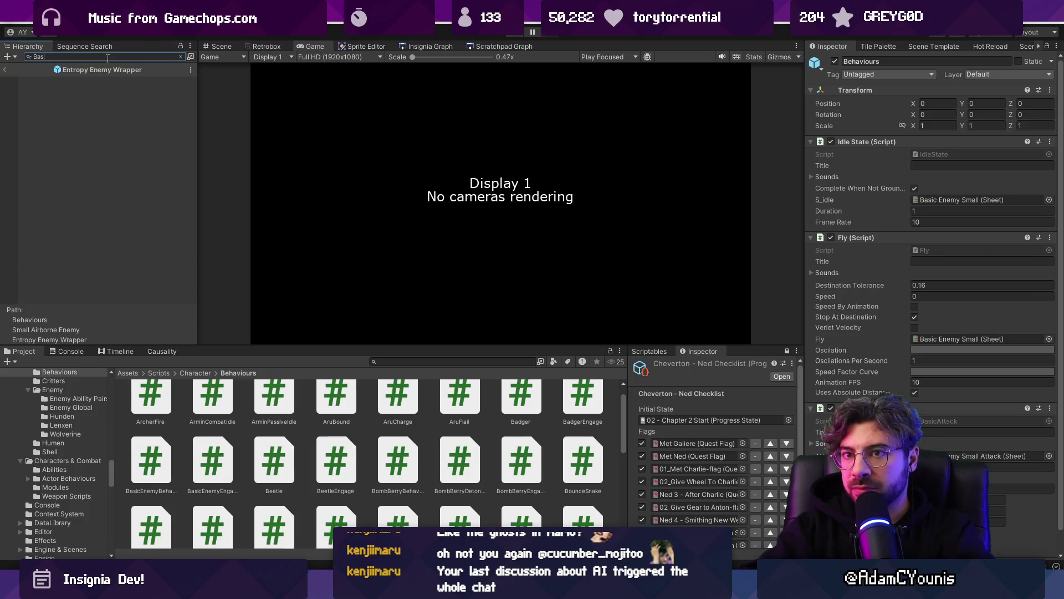
type("icEnemyEngage")
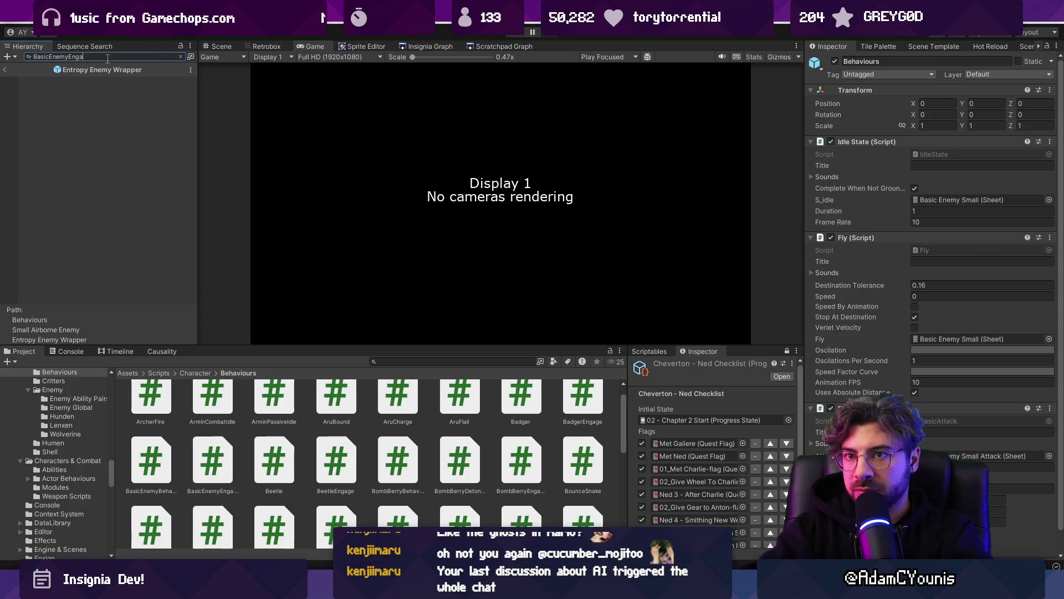
left_click(84, 81)
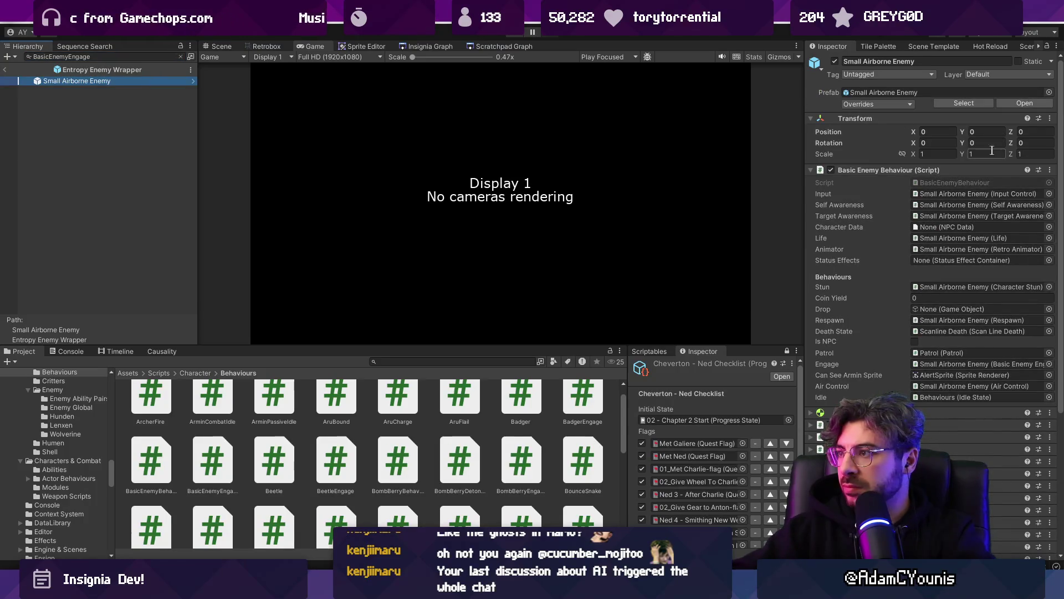
scroll(970, 191, "down", 5)
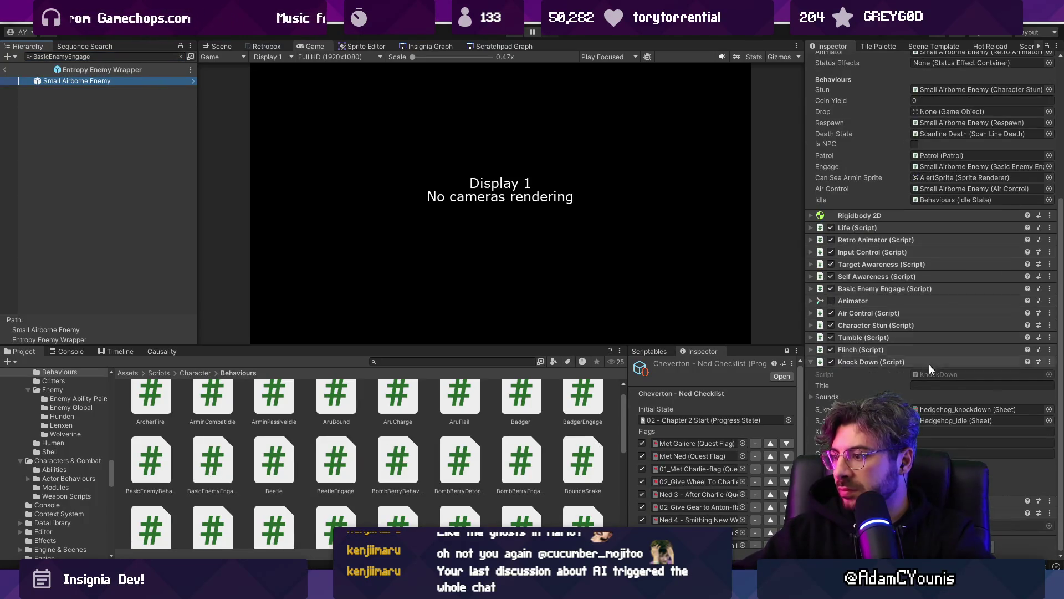
left_click(913, 290)
double_click(926, 301)
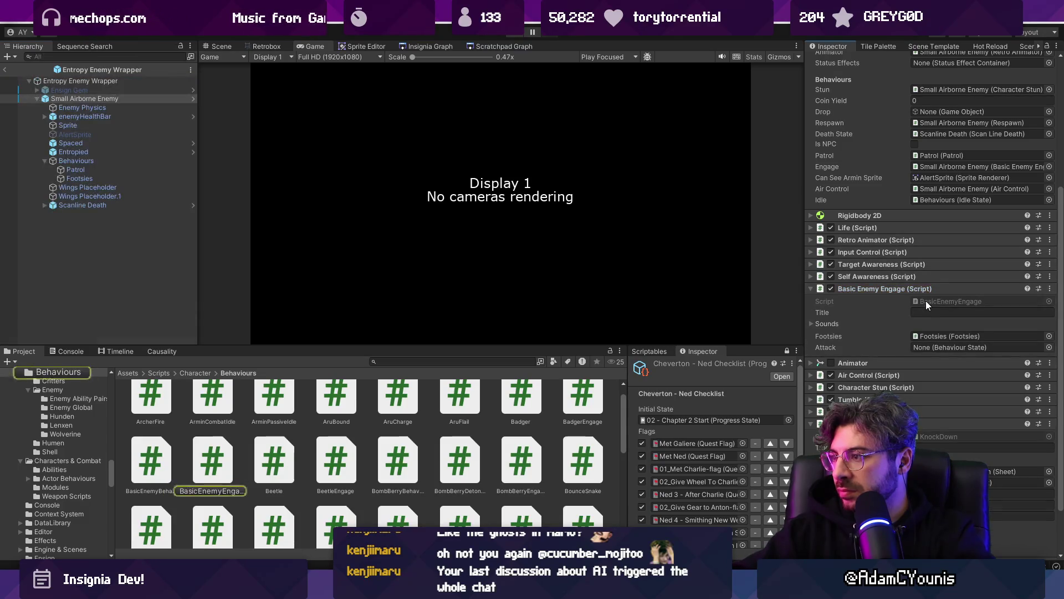
type("face")
- Follow the FaceTarget call to TargetAwareness.cs, inspect its direction calculation, then go back
key("Return")
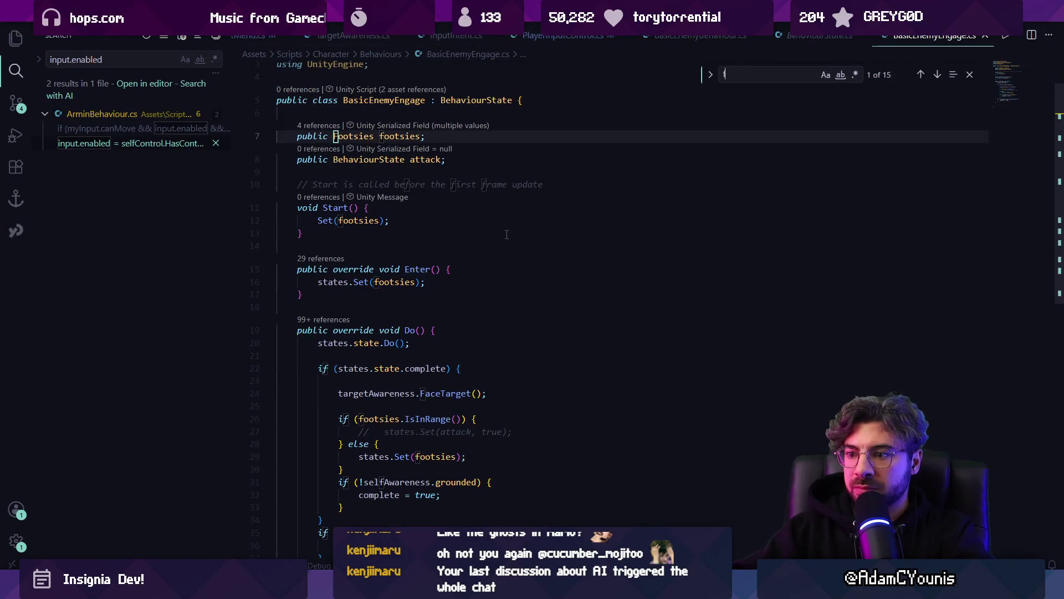
key("Escape")
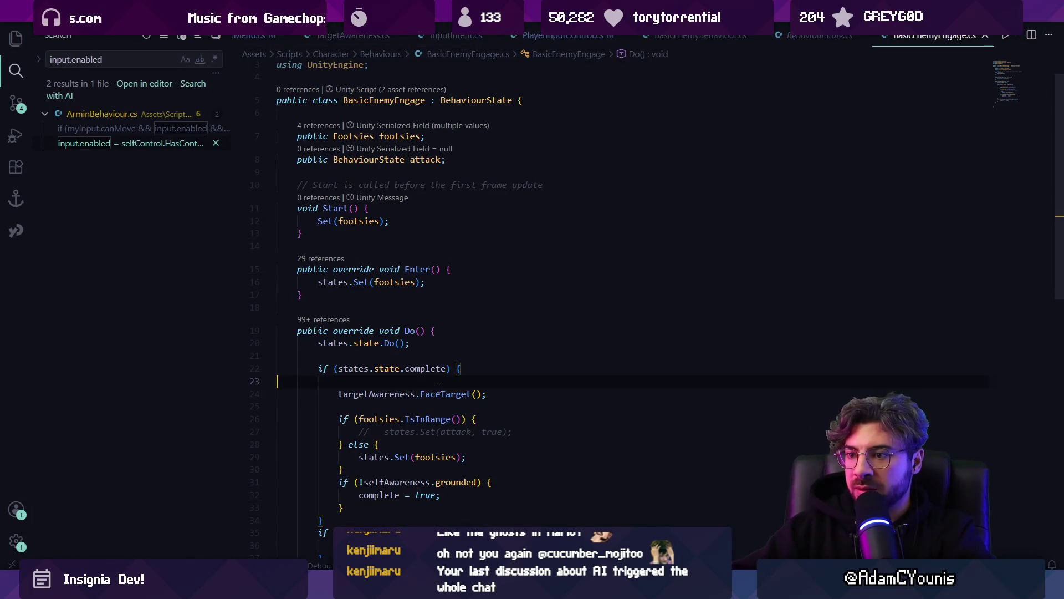
left_click(449, 393, "ctrl")
left_click(346, 242)
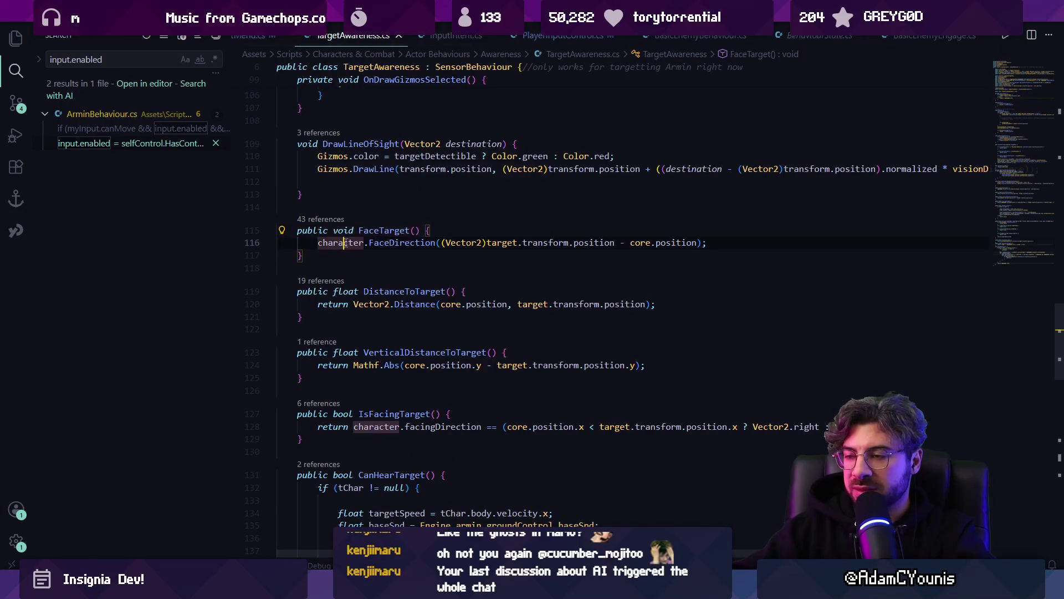
left_click(388, 242)
left_click(447, 243)
left_click(545, 242)
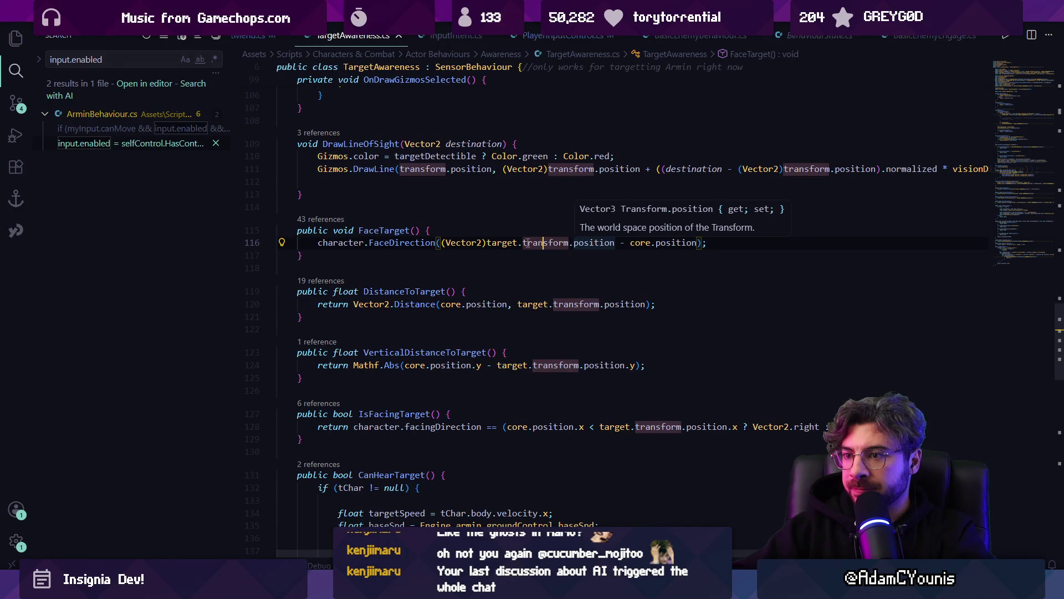
key("alt+Left")
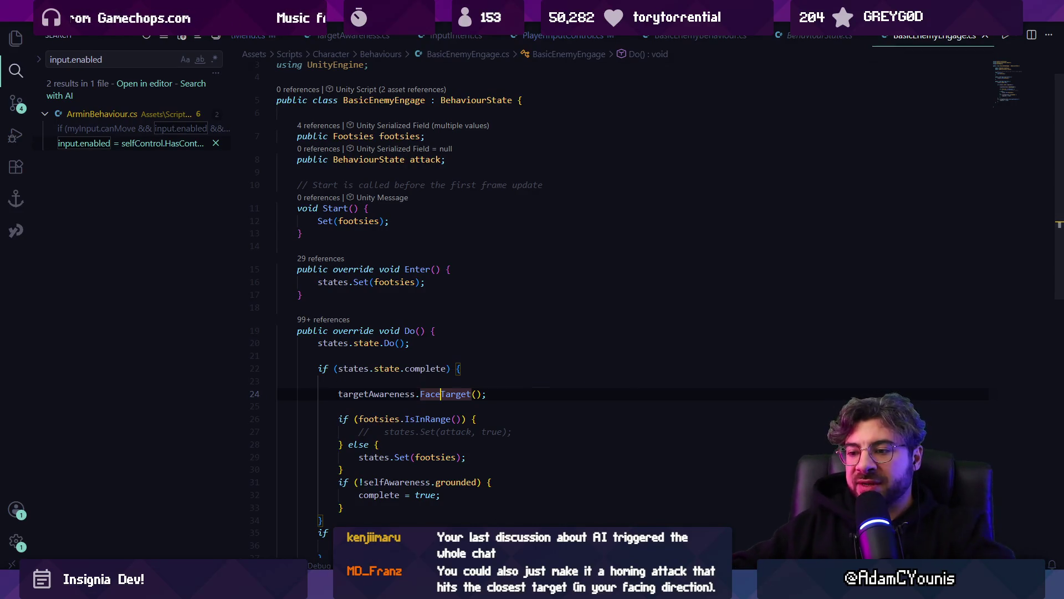
- Switch to the Figma Daily Tasks board and scroll down it
key("alt+Tab")
scroll(435, 319, "down", 5)
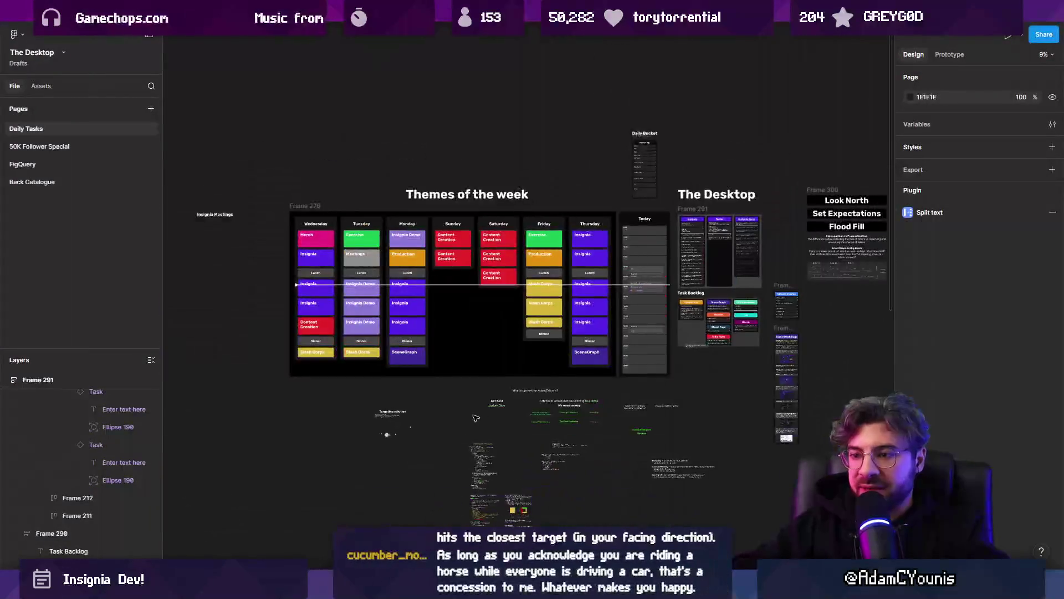
- Add then delete a 'facing' note in the first Targeting solution bullet, and return to VS Code
scroll(436, 319, "up", 5)
scroll(470, 347, "up", 10)
double_click(293, 281)
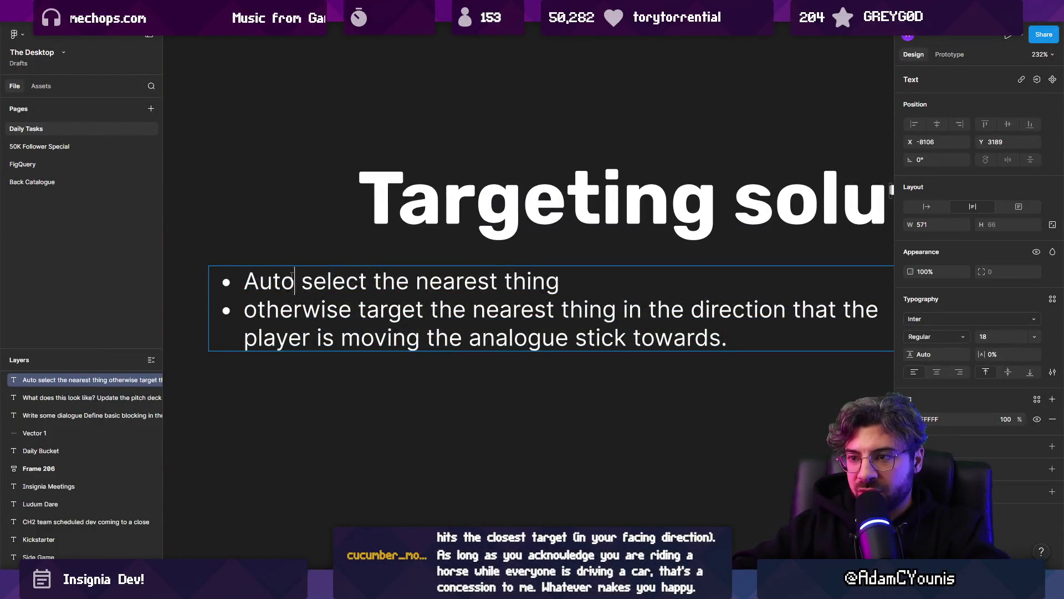
left_click_drag(295, 281, 593, 276)
left_click(585, 282)
type("(f")
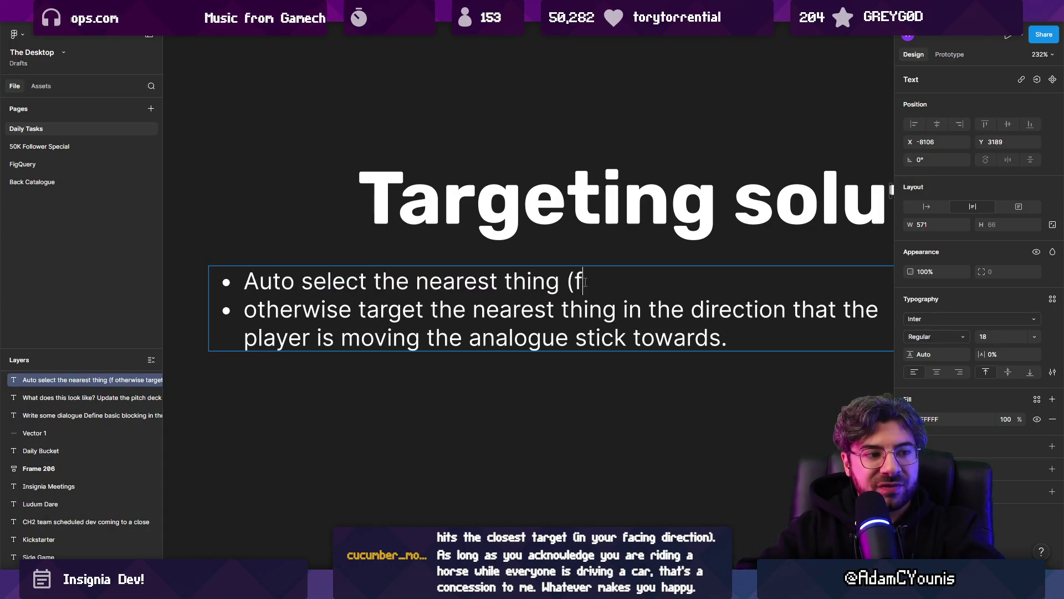
type("acing")
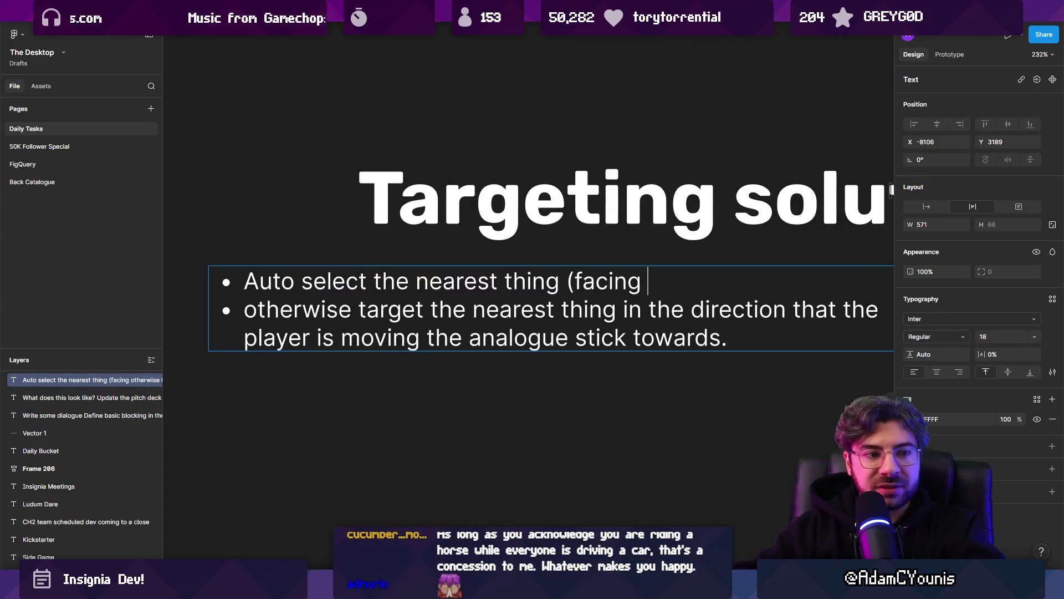
mouse_move(648, 281)
left_mouse_down()
mouse_move(505, 281)
mouse_move(569, 281)
left_mouse_up()
key("BackSpace")
key("Escape")
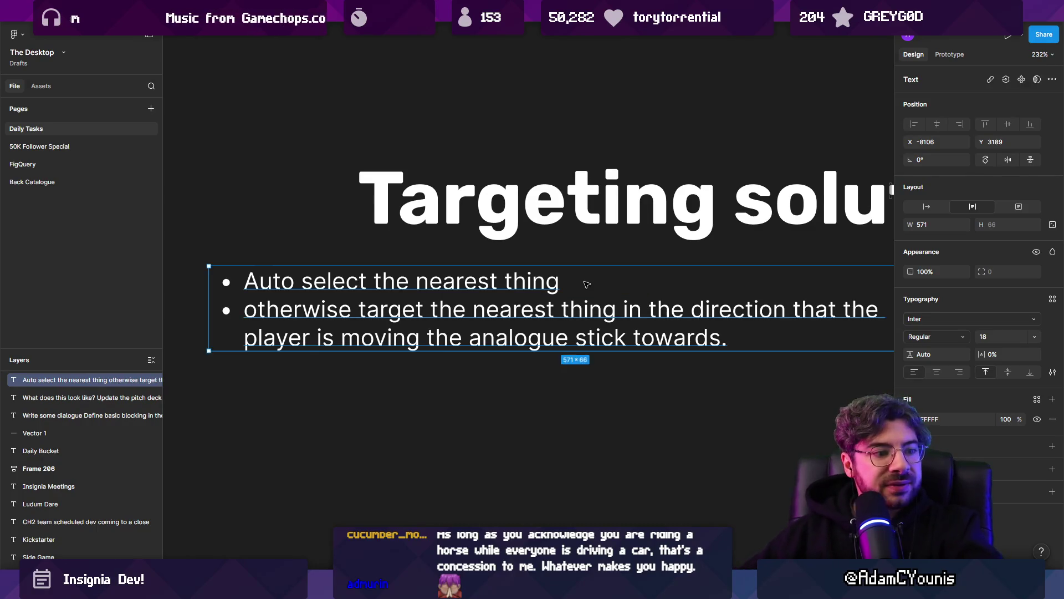
key("Escape")
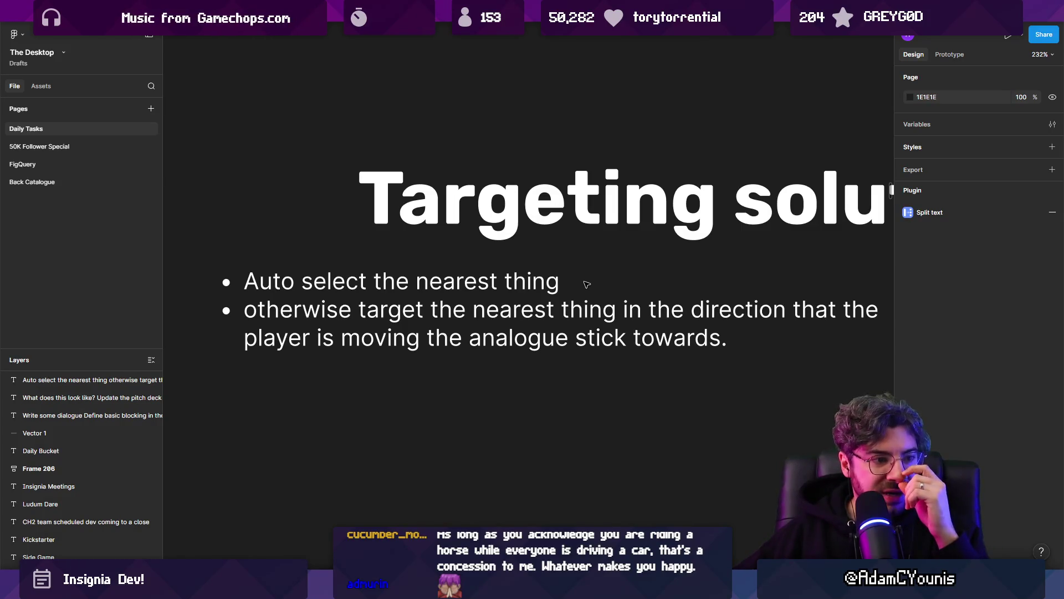
key("alt+Tab")
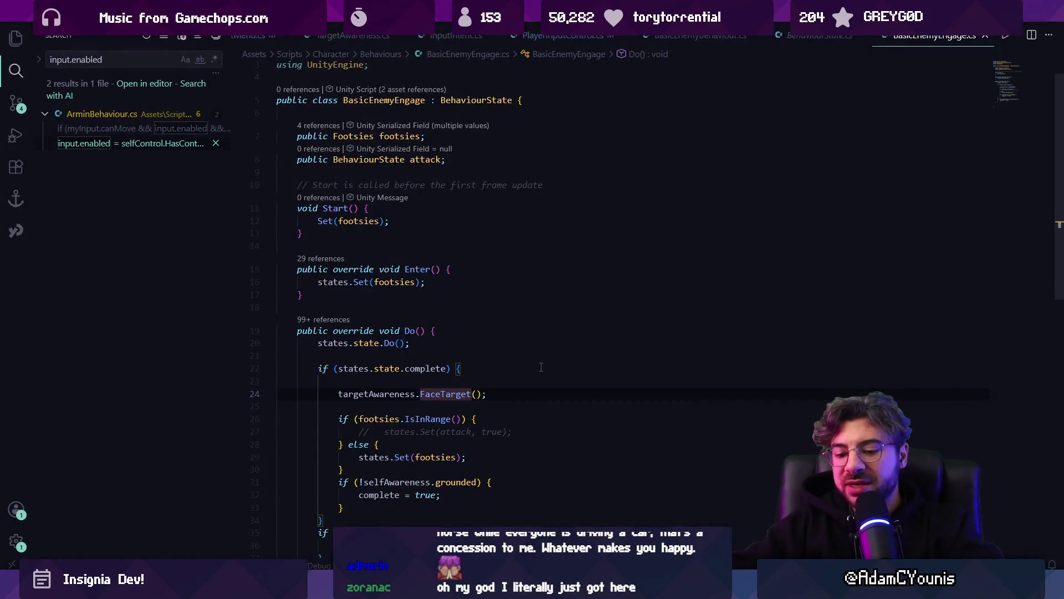
- Insert a blank line above the Do() method in BasicEnemyEngage.cs after briefly opening Copilot Chat
key("ctrl+alt+i")
type("remove m")
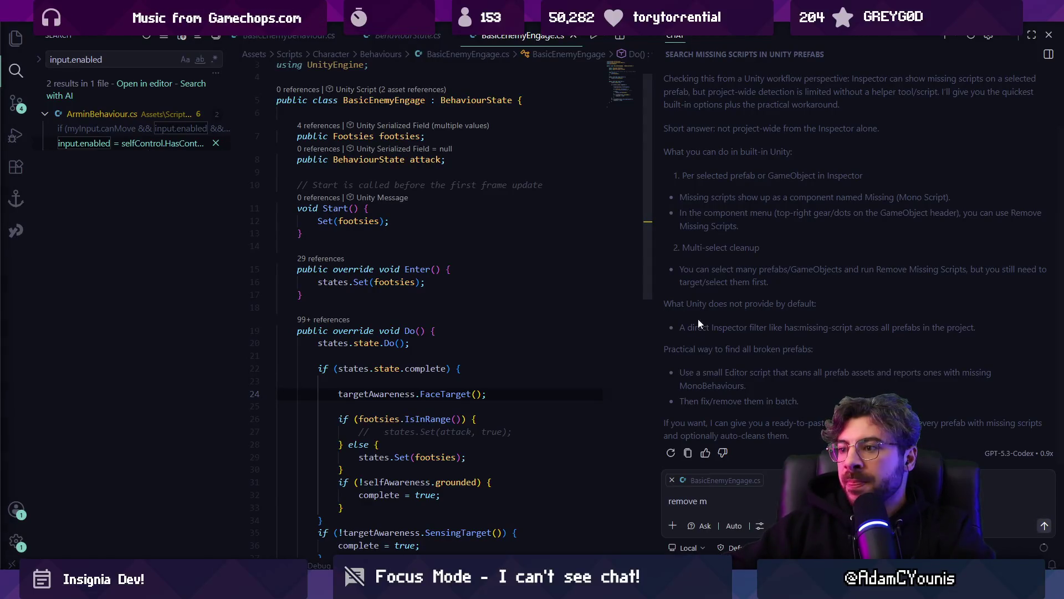
double_click(653, 294)
left_click(548, 327)
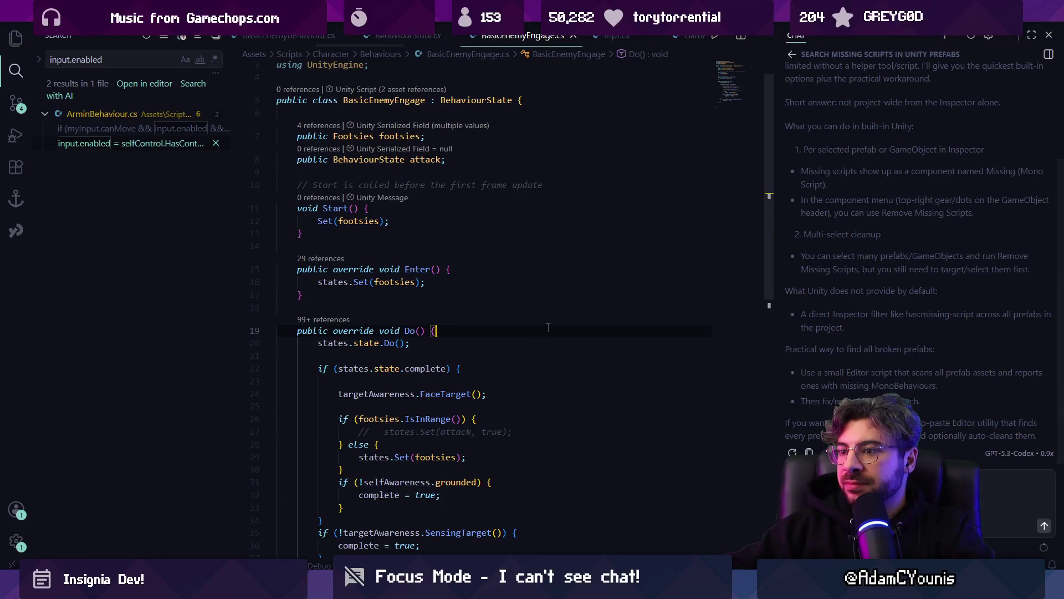
key("ctrl+alt+b")
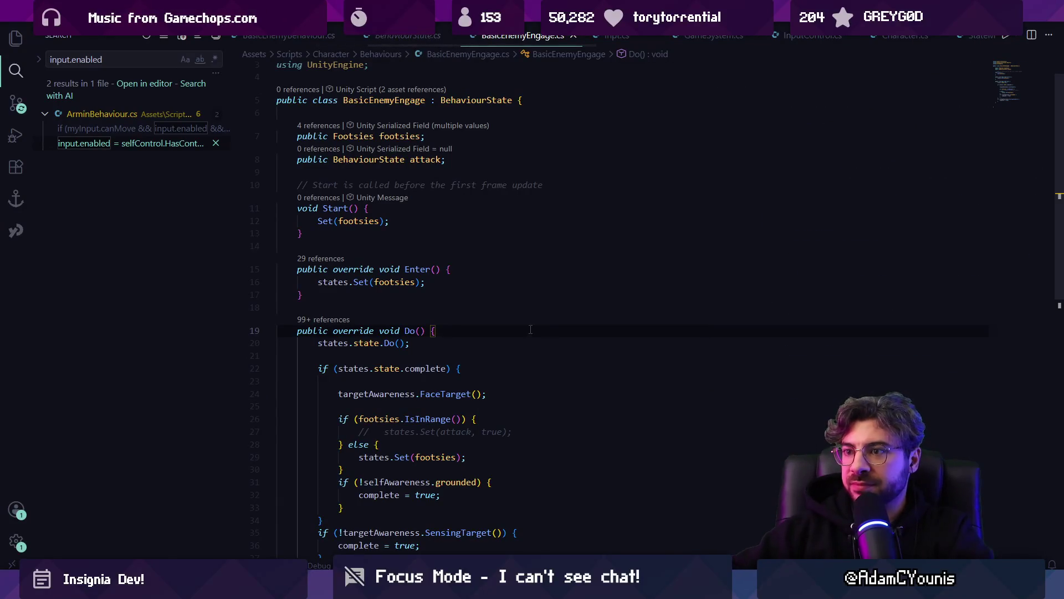
left_click(408, 307)
key("Return")
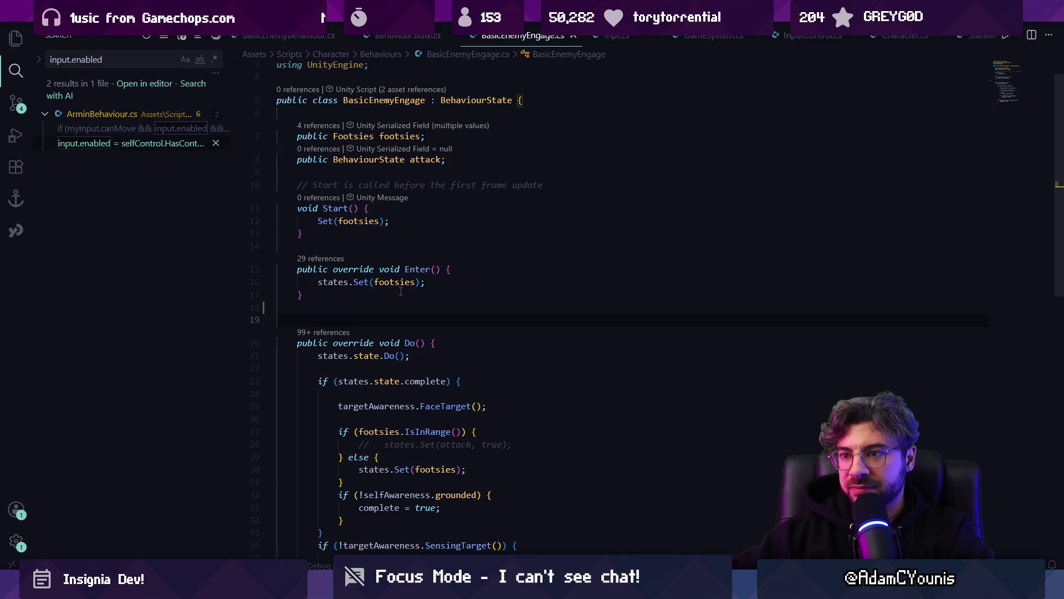
scroll(400, 291, "down", 3)
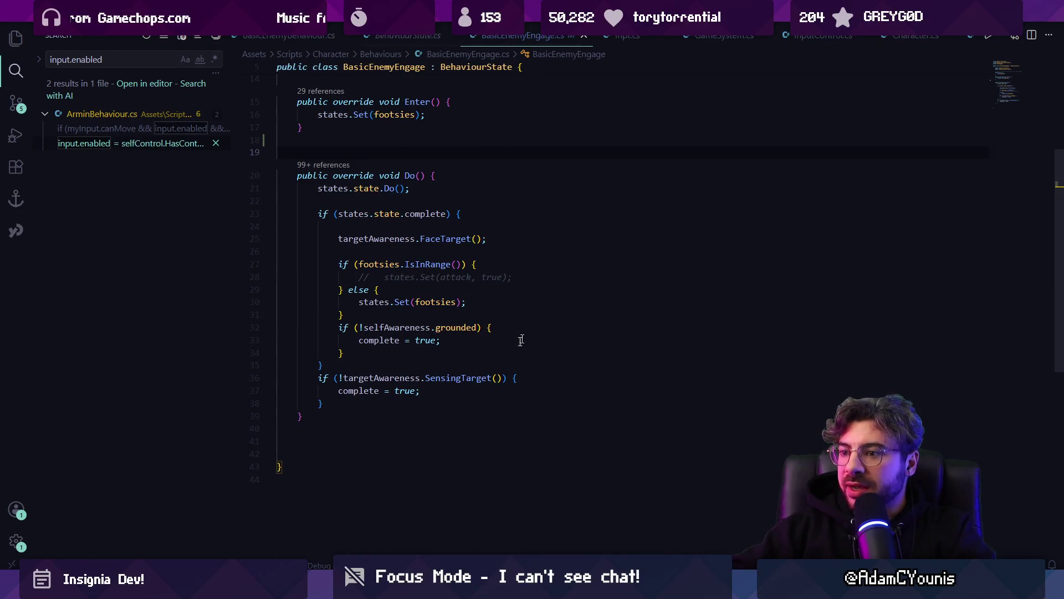
scroll(412, 211, "up", 3)
key("alt+Tab")
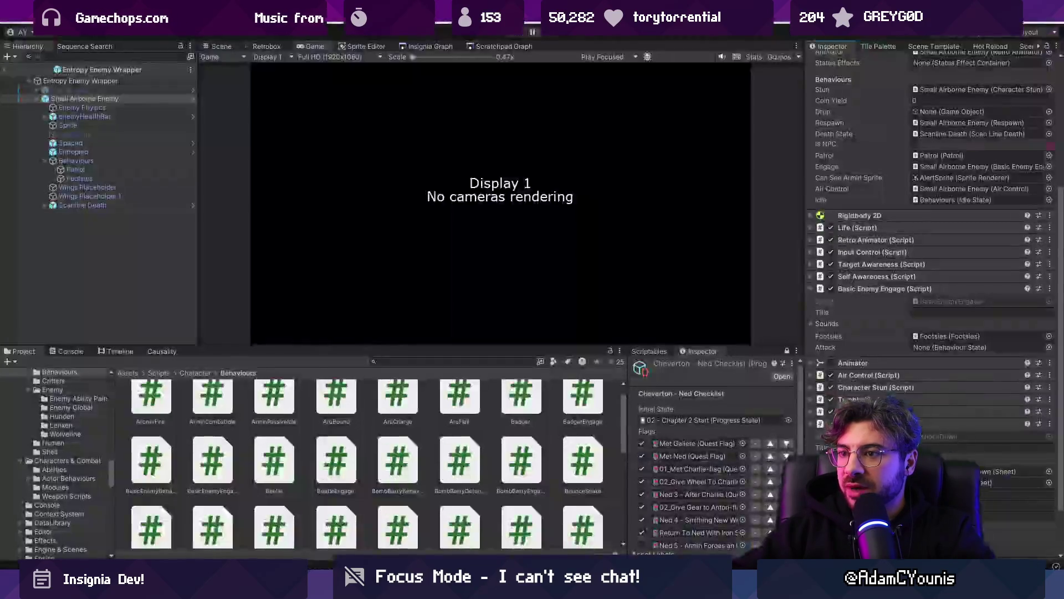
- Leave prefab editing, return to the main scene, enter Play mode and attack the winged health box
left_click(224, 44)
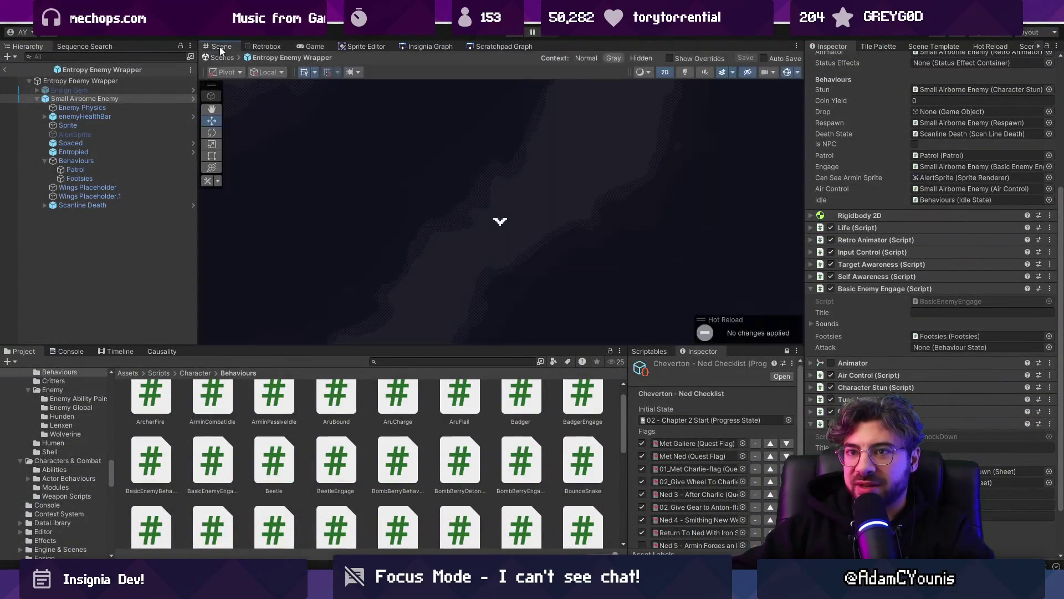
left_click(8, 70)
left_click(518, 35)
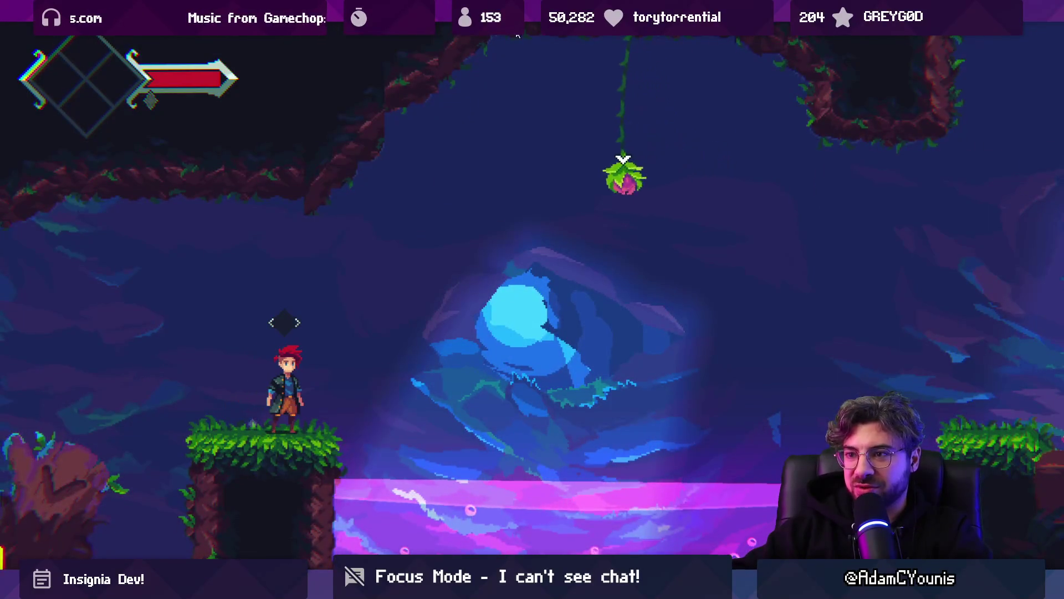
key("space")
key("Left")
key("Left")
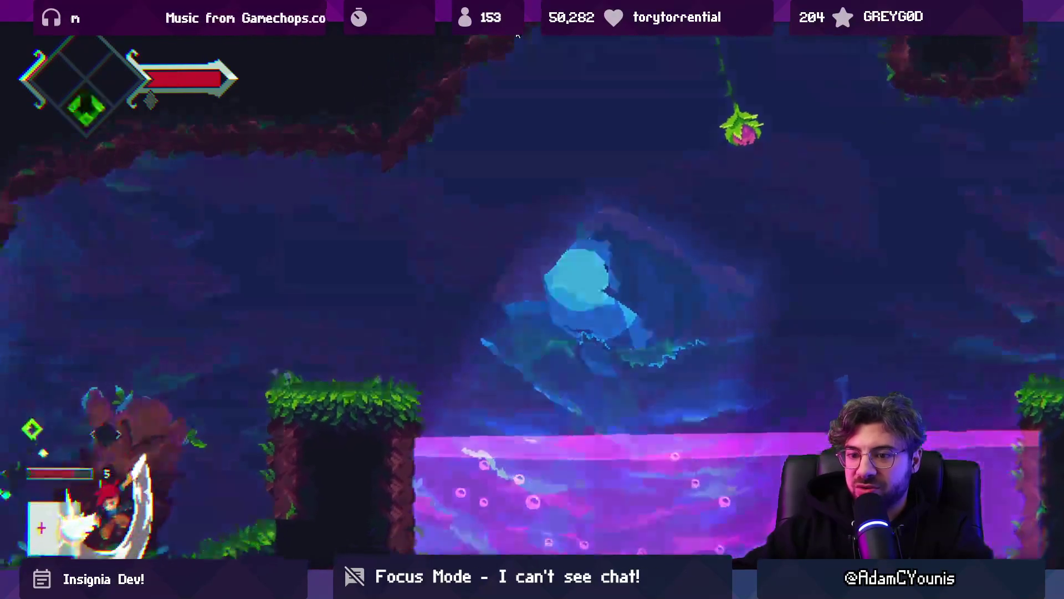
key("x")
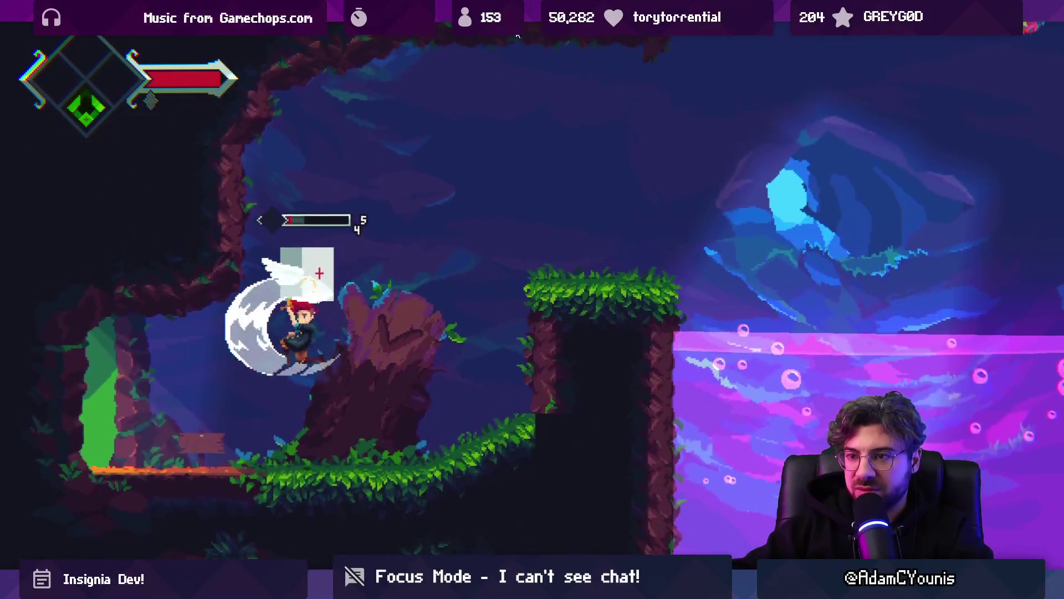
key("space")
key("x")
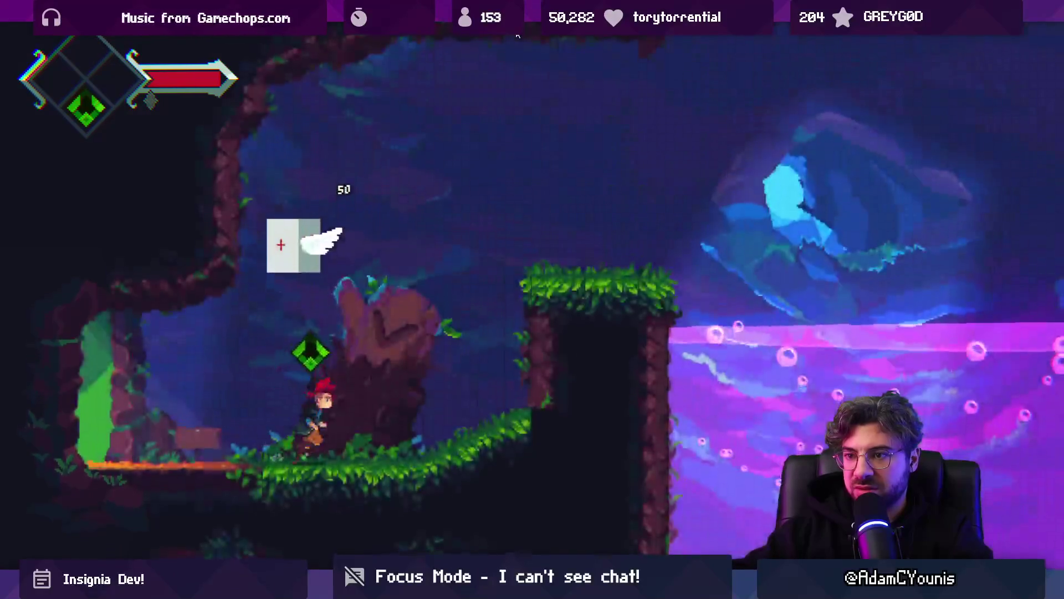
- Run right, swing across the hanging vine and fight the spiked enemy on the grassy ledge
key("Right")
key("space")
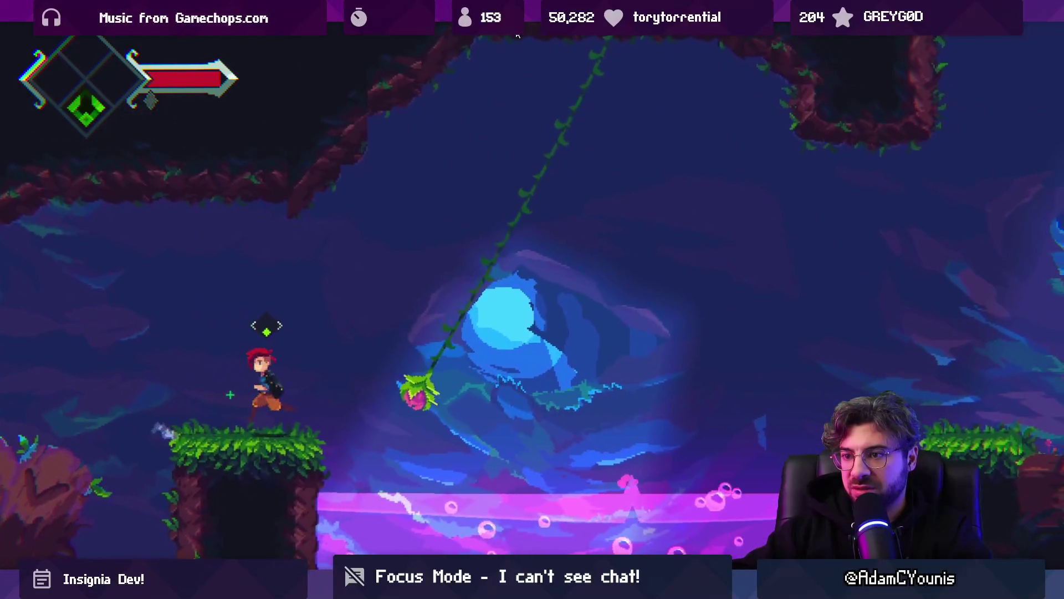
key("x")
key("space")
key("Right")
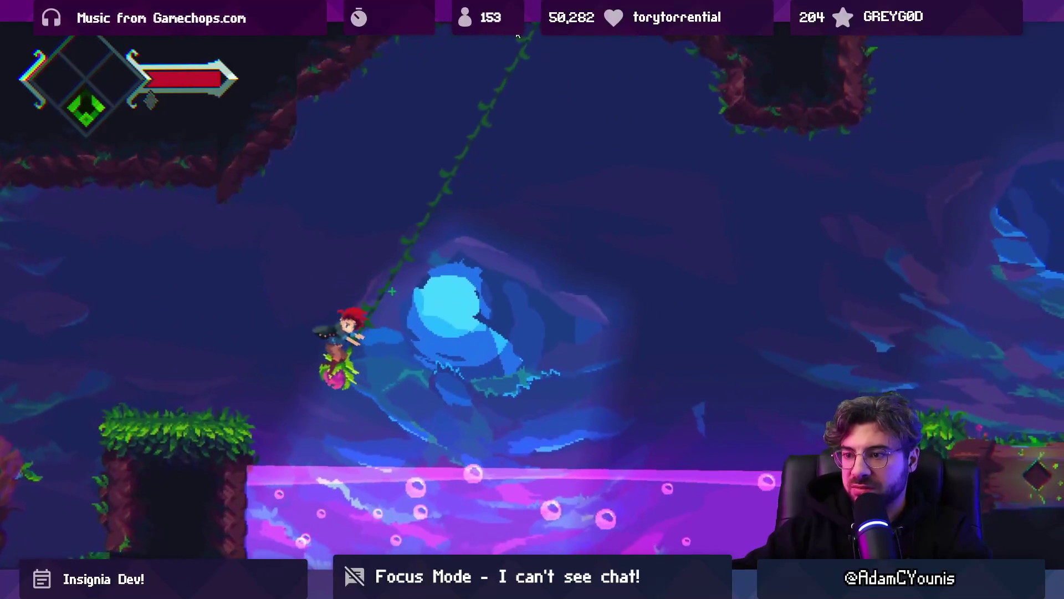
key("space")
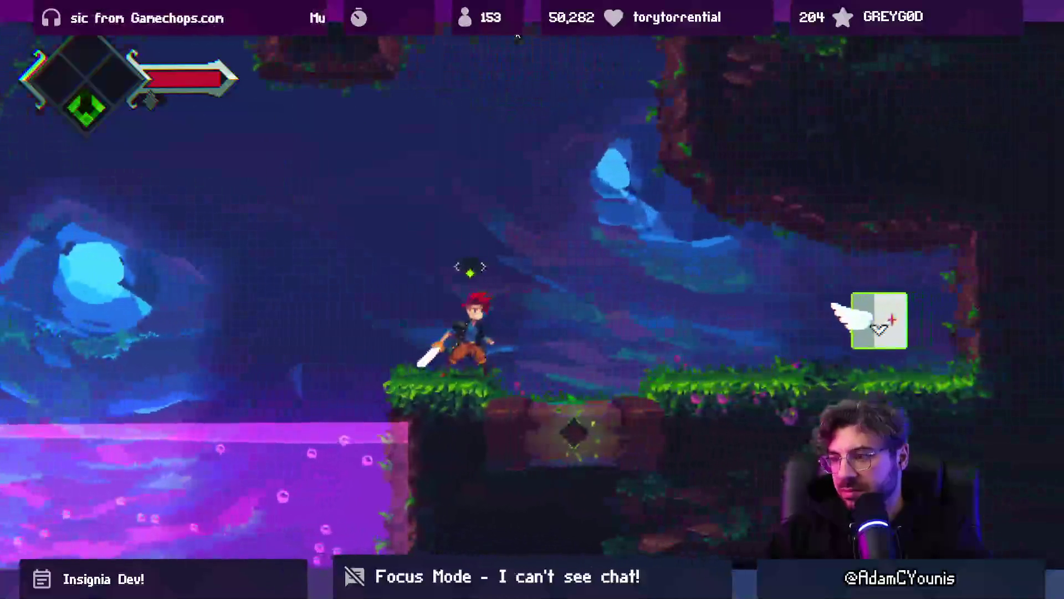
key("space")
key("x")
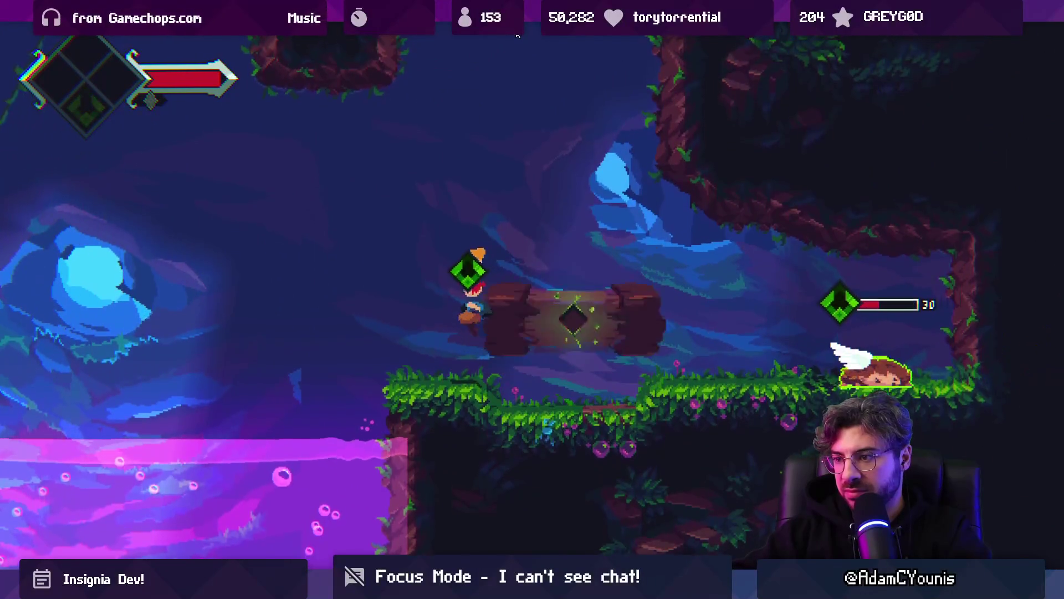
key("space")
key("x")
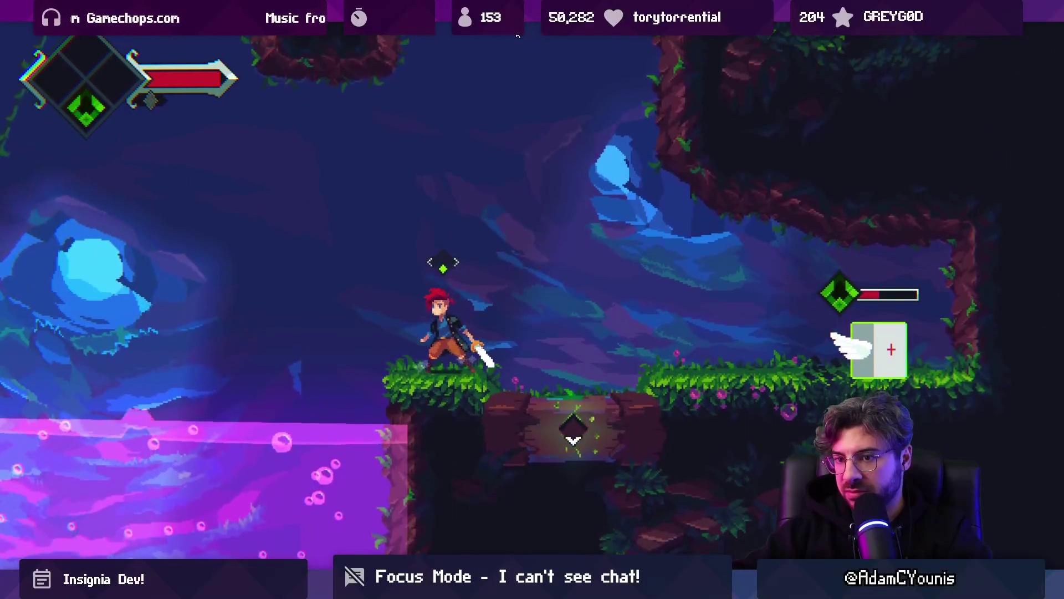
key("space")
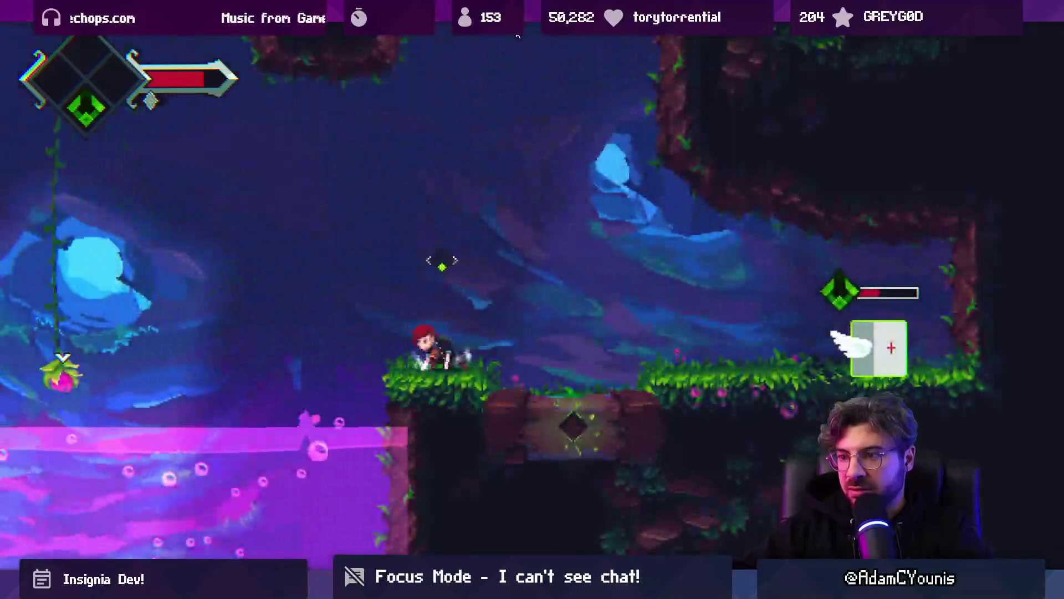
- Grapple the shielded enemy, break the vine plant for its fruit, and drift into the purple water
key("space")
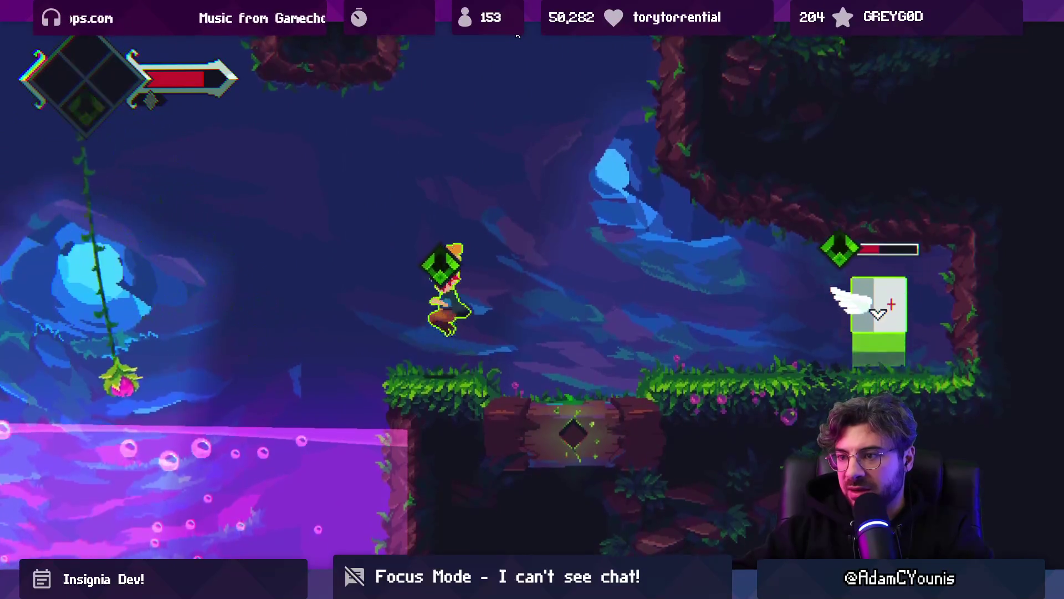
key("x")
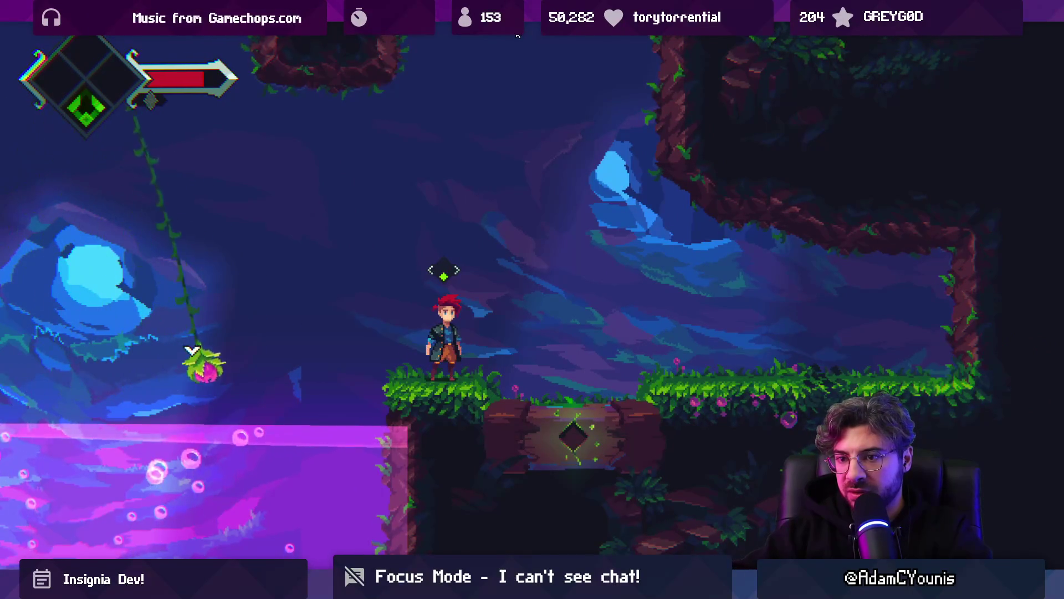
key("x")
key("space")
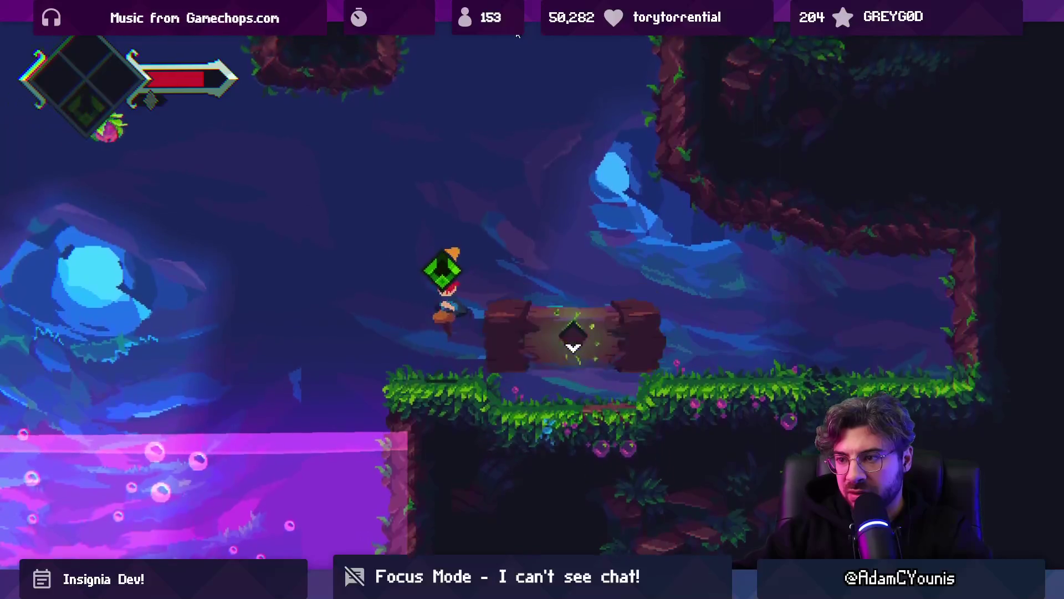
key("space")
key("Left")
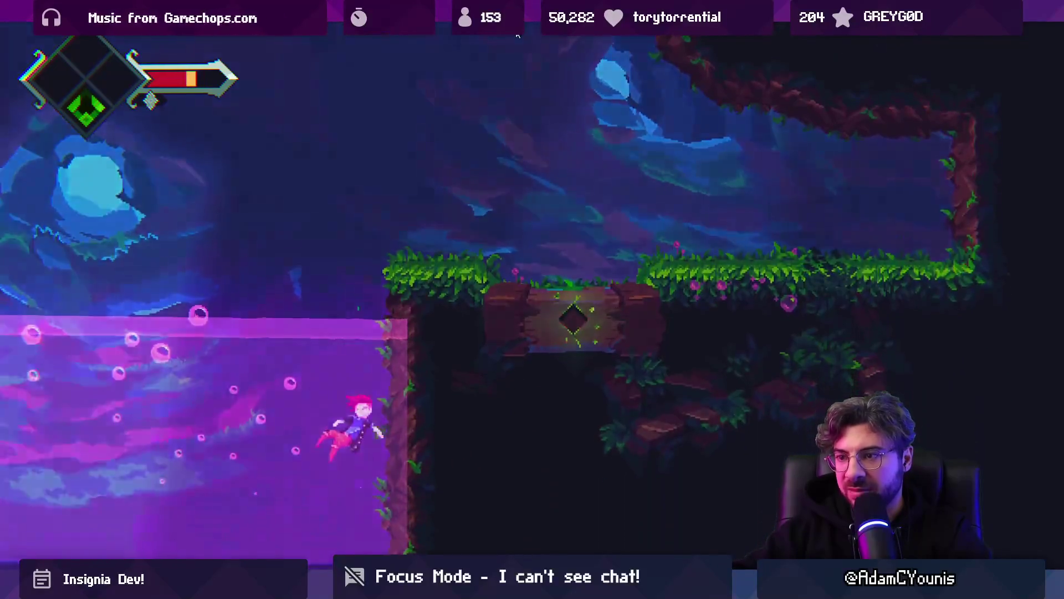
- After respawning, use the green orbs to reach the upper area, then drop into the lower cave
key("Right")
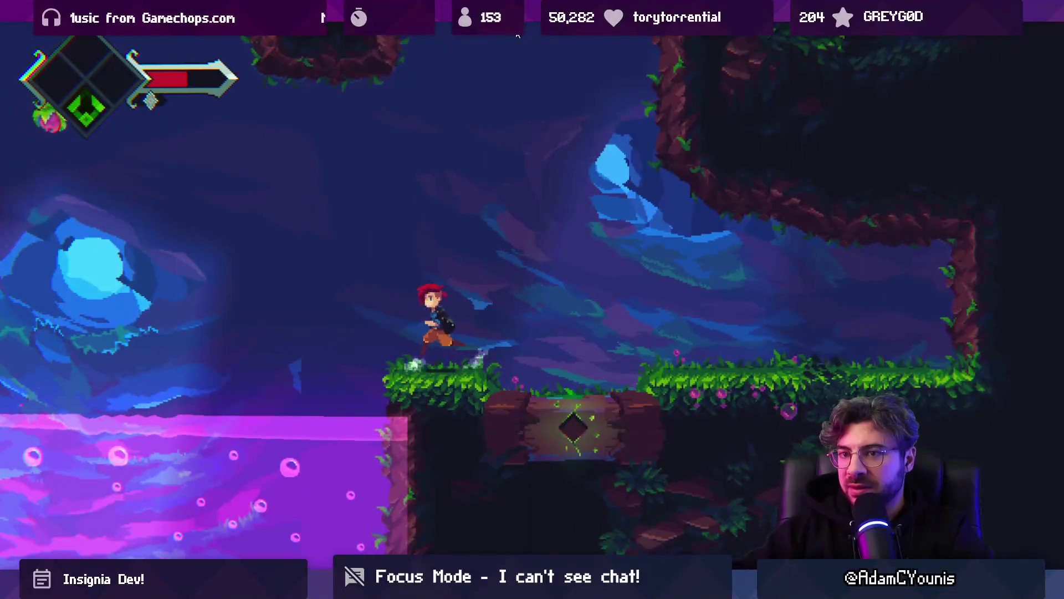
key("space")
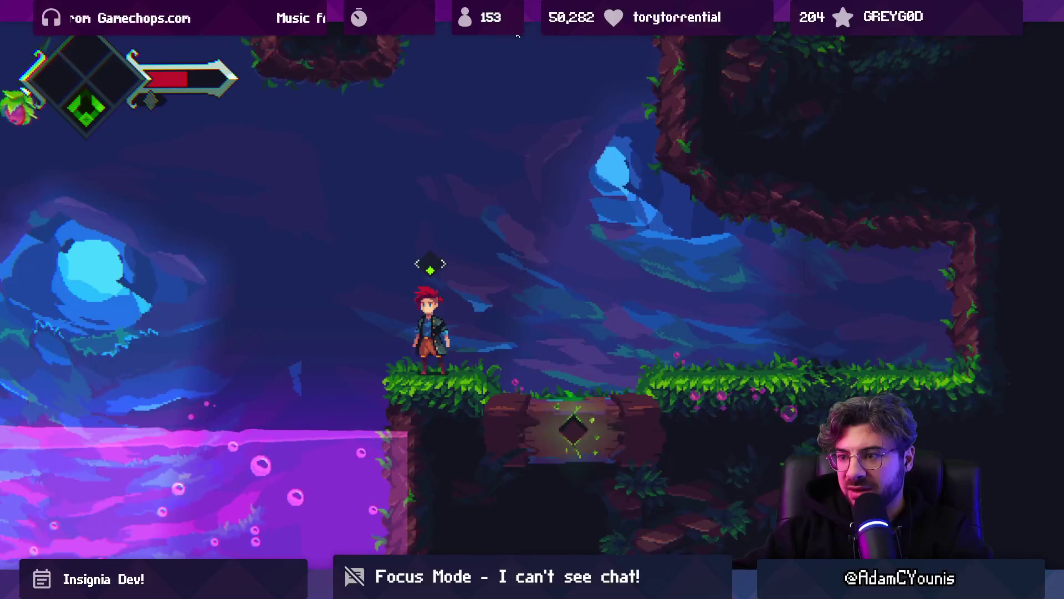
key("space")
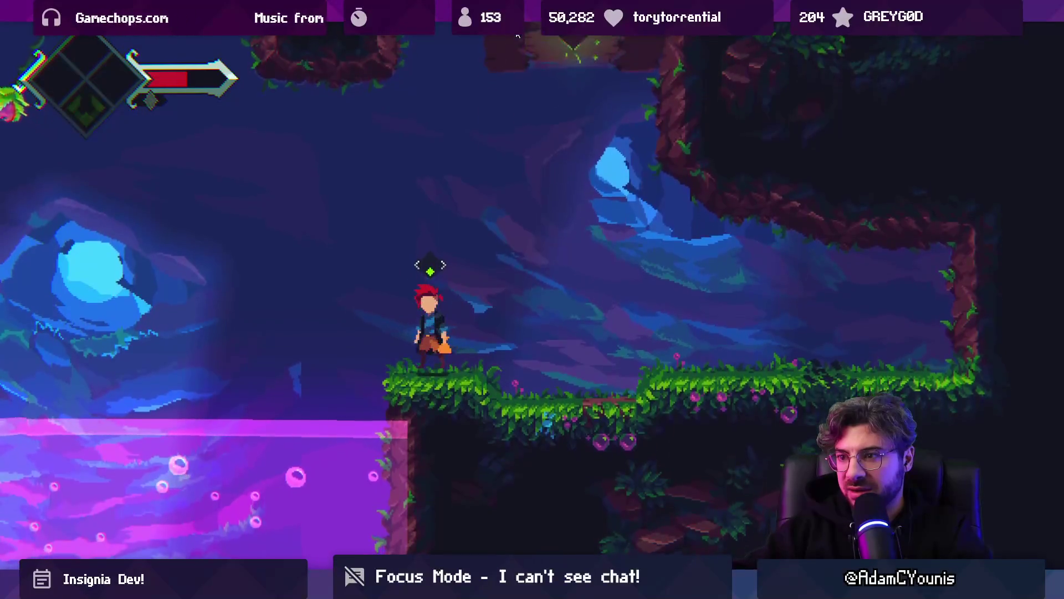
key("space")
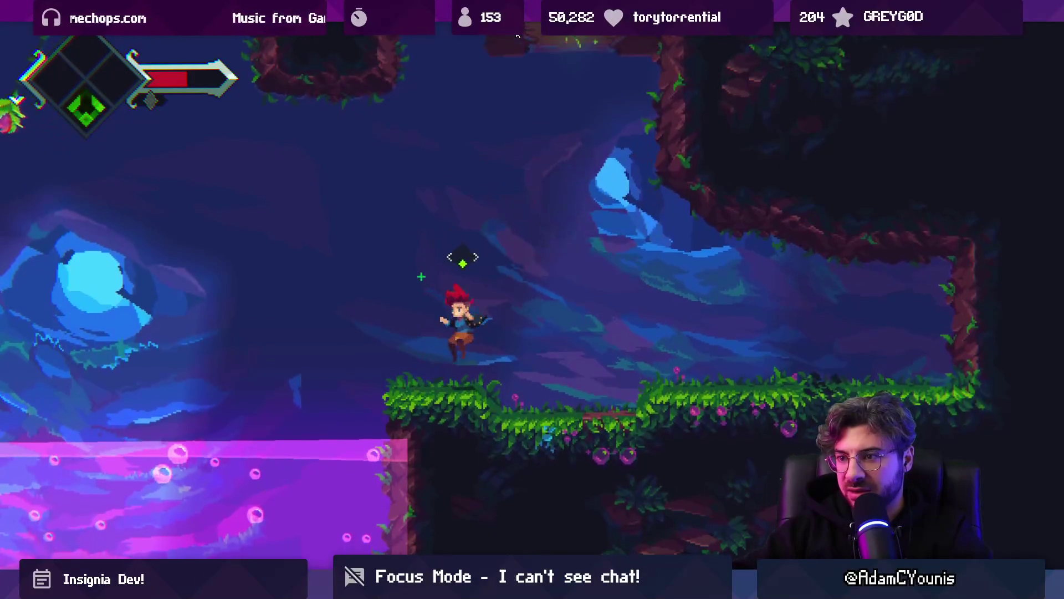
key("space")
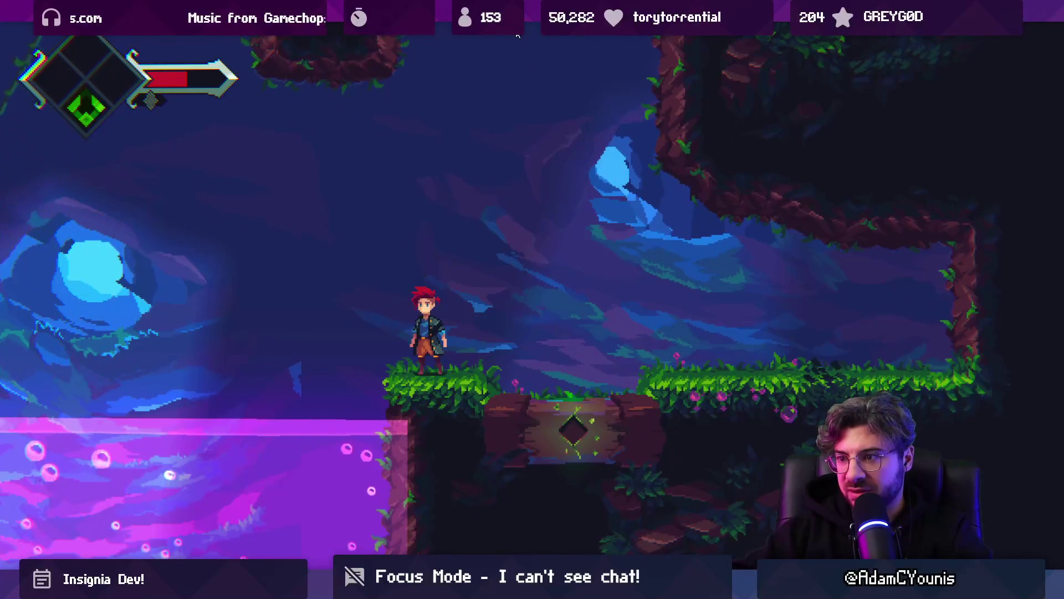
key("space")
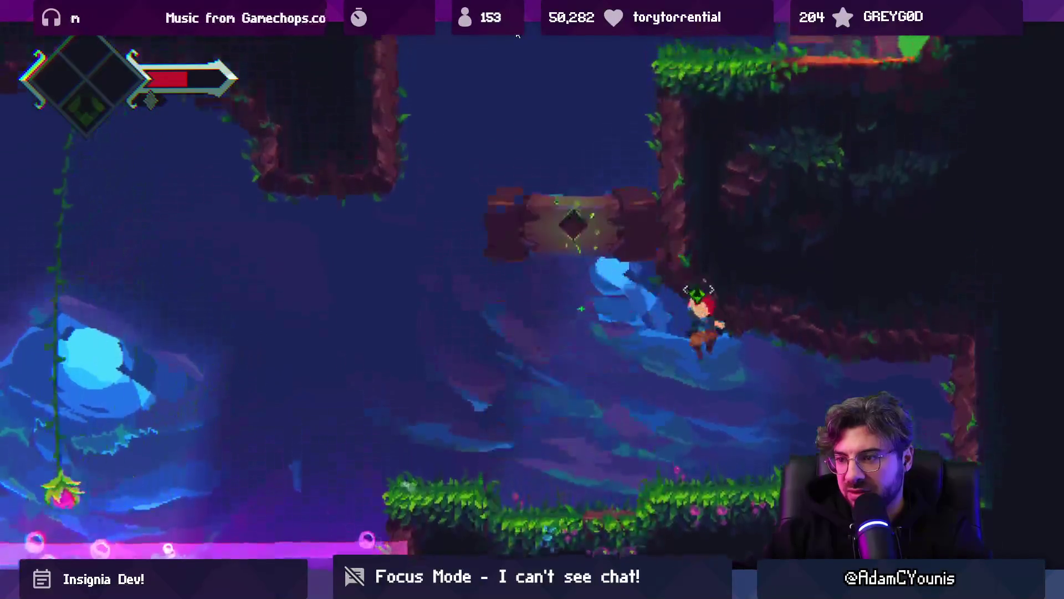
key("Left")
key("space")
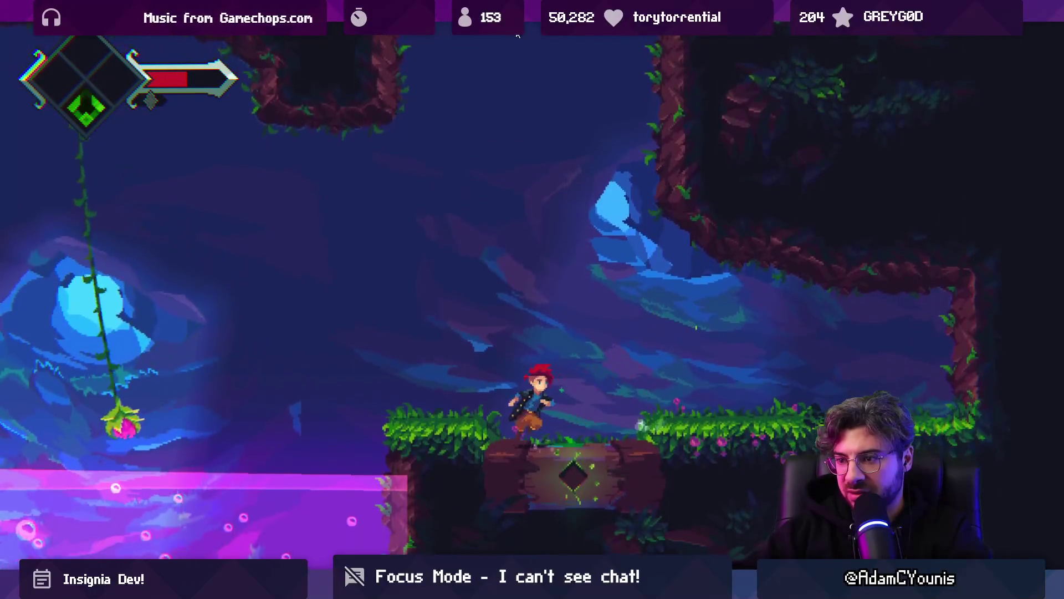
key("space")
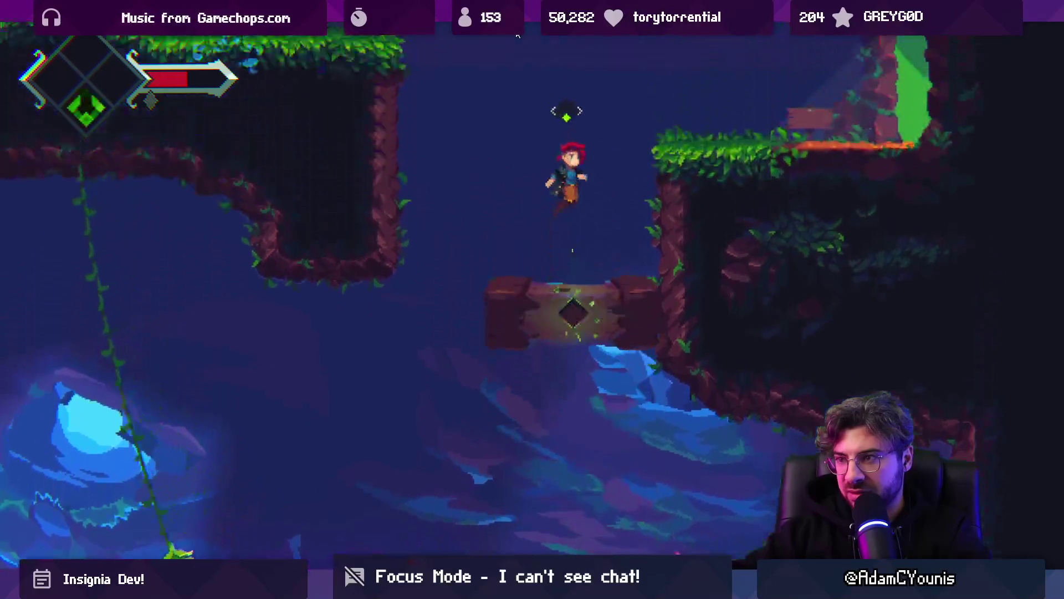
key("space")
key("Left")
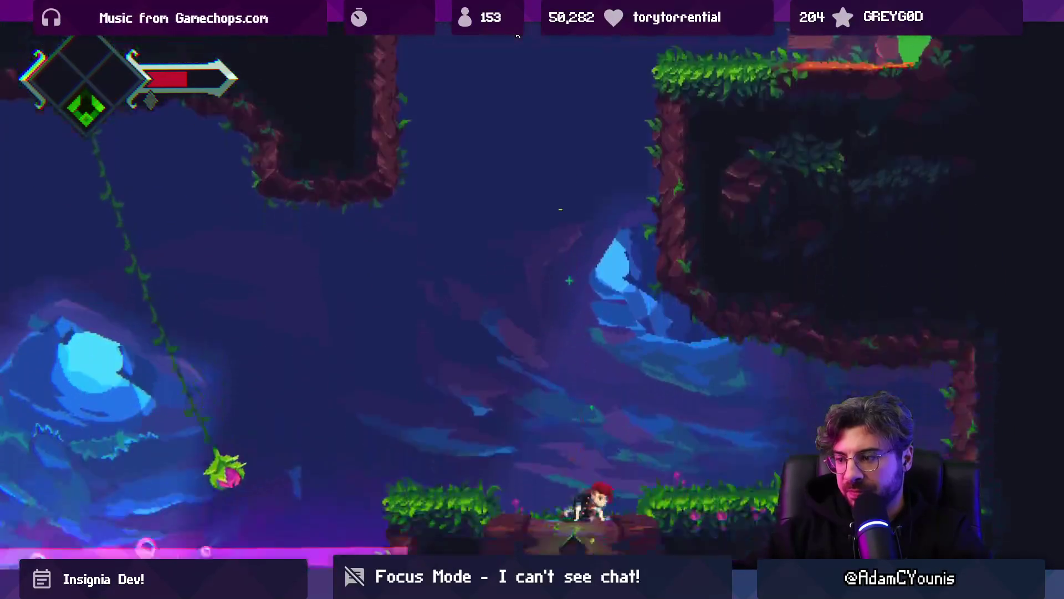
- Bring up the item bar, exit through the green doorway and defeat the winged card enemy
key("Tab")
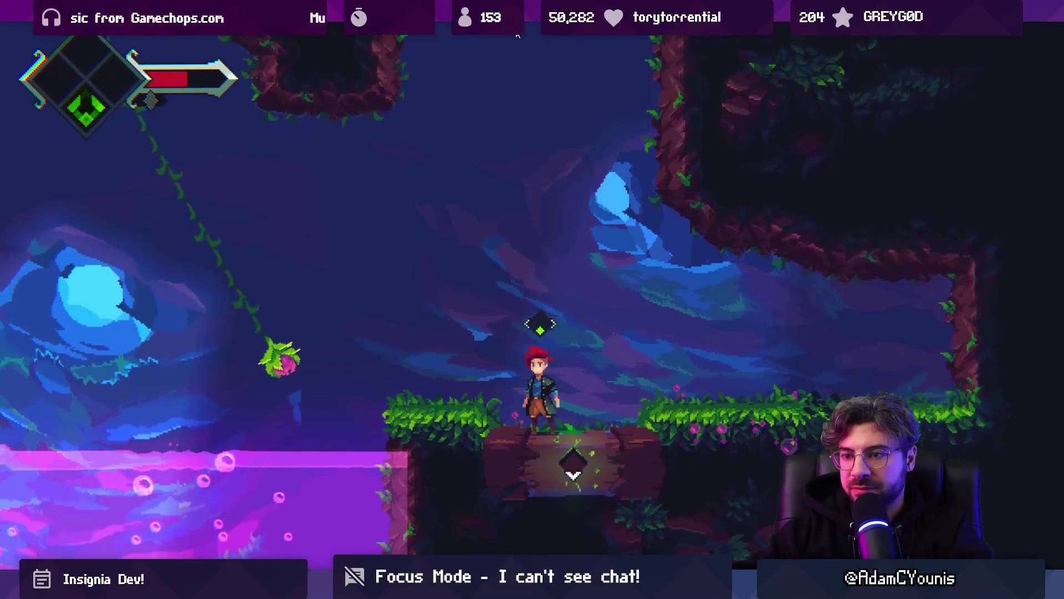
key("space")
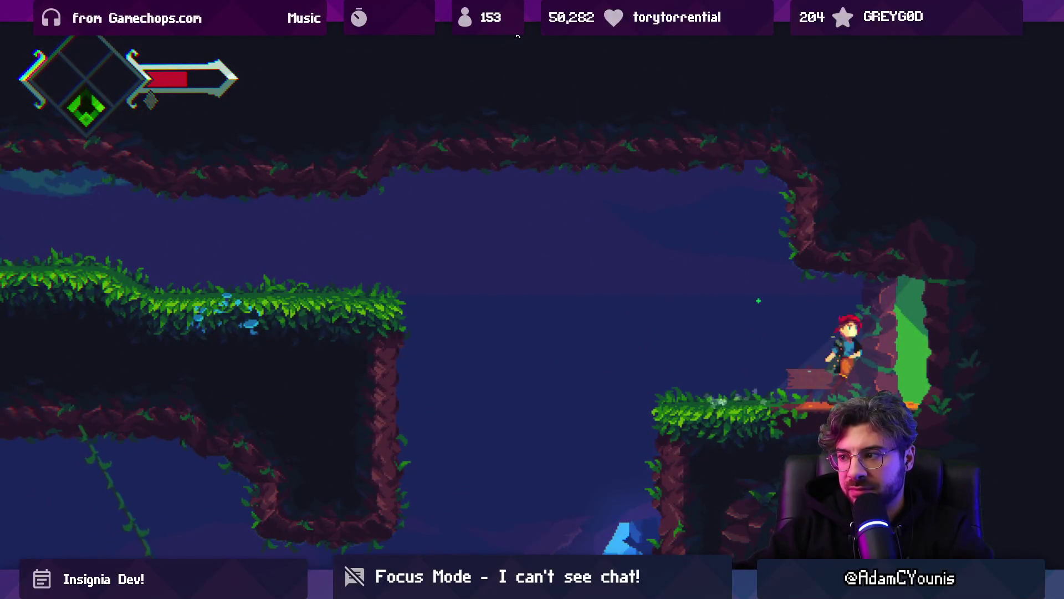
key("Right")
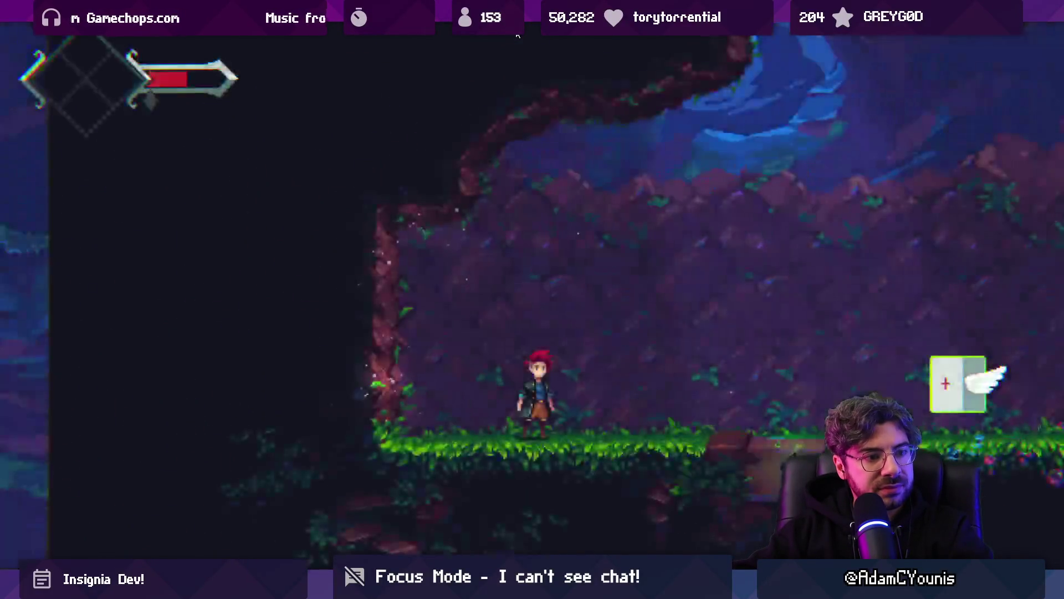
key("Right")
key("space")
key("Right")
key("x")
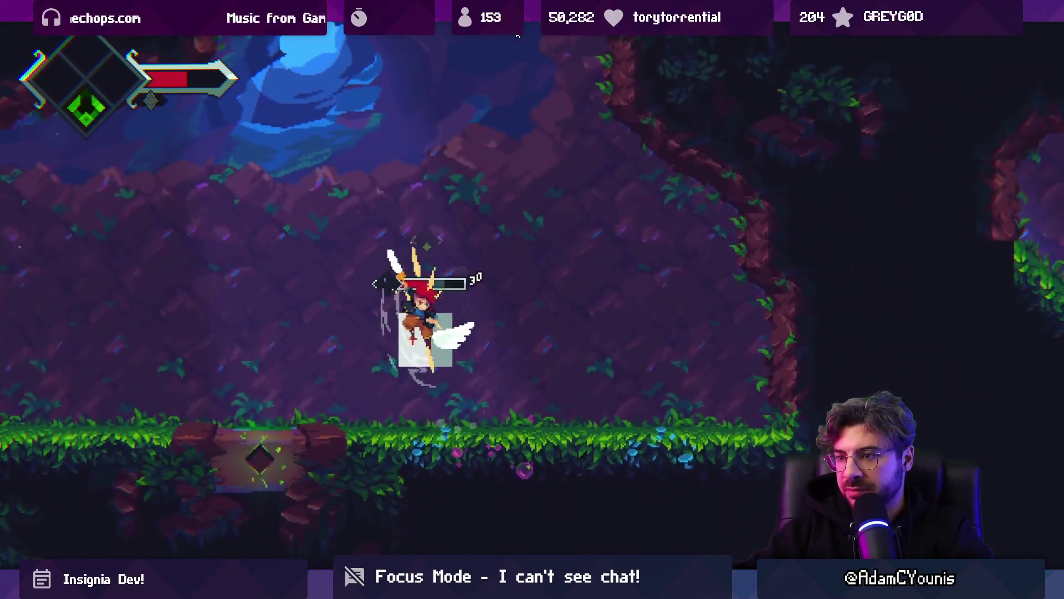
key("x")
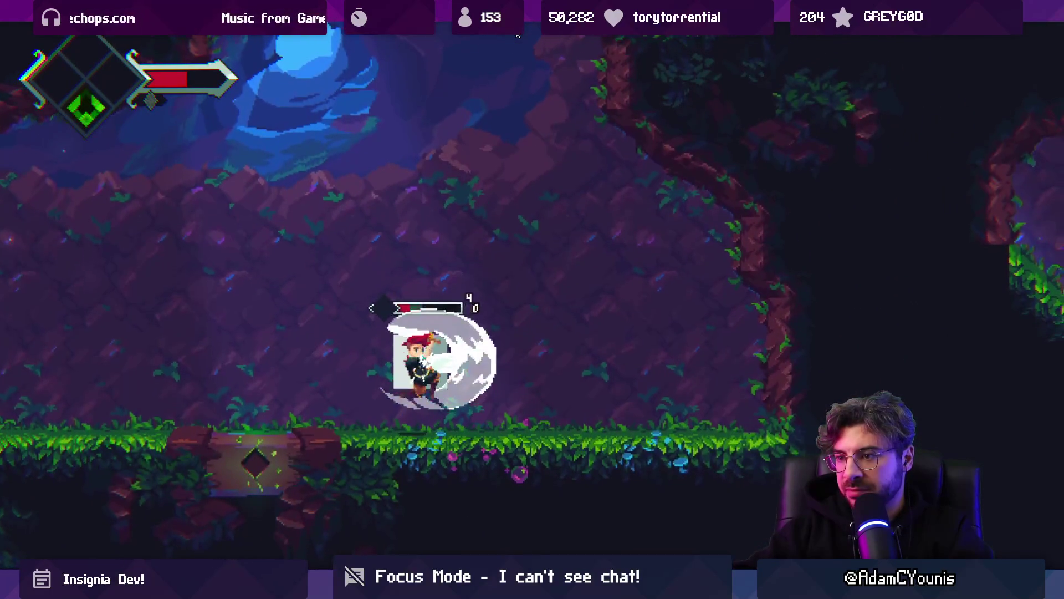
key("x")
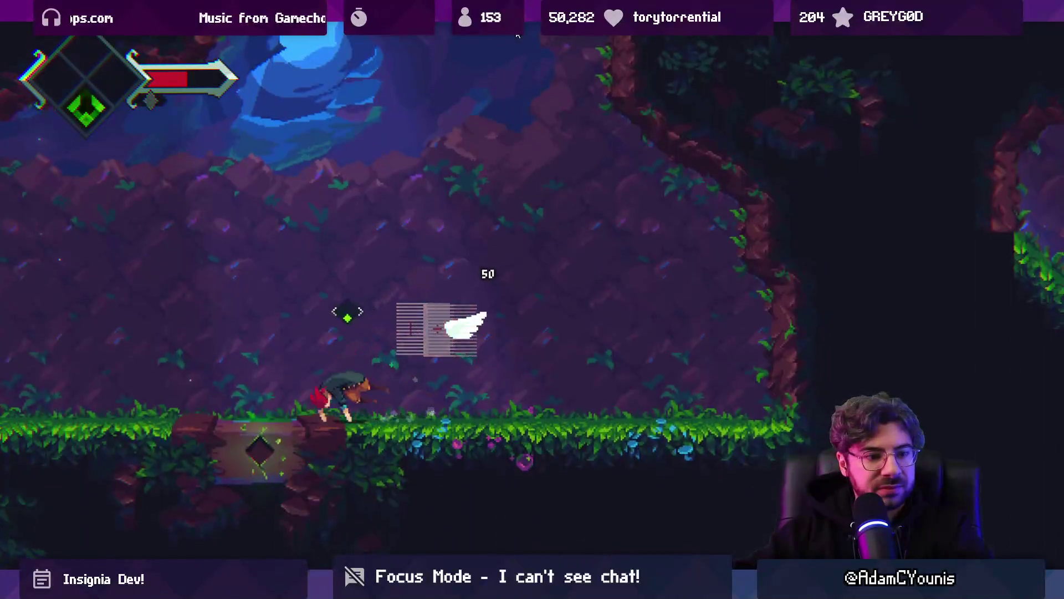
key("Right")
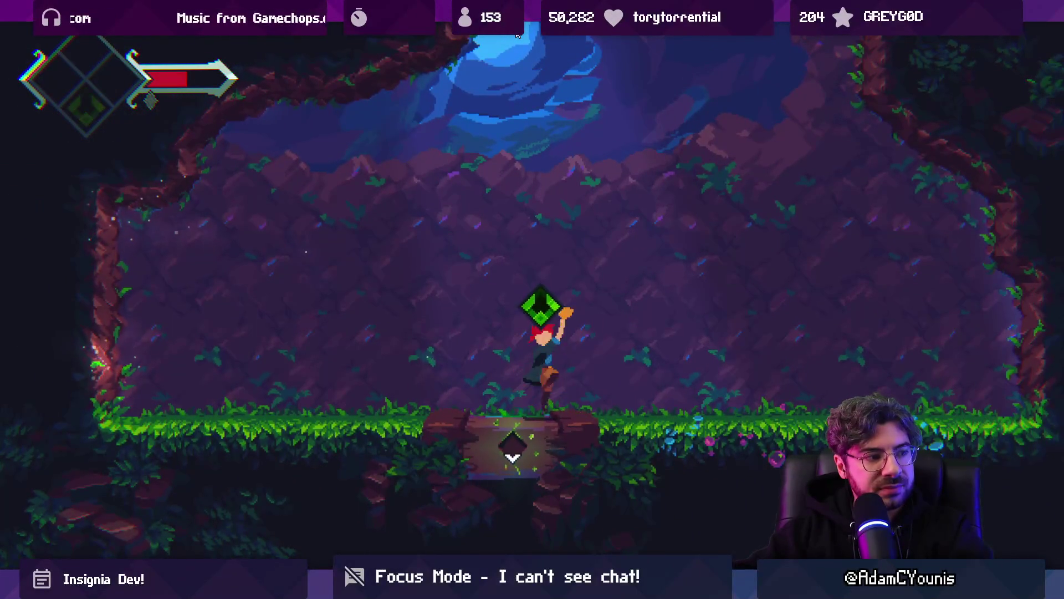
- Jump up through the ceiling opening and slash another winged card enemy
key("z")
key("Right")
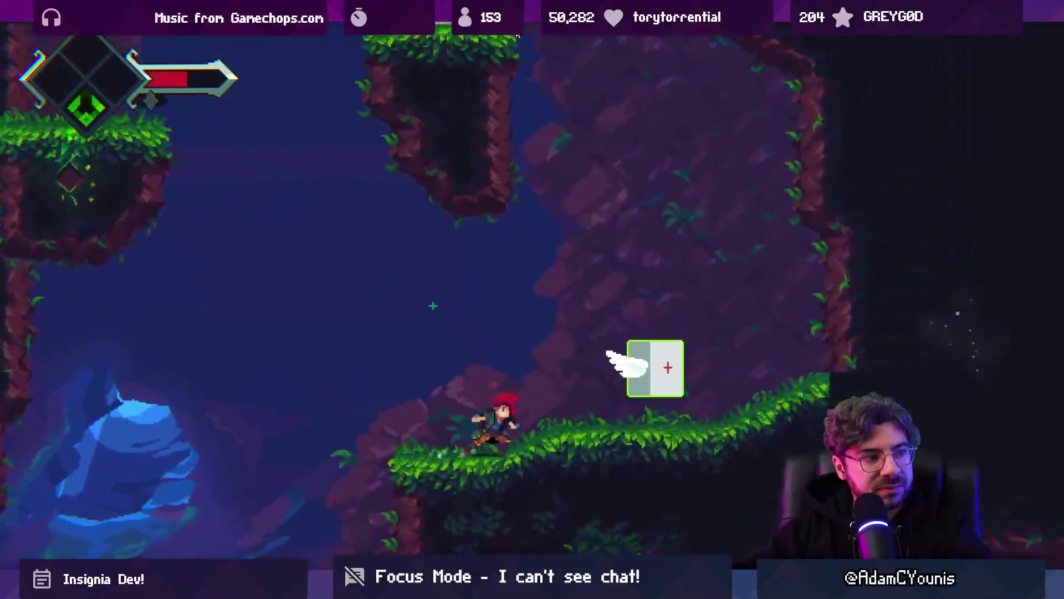
key("Right")
key("x")
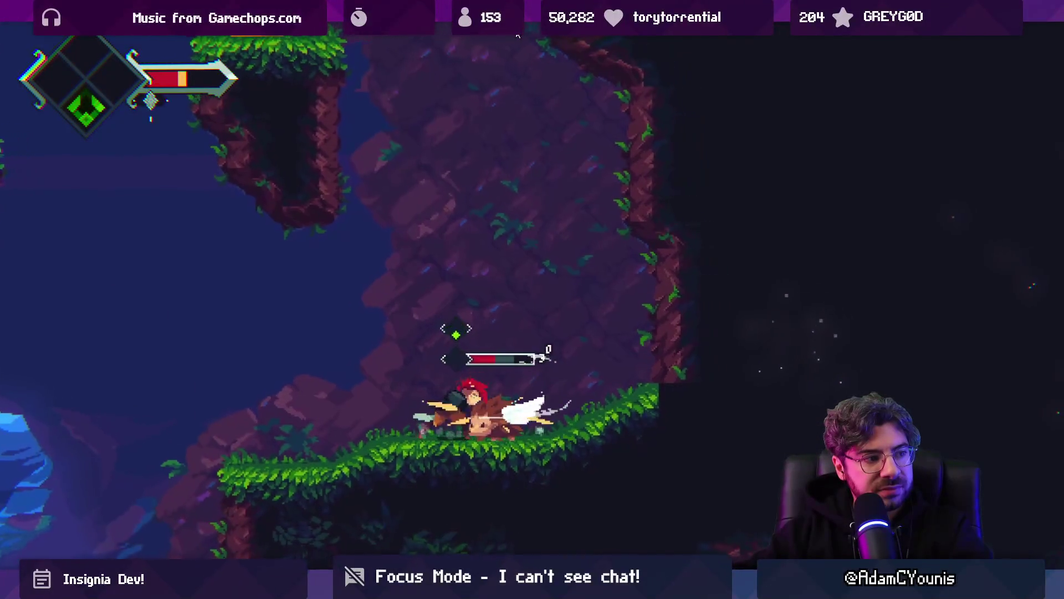
key("x")
key("Left")
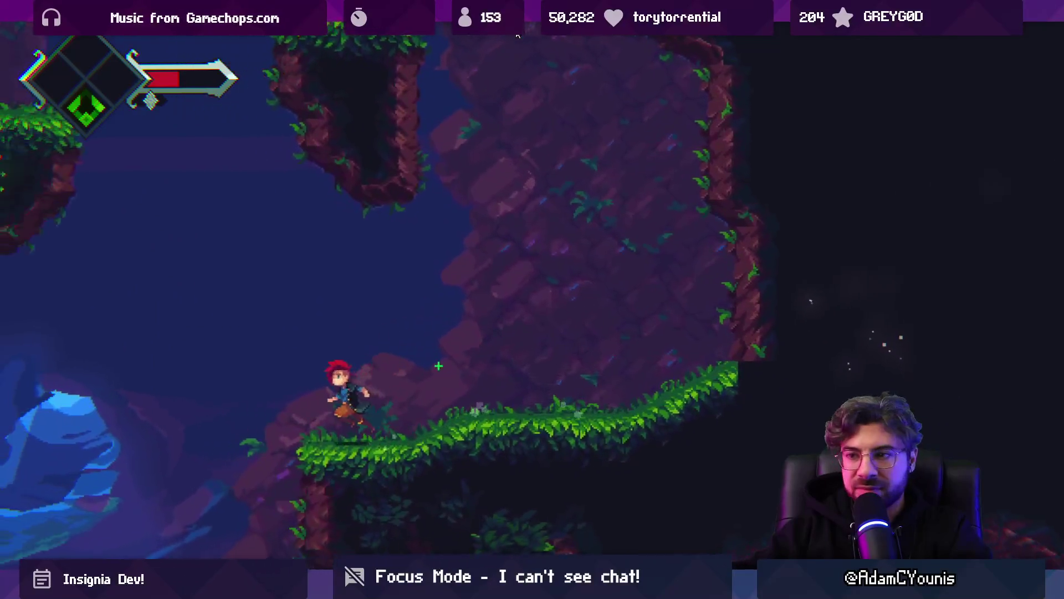
- Drop down into the next cave room, then leave full screen and stop Play mode
key("x")
key("z")
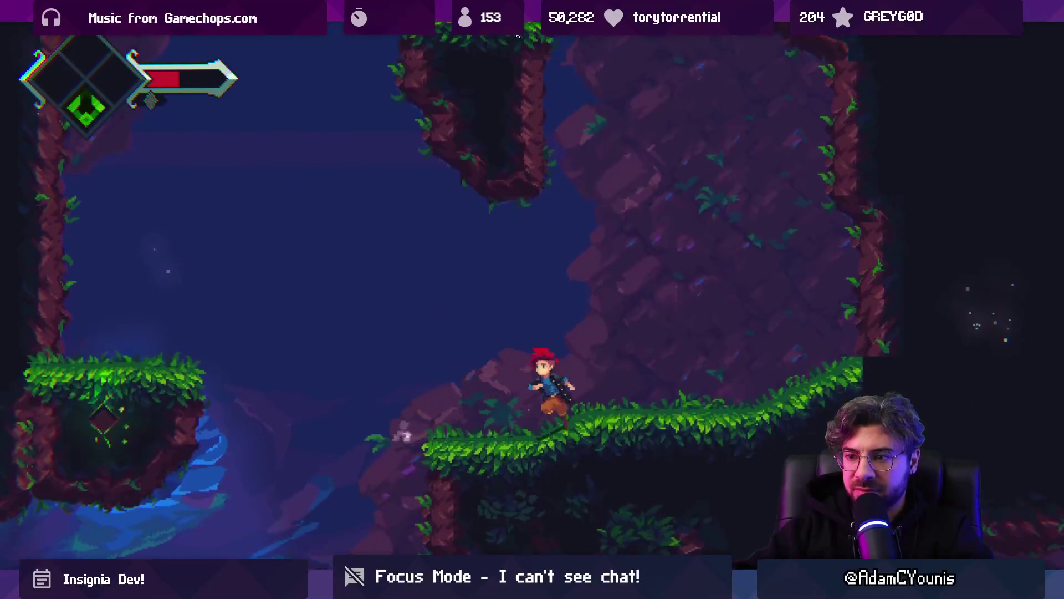
key("Left")
key("x")
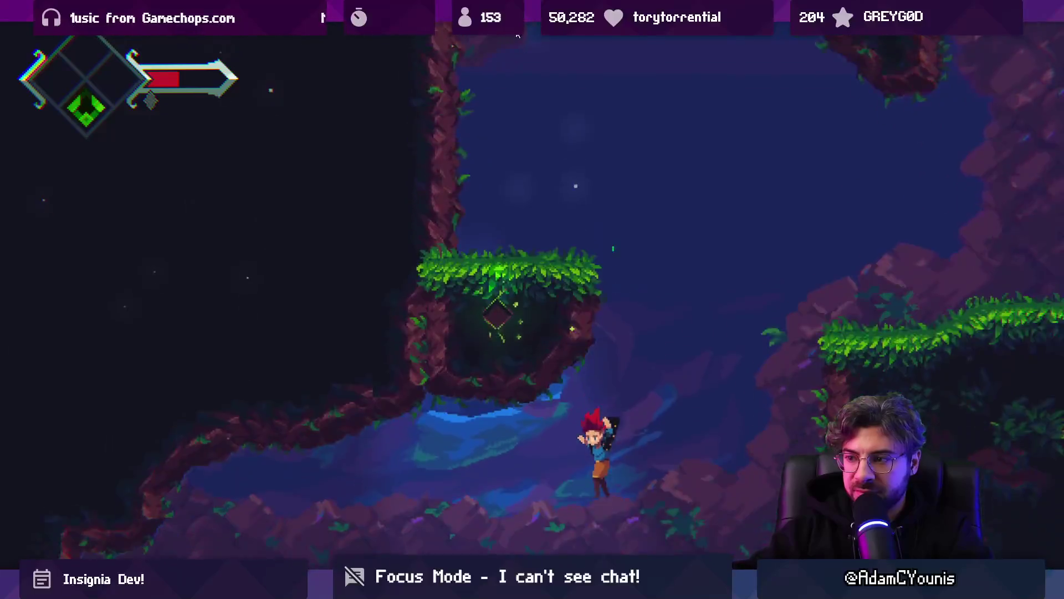
key("Right")
key("x")
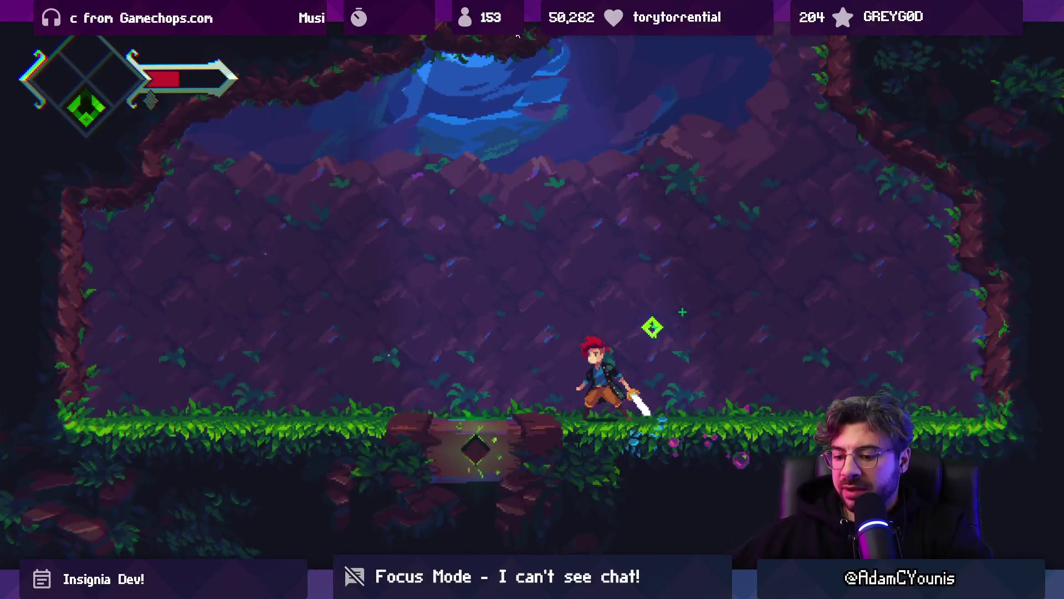
key("shift+space")
key("ctrl+1")
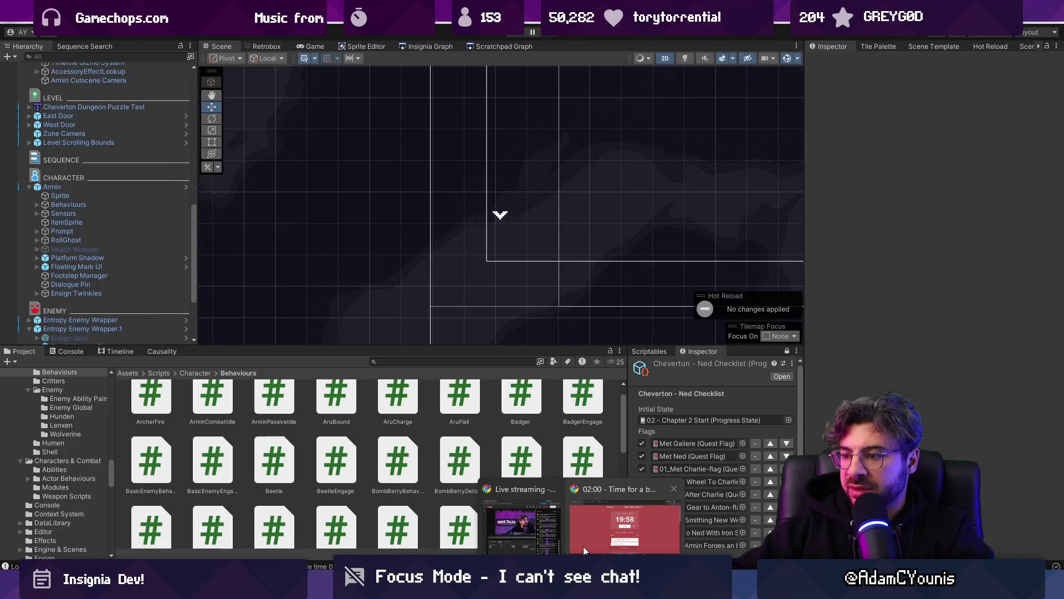
- Check the break timer in the browser and come back to Unity
left_click(583, 546)
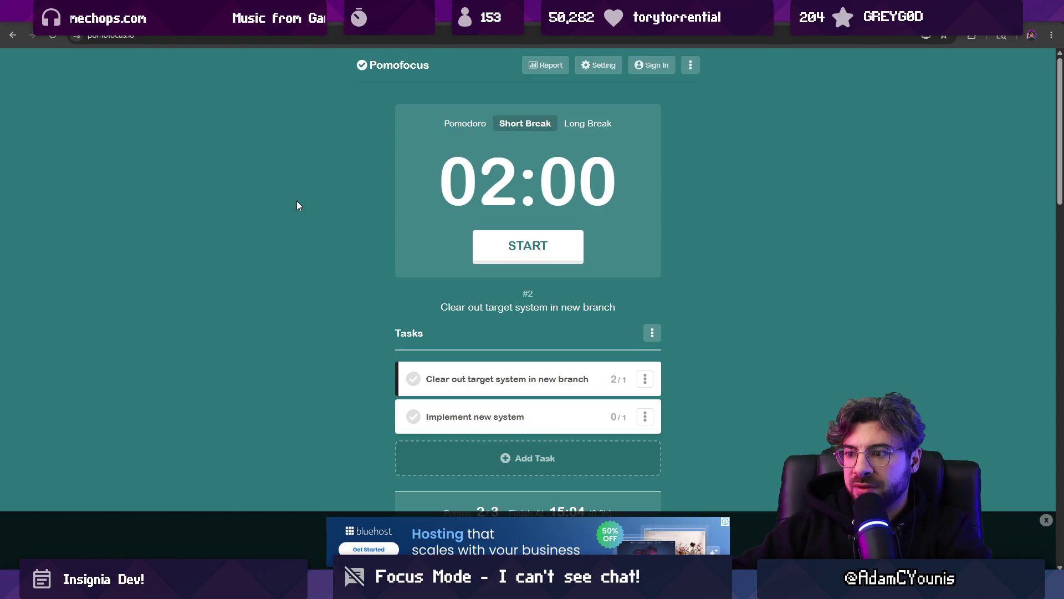
key("alt+Tab")
key("alt+Tab")
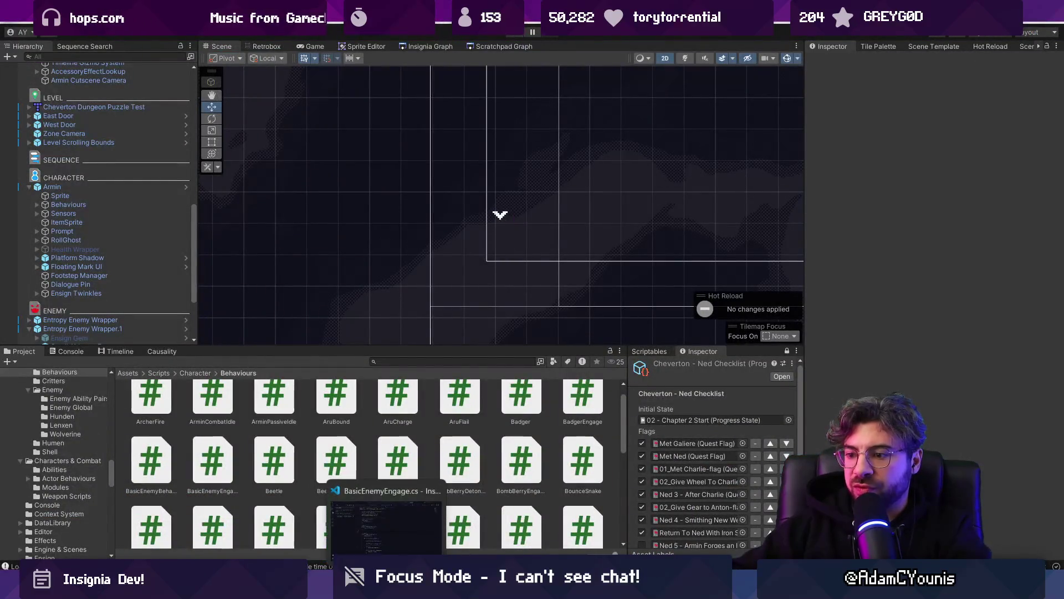
scroll(408, 333, "down", 5)
scroll(421, 333, "up", 3)
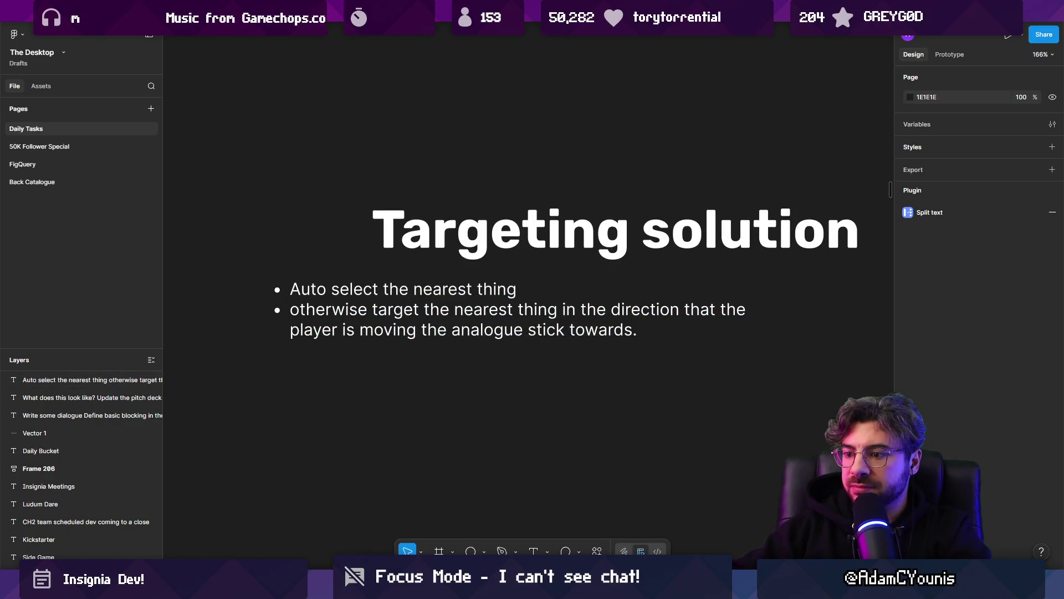
key("alt+Tab")
- Load the Ohrenstead Bridge scene from its node in the Insignia Graph
left_click(404, 49)
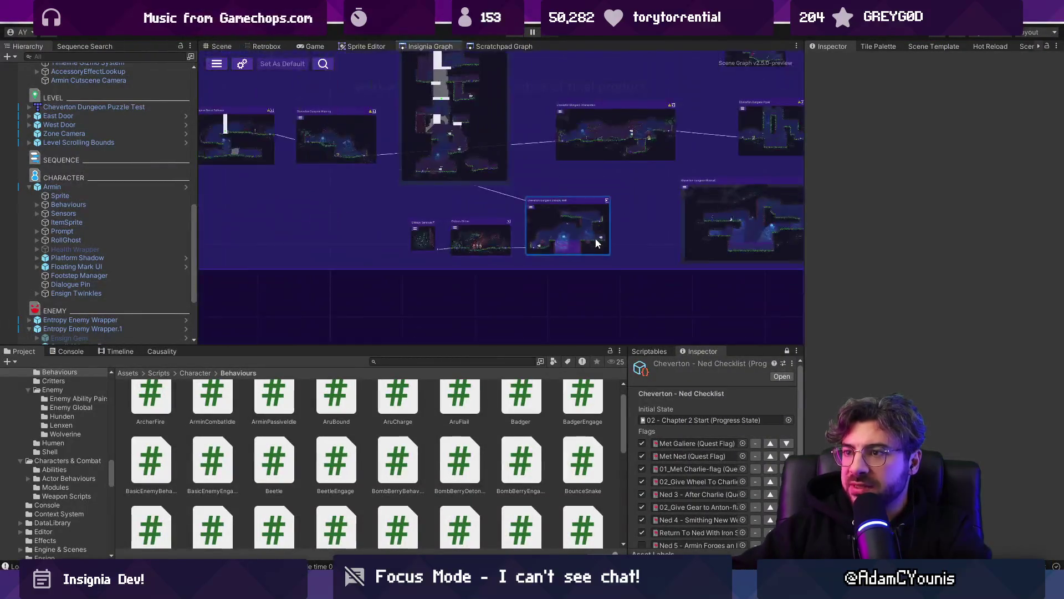
scroll(460, 172, "down", 4)
scroll(314, 156, "up", 10)
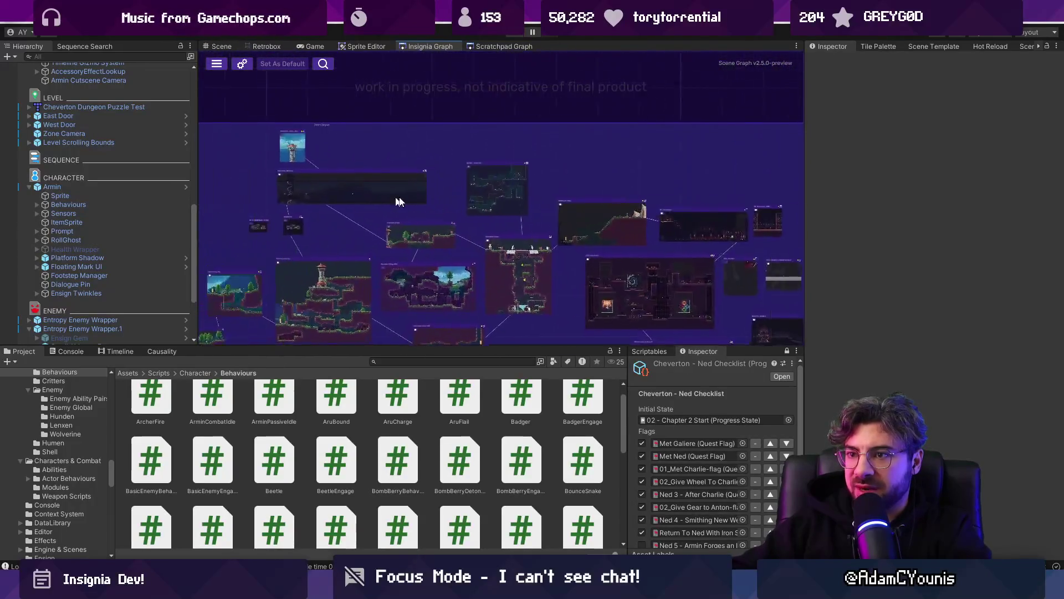
double_click(612, 239)
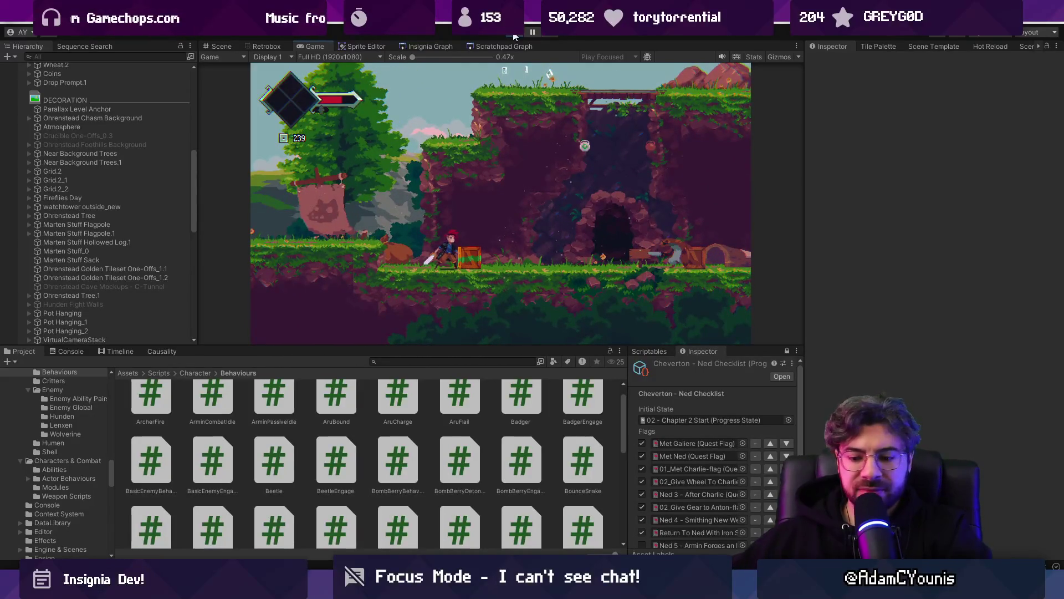
- Playtest the Ohrenstead Bridge level full screen, then stop Play mode
key("F11")
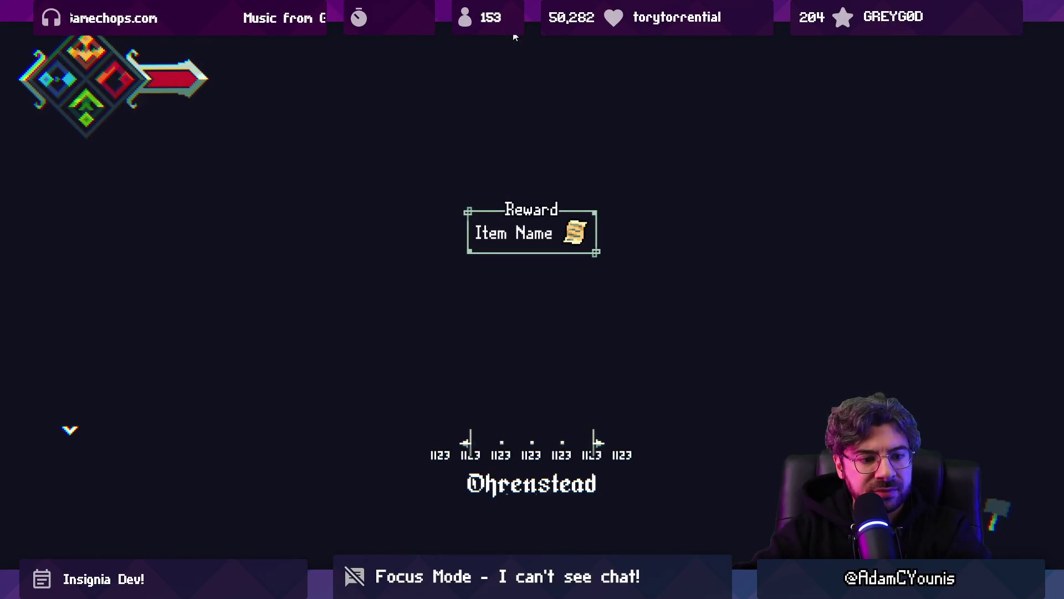
key("ctrl+p")
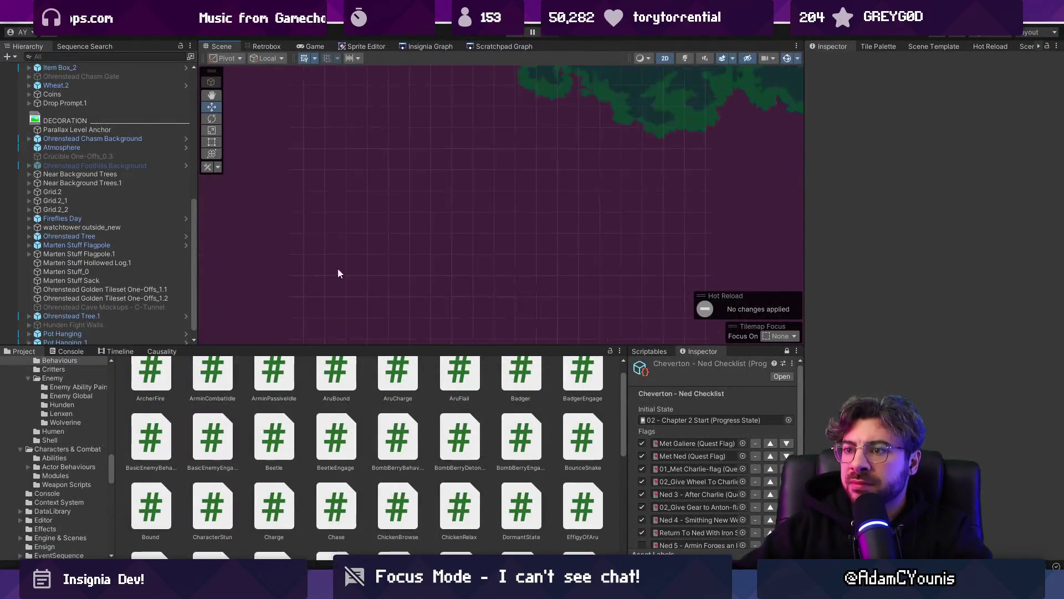
scroll(511, 186, "up", 5)
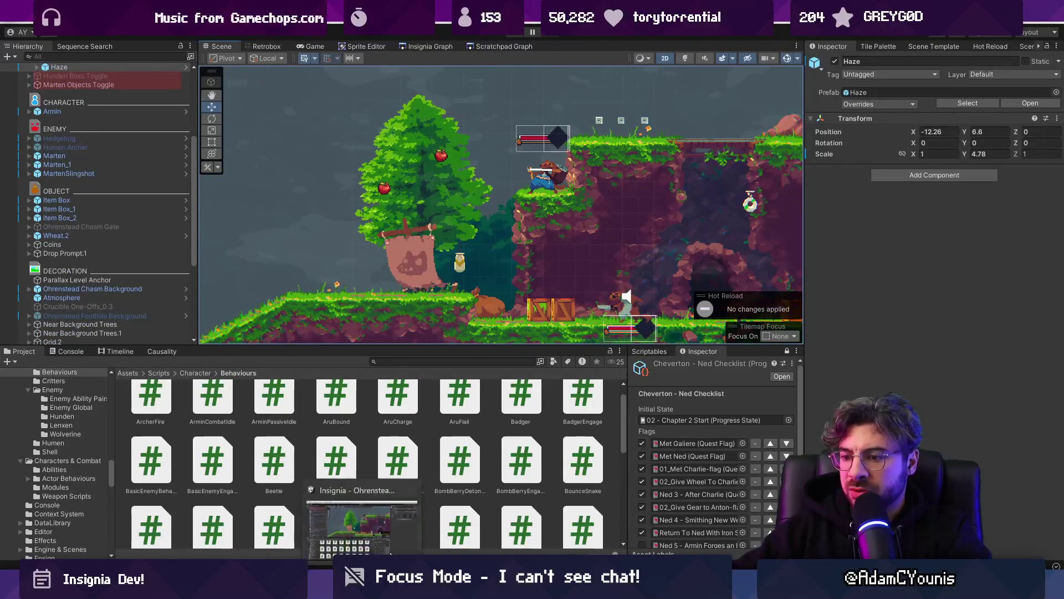
- Start and dismiss a VS Code quick file search for 'co', then switch to Fork's Local Changes
key("alt+Tab")
key("ctrl+p")
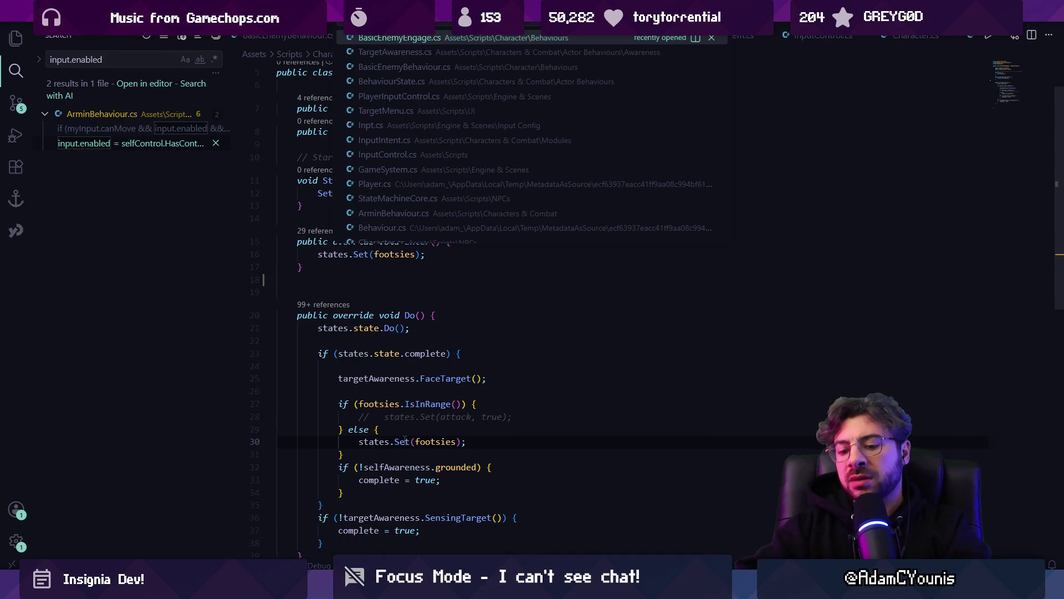
type("co")
key("Escape")
key("alt+Tab")
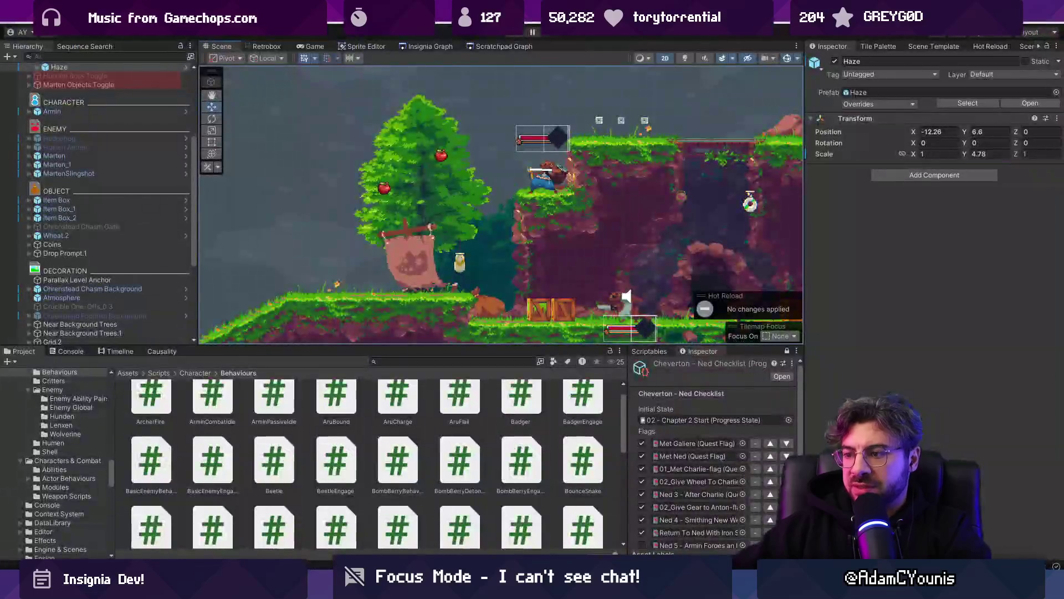
key("alt+Tab")
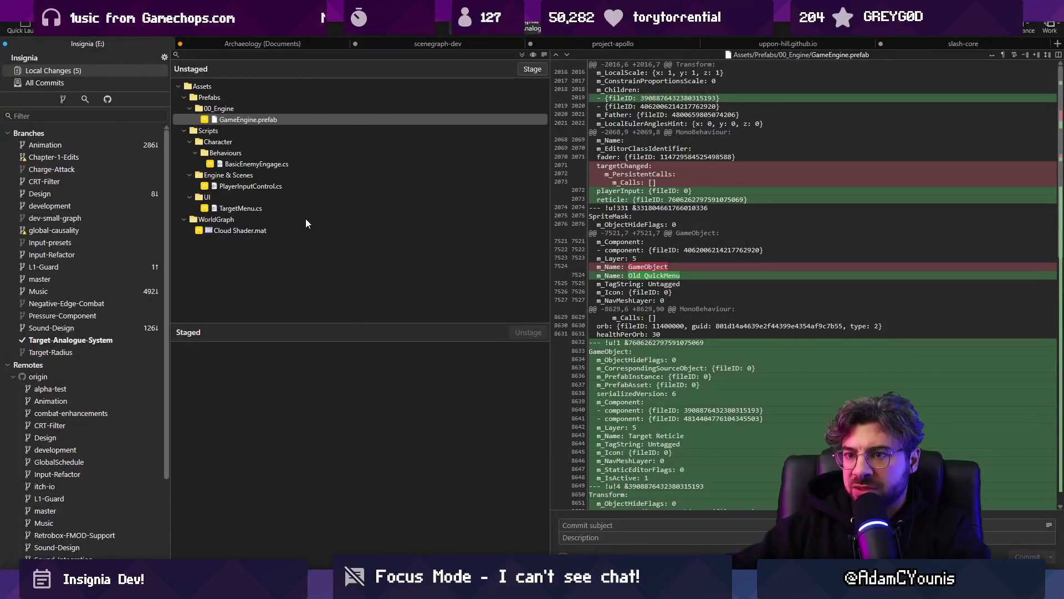
- Review the TargetMenu.cs diff, stage all five files and commit them as 'Updates Target Menu'
left_click(363, 174)
left_click(328, 210)
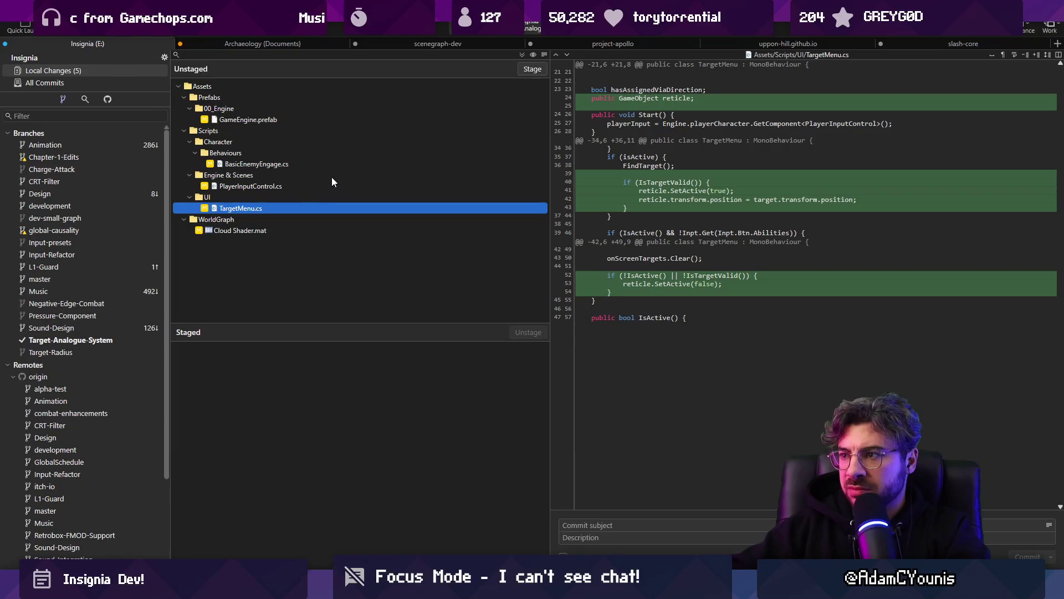
left_click(522, 56)
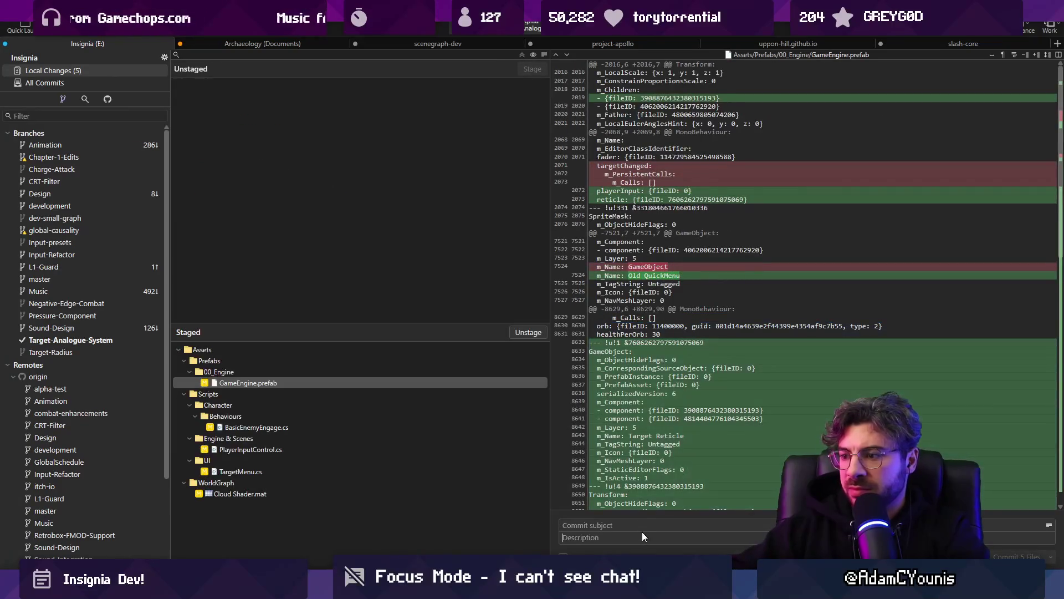
type("Updates Target")
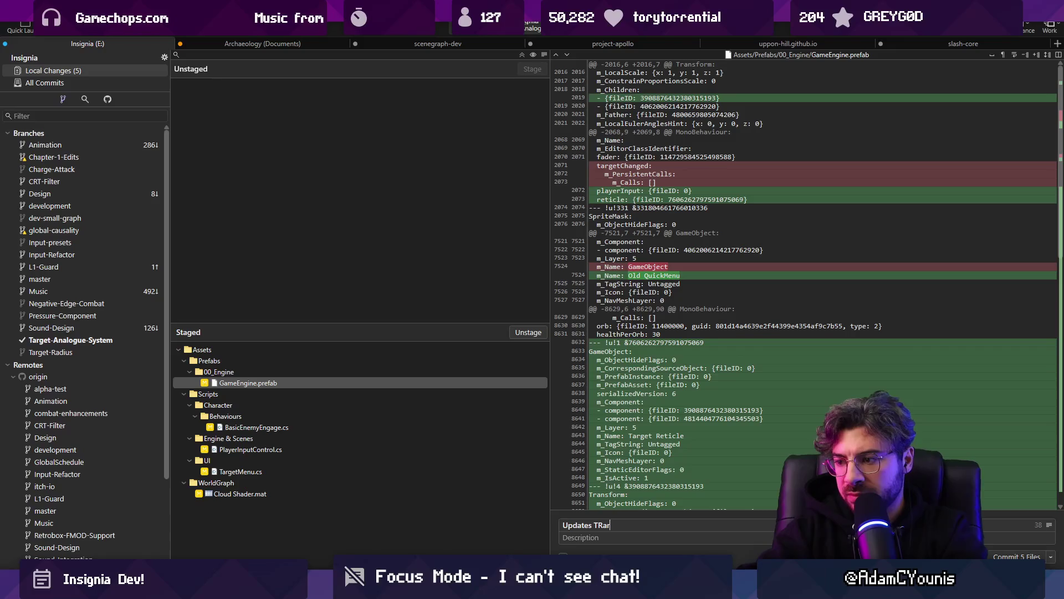
type(" Menu")
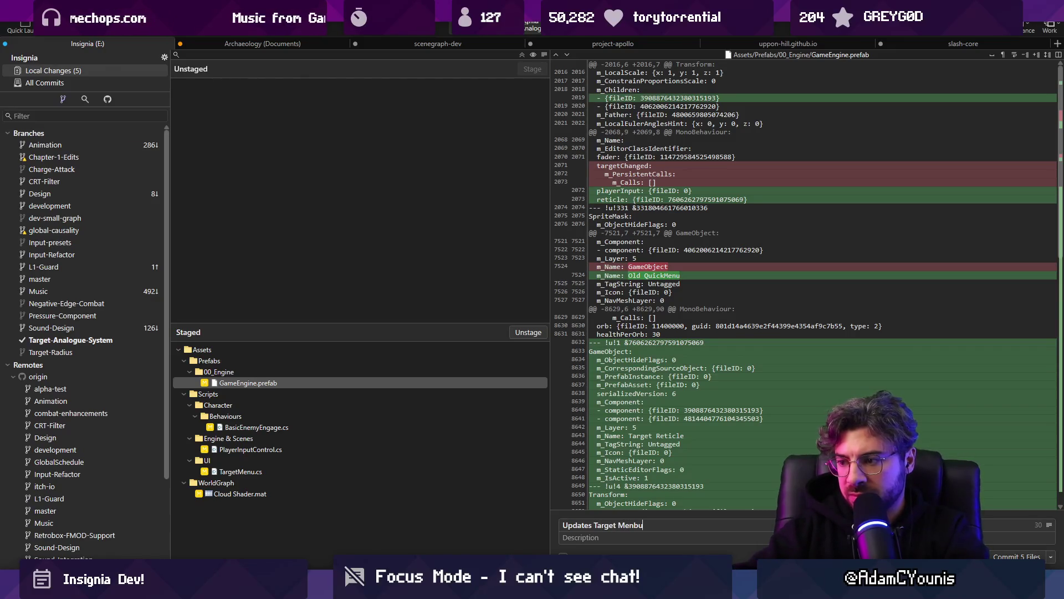
key("ctrl+Return")
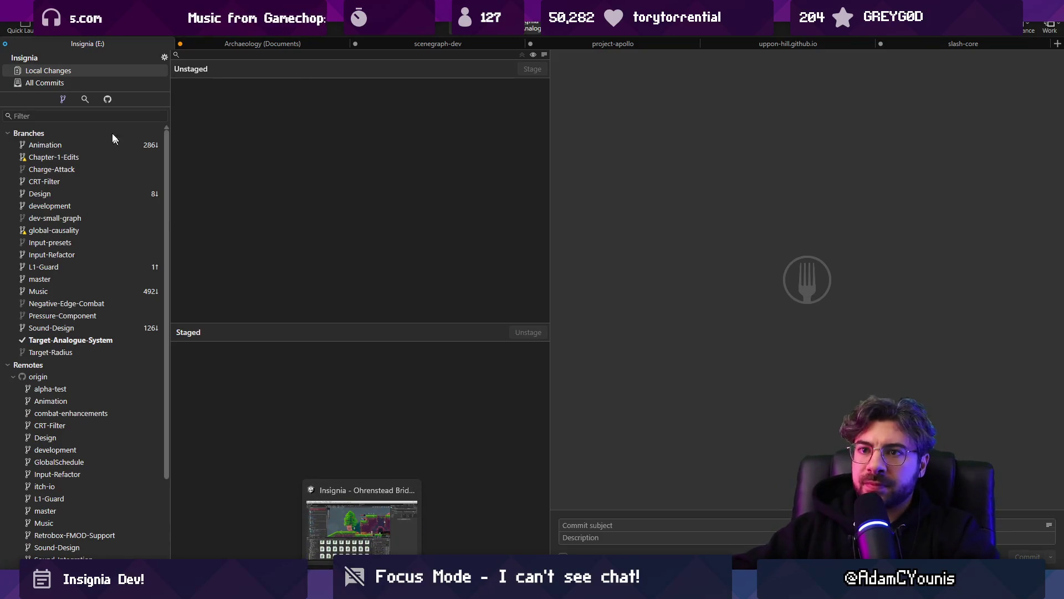
- Show the full commit history under All Commits
left_click(89, 82)
left_click(114, 70)
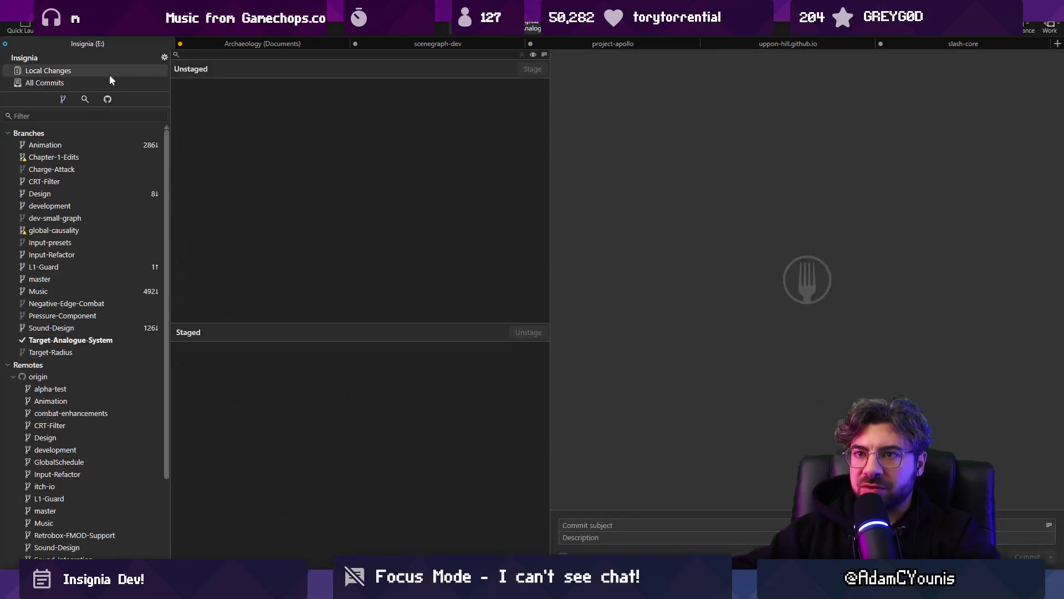
left_click(109, 82)
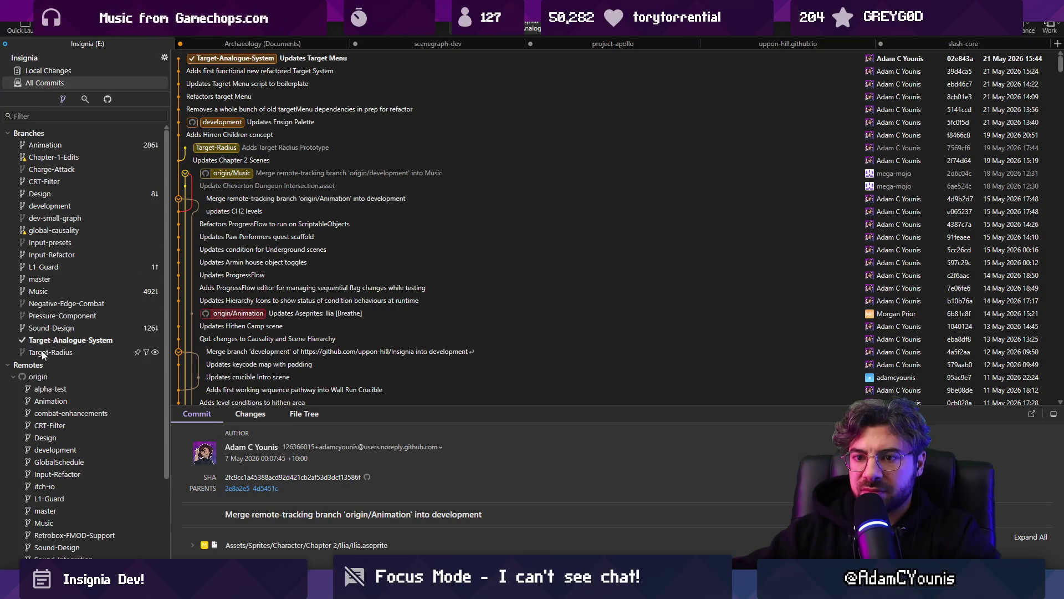
- Check out development, merge Target-Analogue-System into it, and review the recent commits
double_click(46, 203)
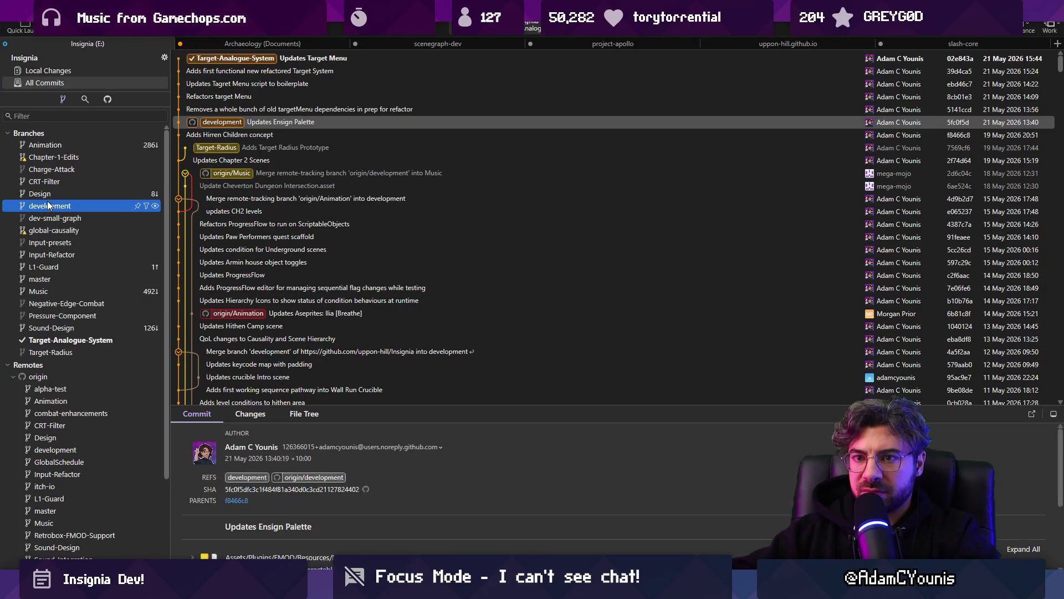
right_click(214, 59)
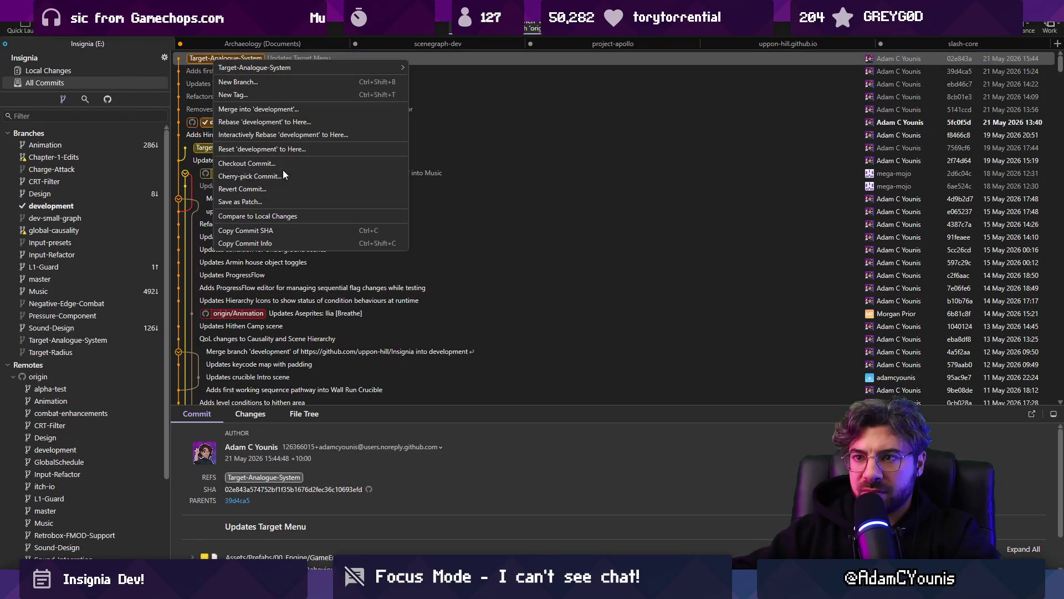
left_click(281, 110)
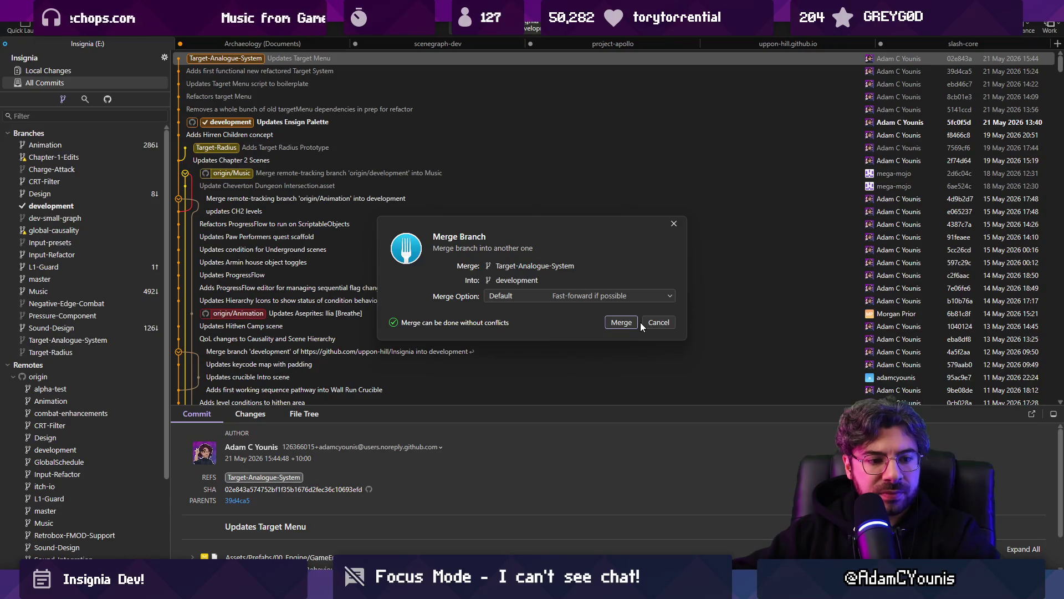
left_click(637, 322)
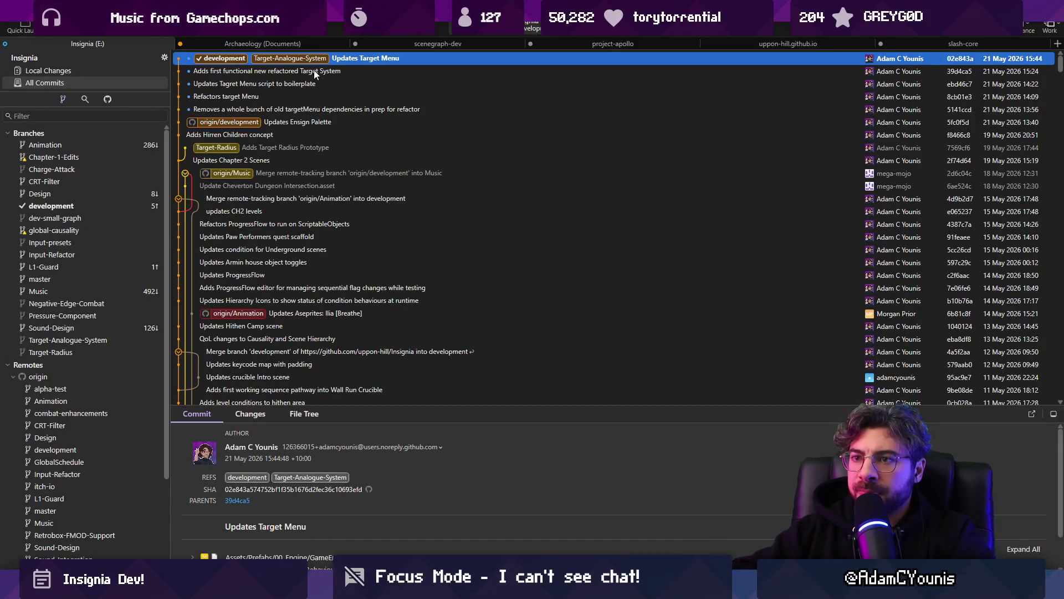
left_click(309, 122)
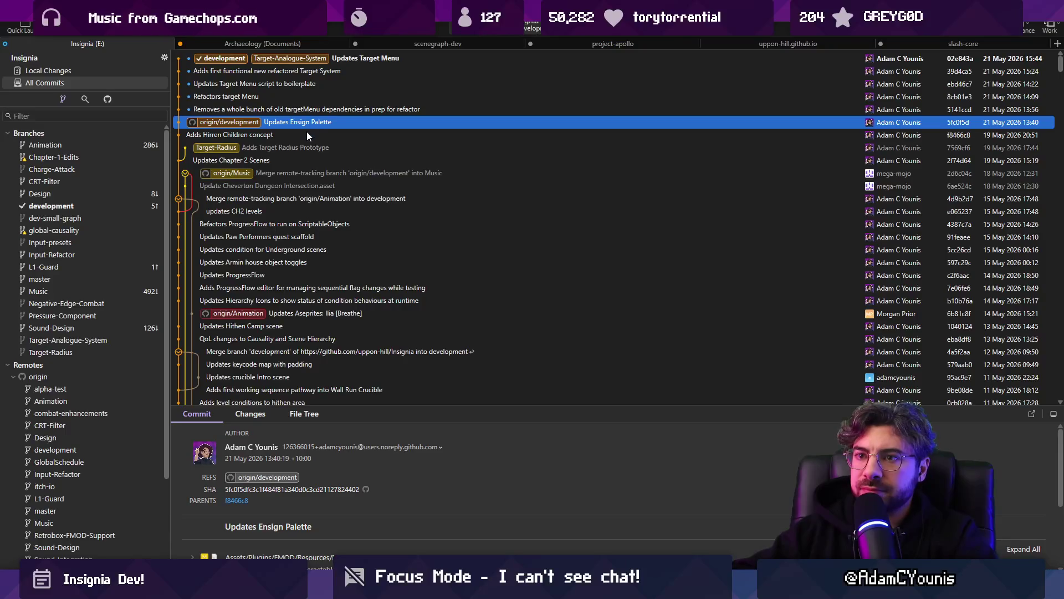
left_click(304, 134)
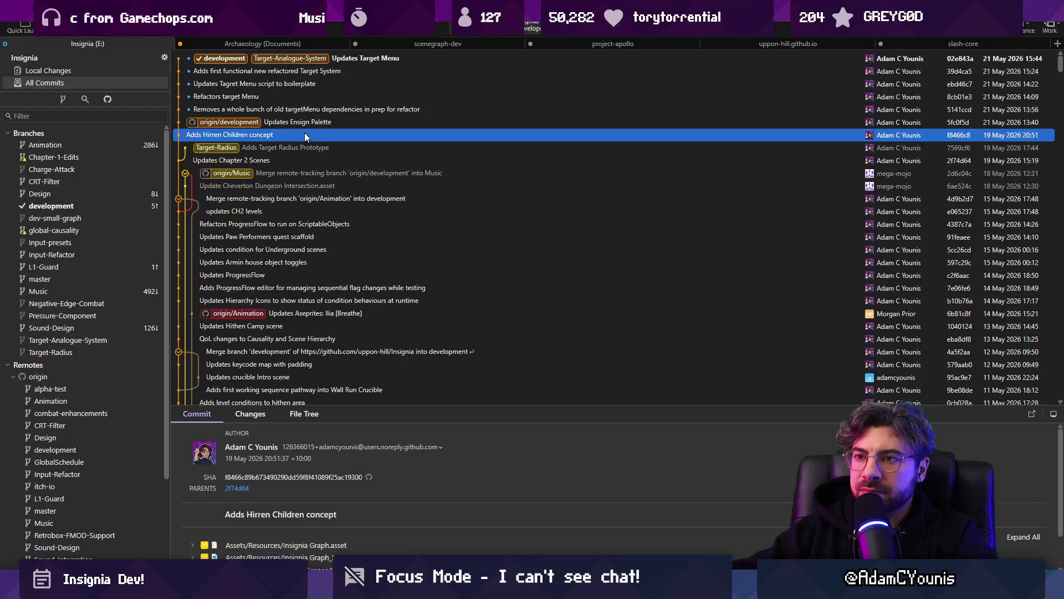
left_click(311, 126)
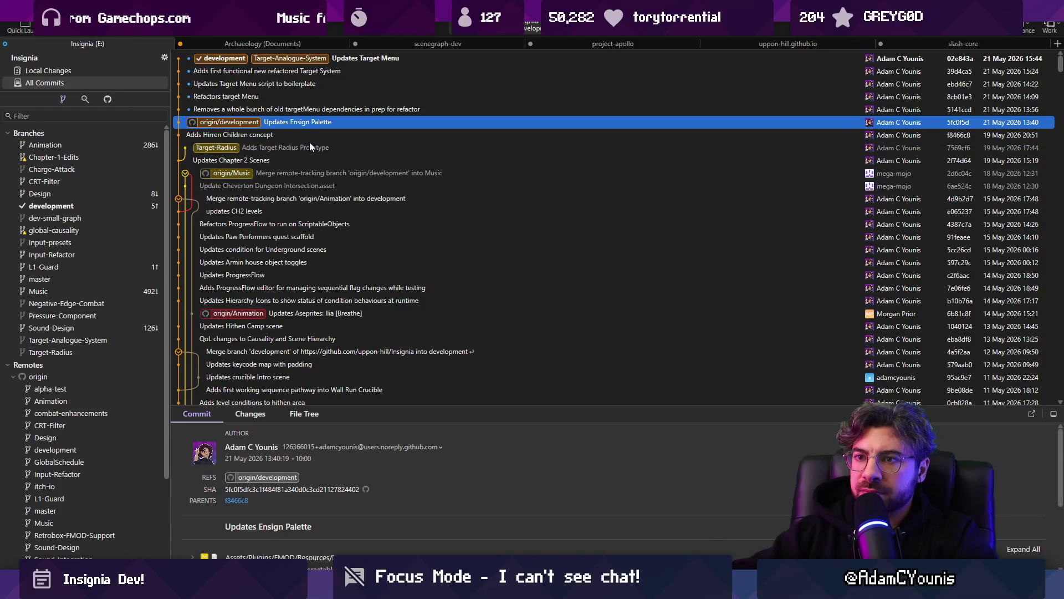
left_click(310, 143)
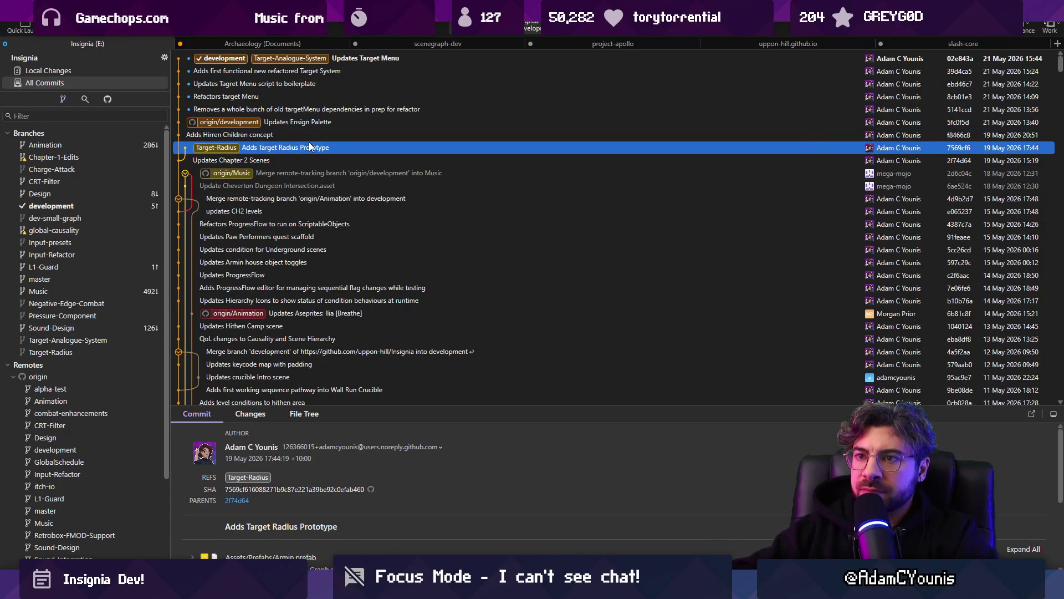
- Push development to origin and bring the Unity editor back to the front
left_click(122, 35)
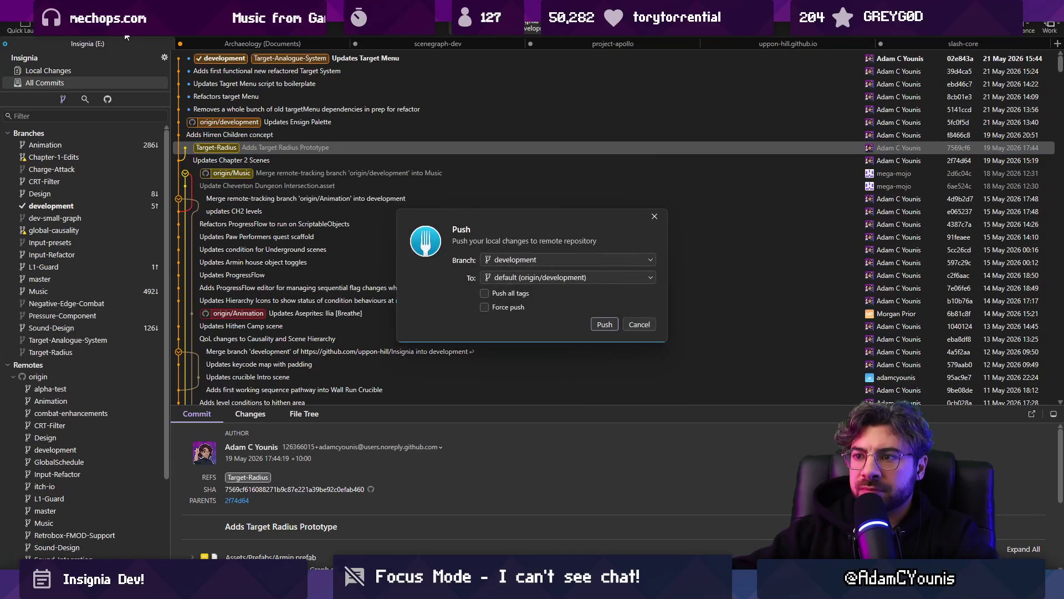
key("Escape")
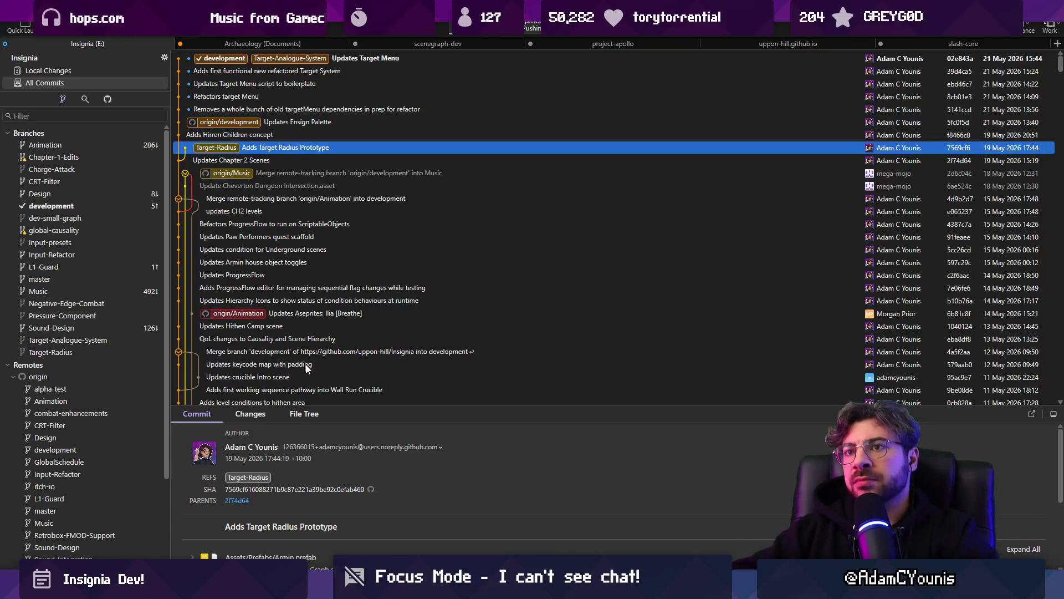
mouse_move(363, 589)
left_click(362, 527)
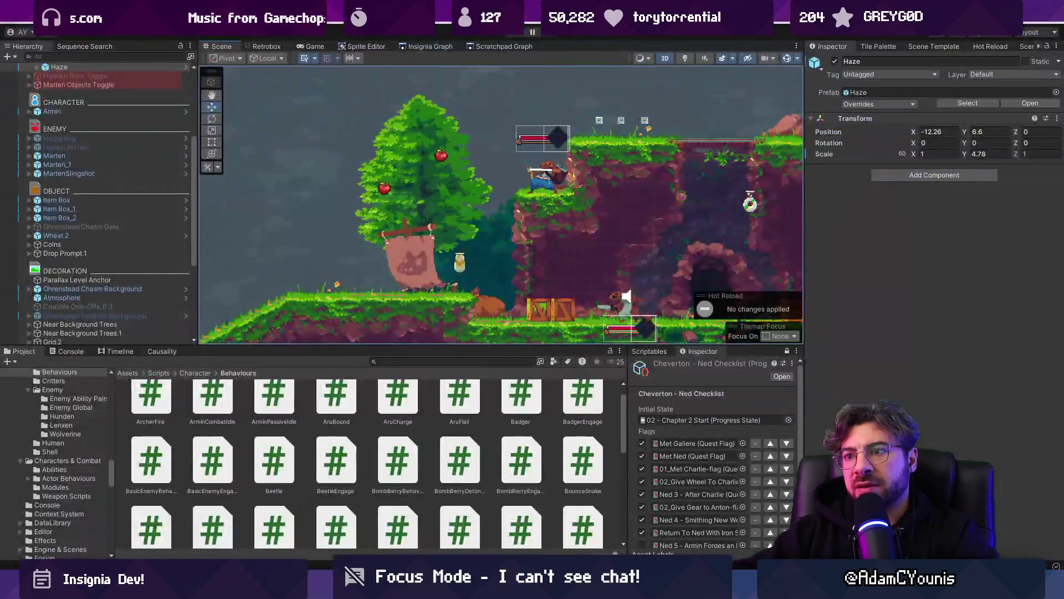
- Select Drop Prompt.1 under the Dynamic Text Prompt Wrapper and untick its active checkbox
left_click(487, 239)
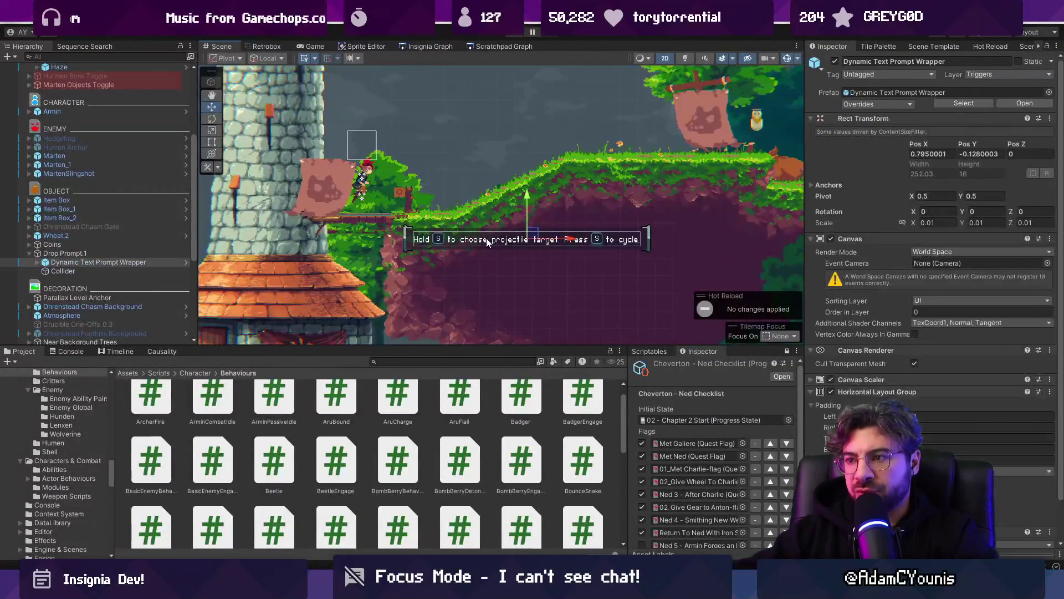
left_click(123, 253)
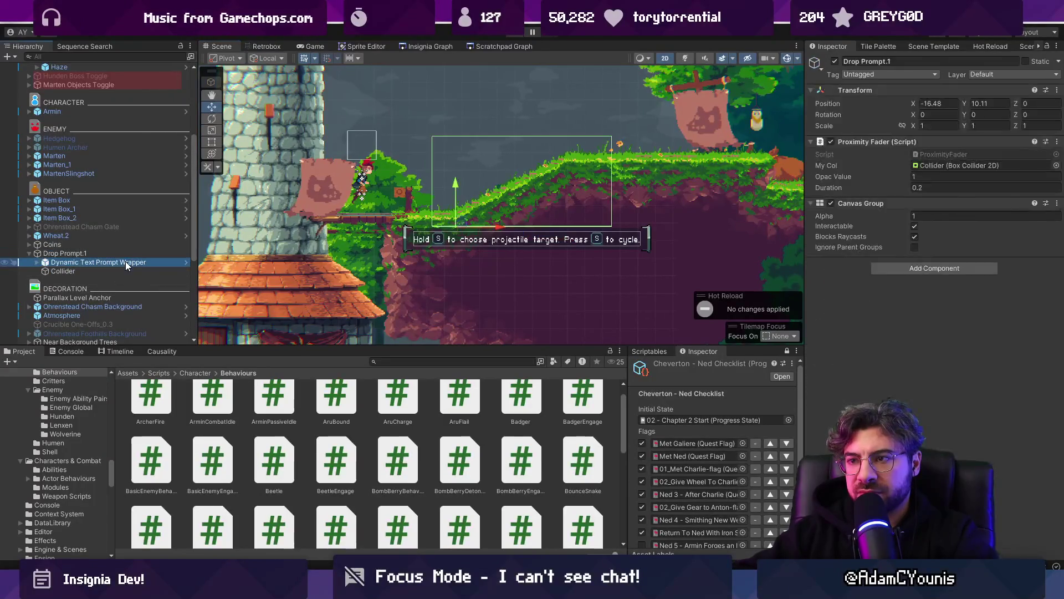
left_click(125, 261)
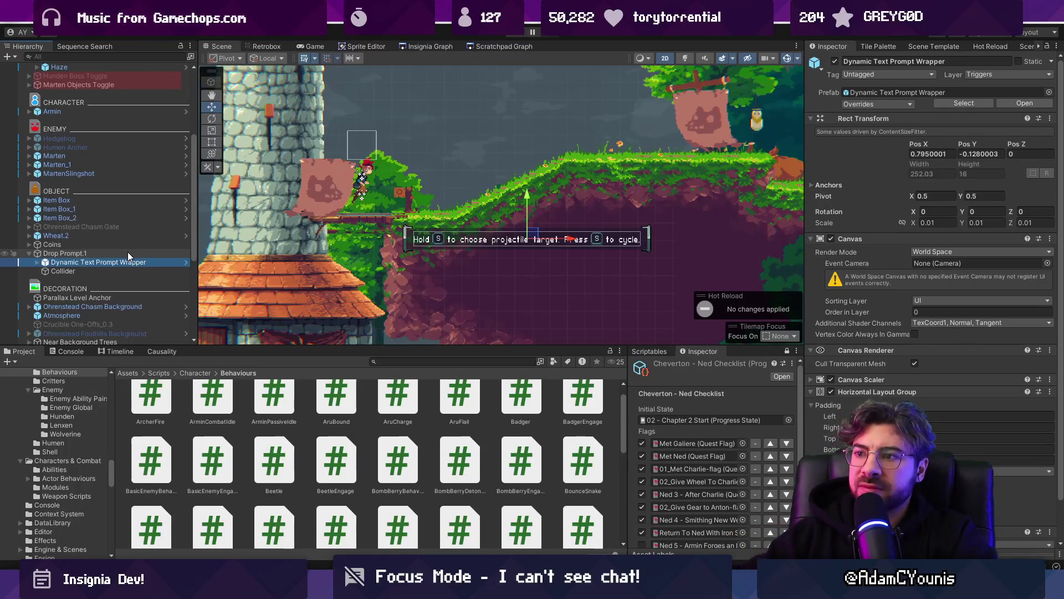
left_click(127, 252)
left_click(835, 61)
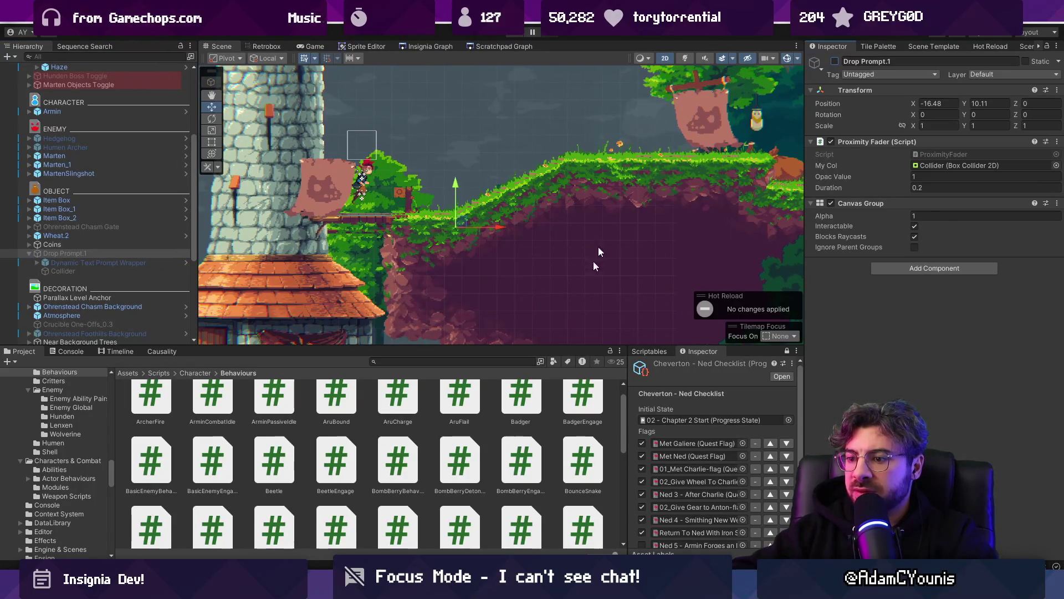
double_click(421, 491)
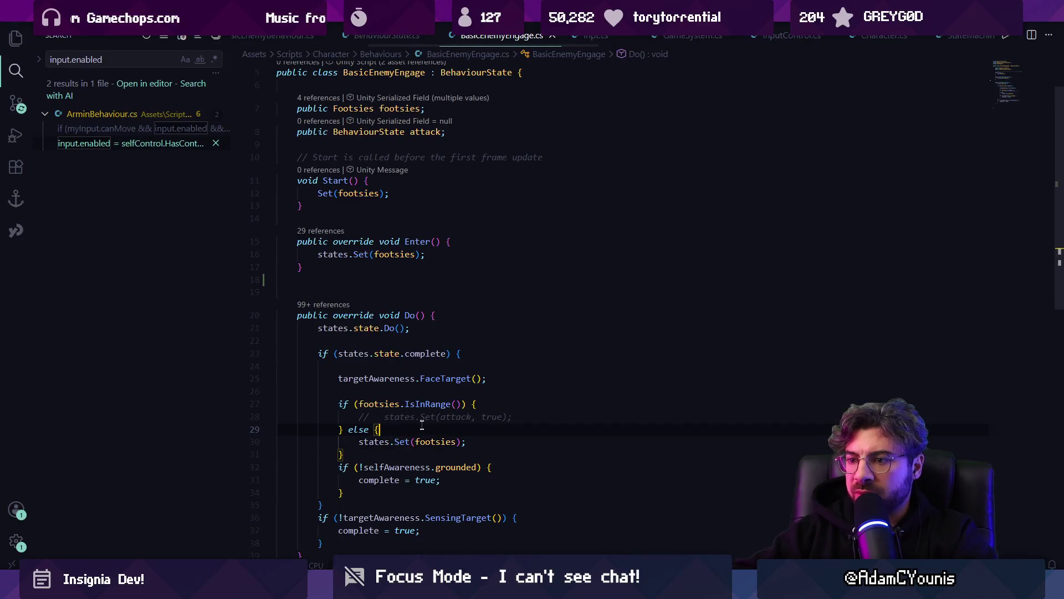
- Open CollisionInfo.cs through the quick file search
key("ctrl+p")
type("projectile")
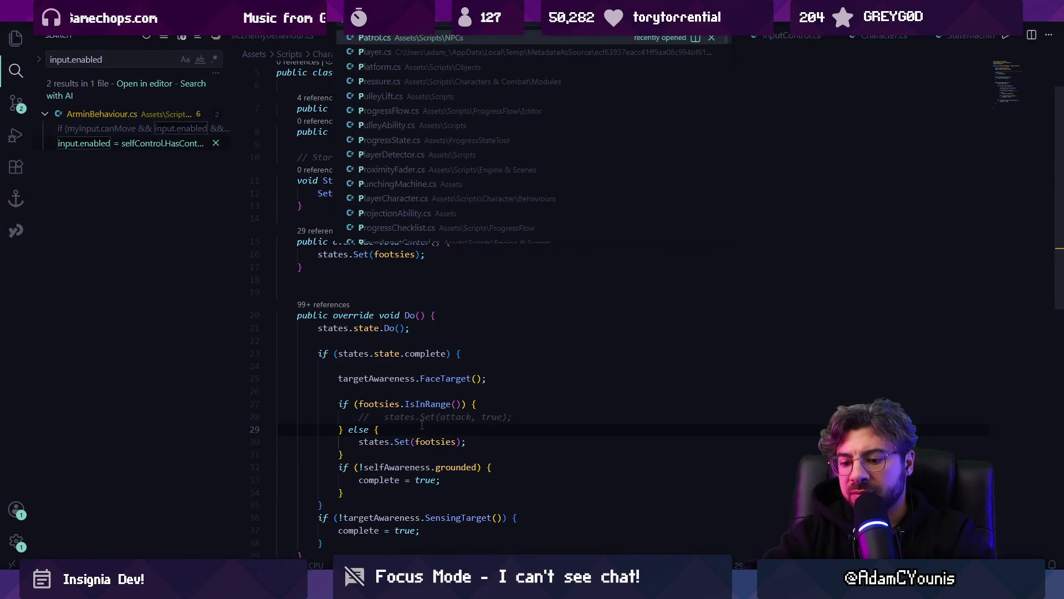
key("Escape")
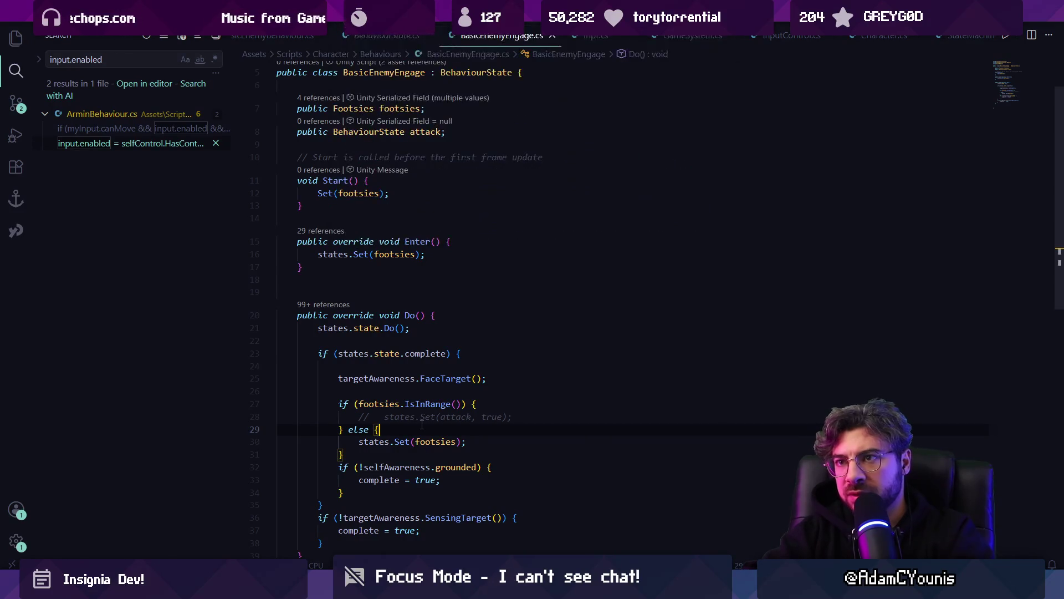
key("ctrl+p")
type("collsininfo")
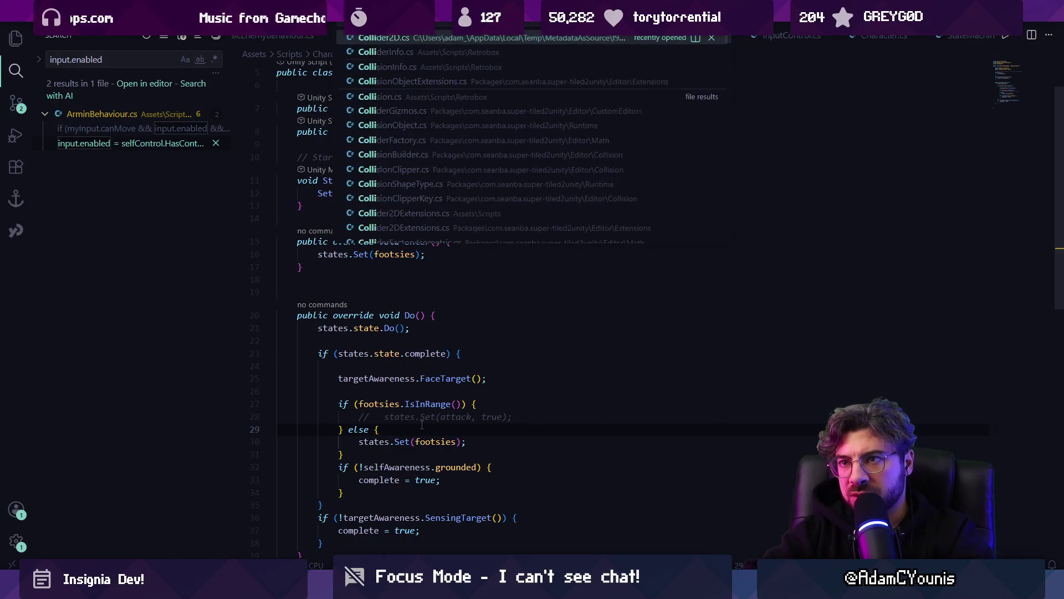
key("Return")
- Search the file for 'reflexed =', jump to CheckGuardReflexed and review its body, lines 138–147
key("ctrl+f")
type("parry")
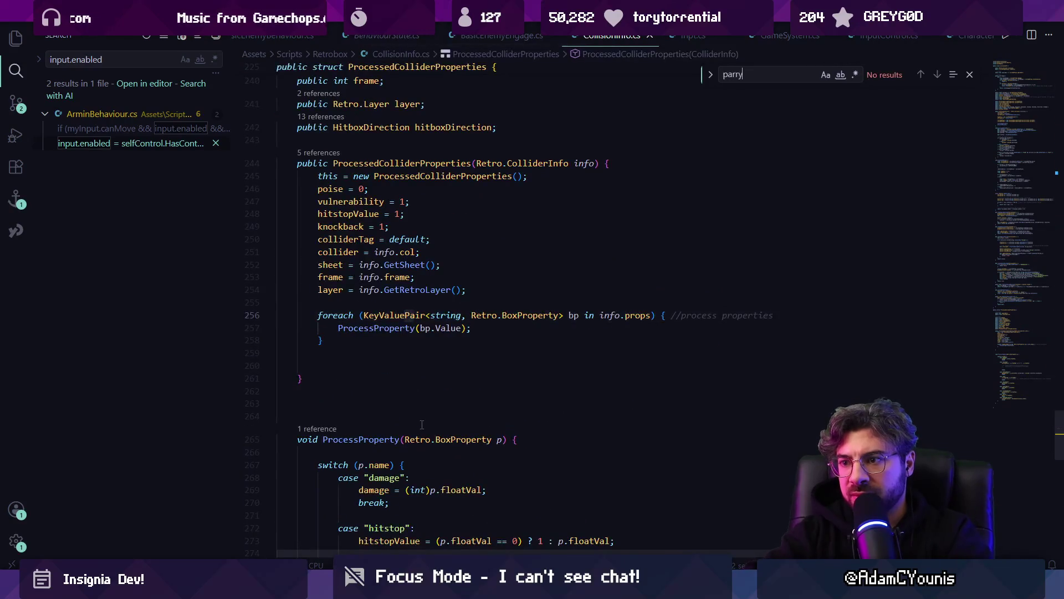
key("BackSpace")
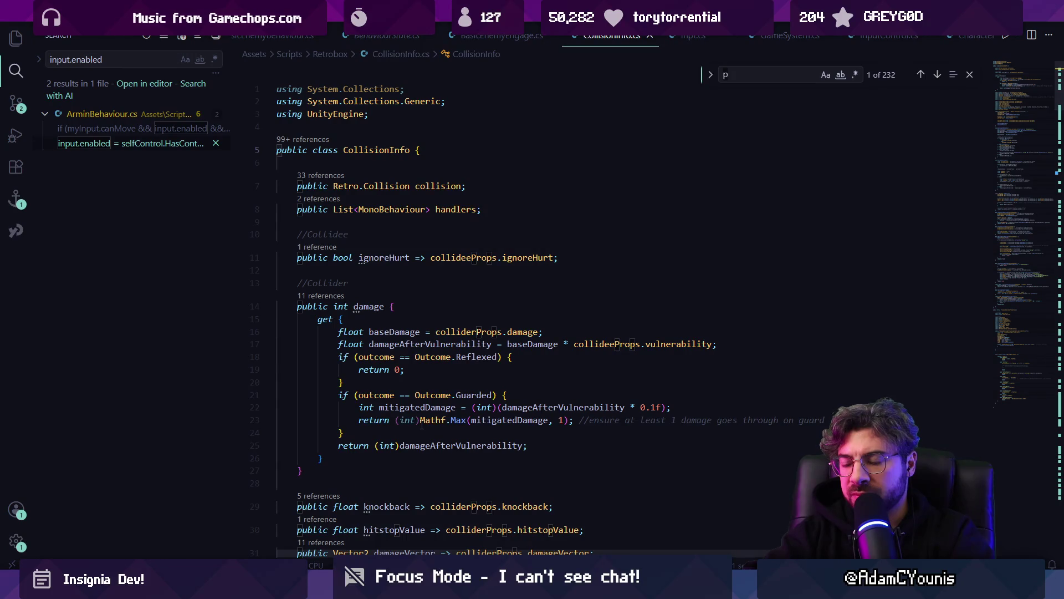
key("BackSpace")
type("r")
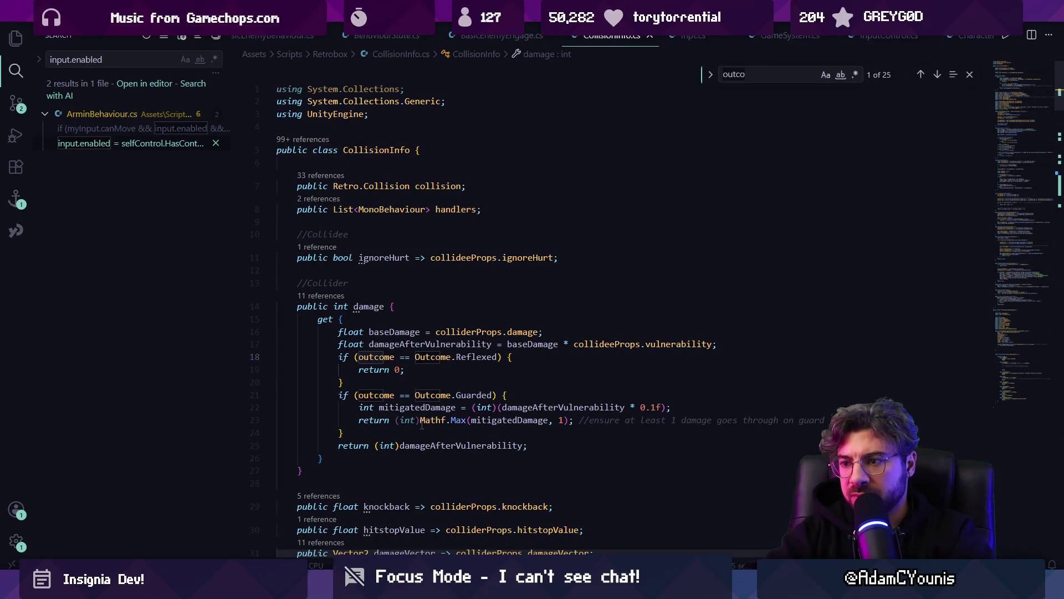
type("eflexed =")
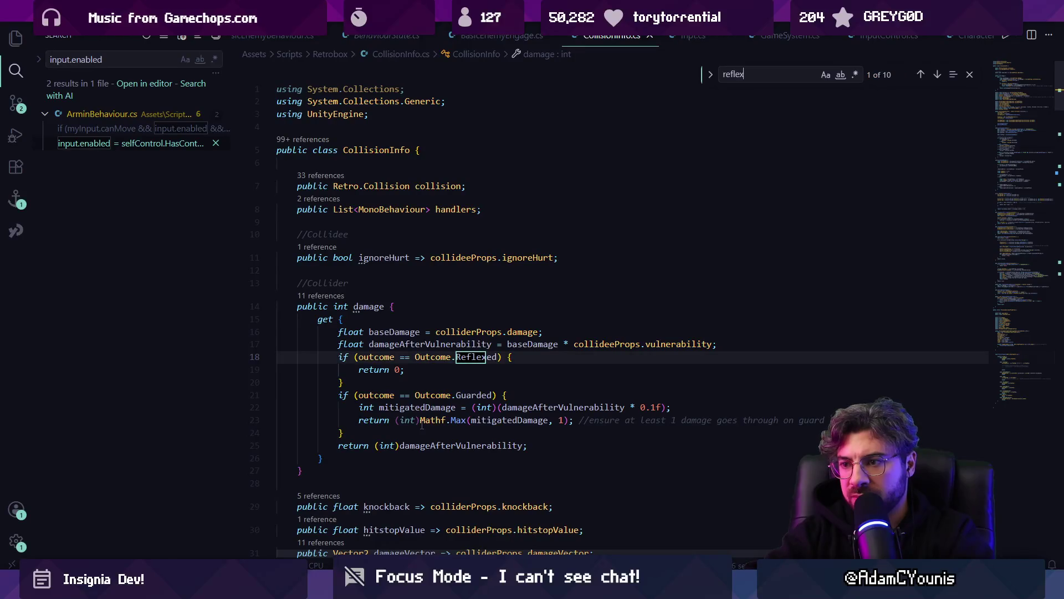
key("Escape")
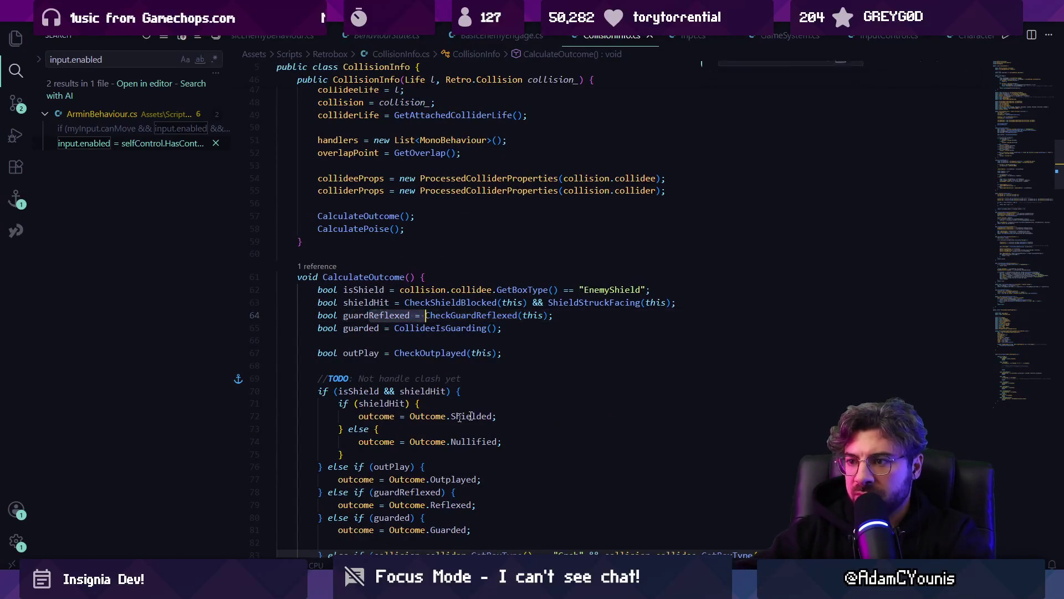
left_click(470, 315, "ctrl")
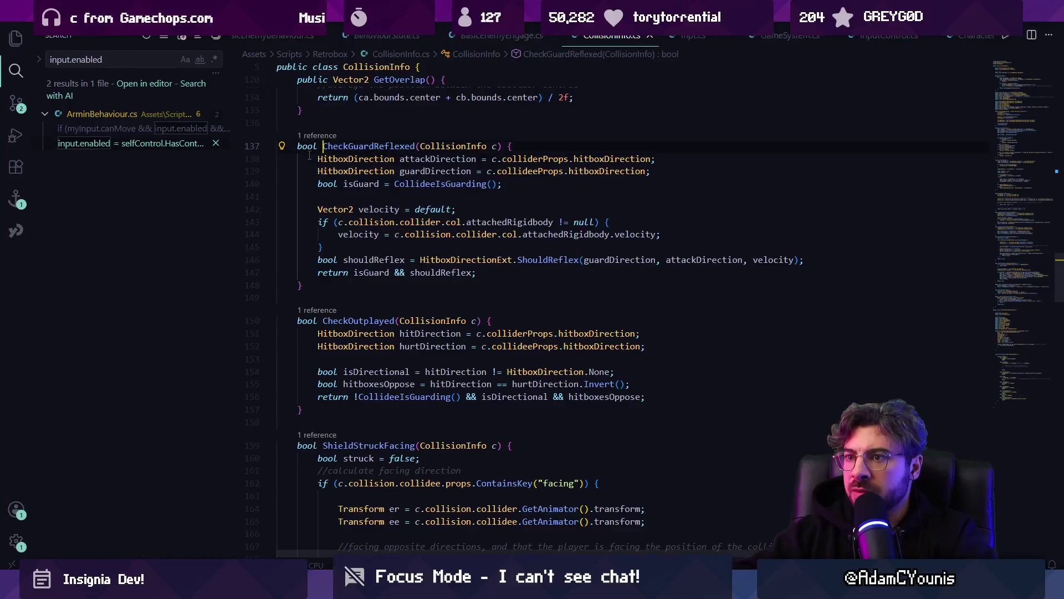
mouse_move(310, 156)
left_mouse_down()
mouse_move(705, 250)
mouse_move(709, 272)
left_mouse_up()
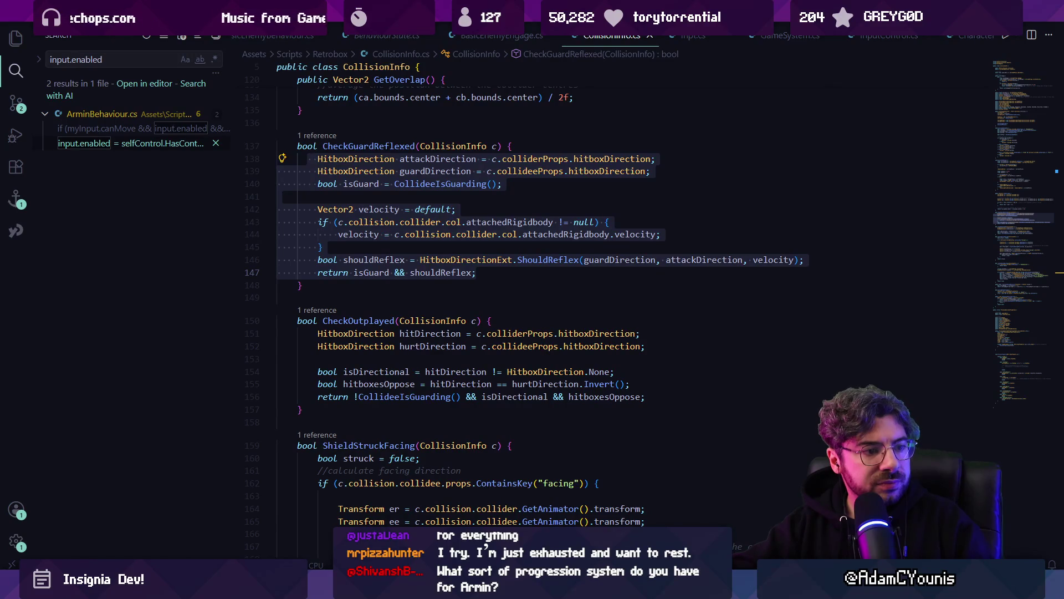
left_click(423, 285)
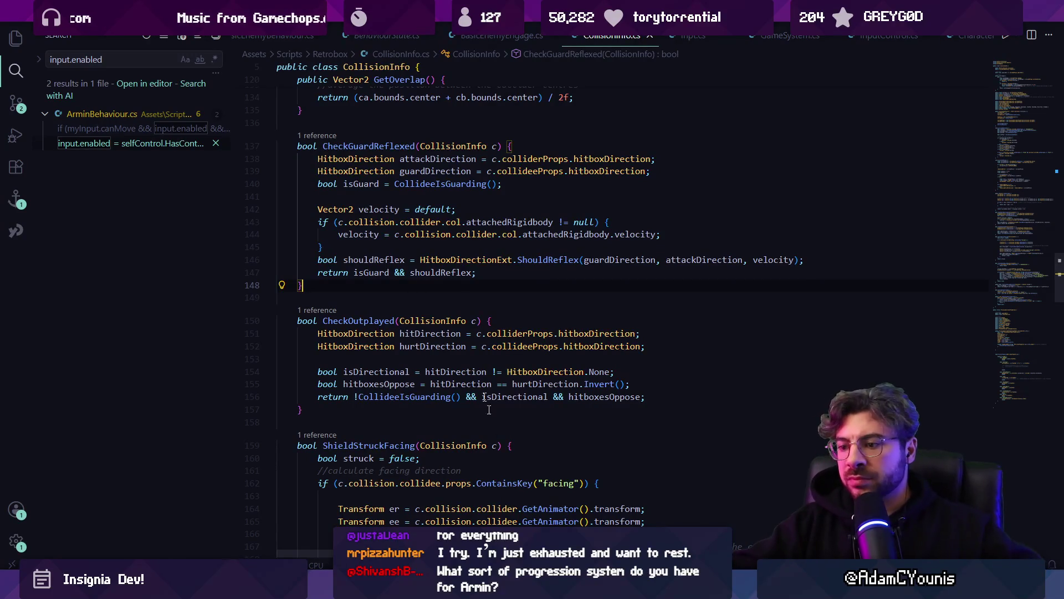
key("alt+Tab")
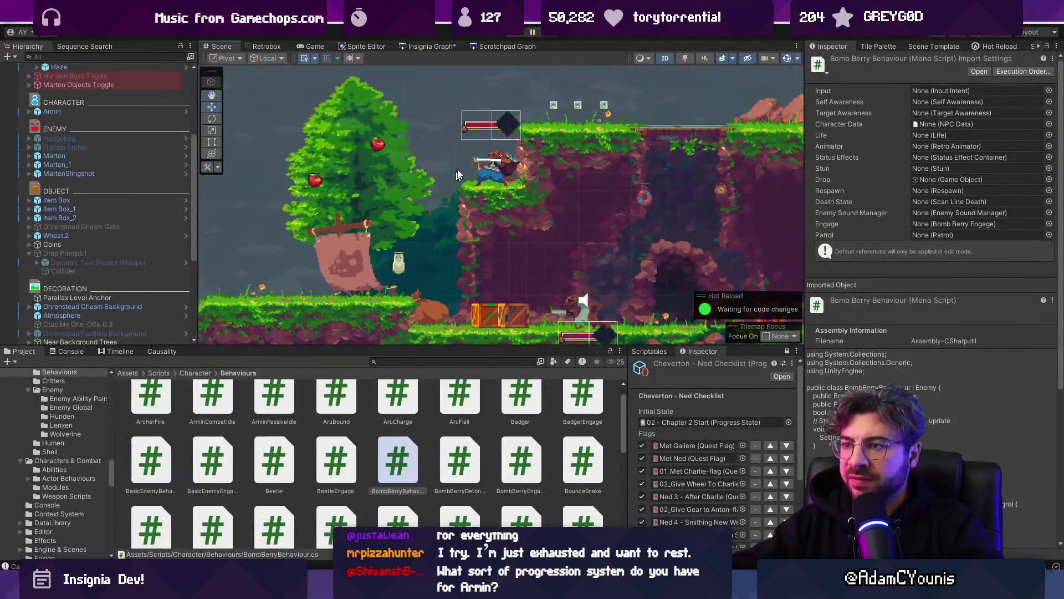
- Select MartenSlingshot's Pebble child and locate its Slingshot Pebble Initial sheet asset
left_click(552, 204)
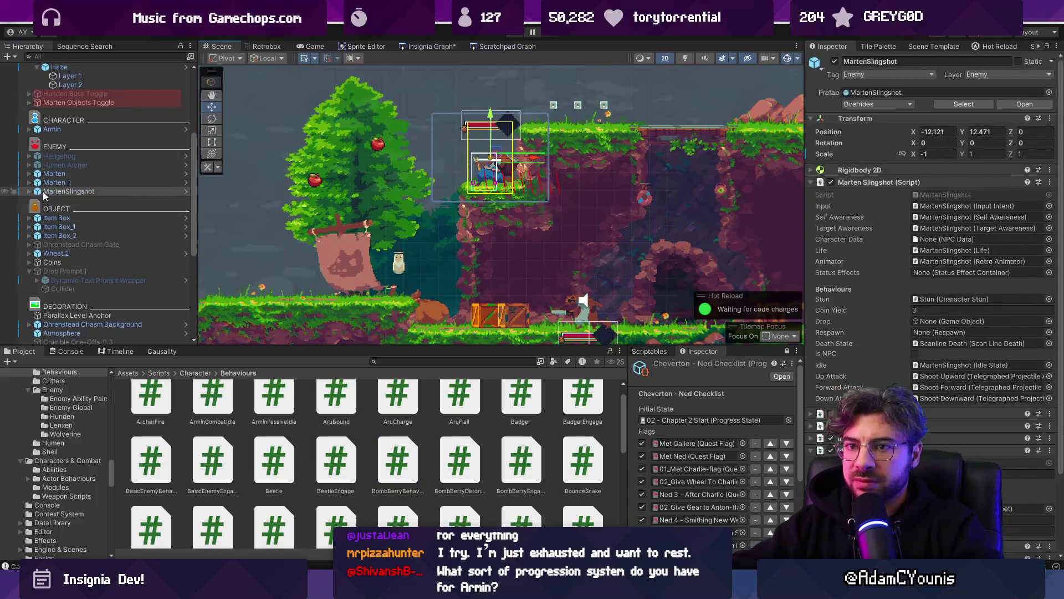
left_click(29, 191)
left_click(76, 209)
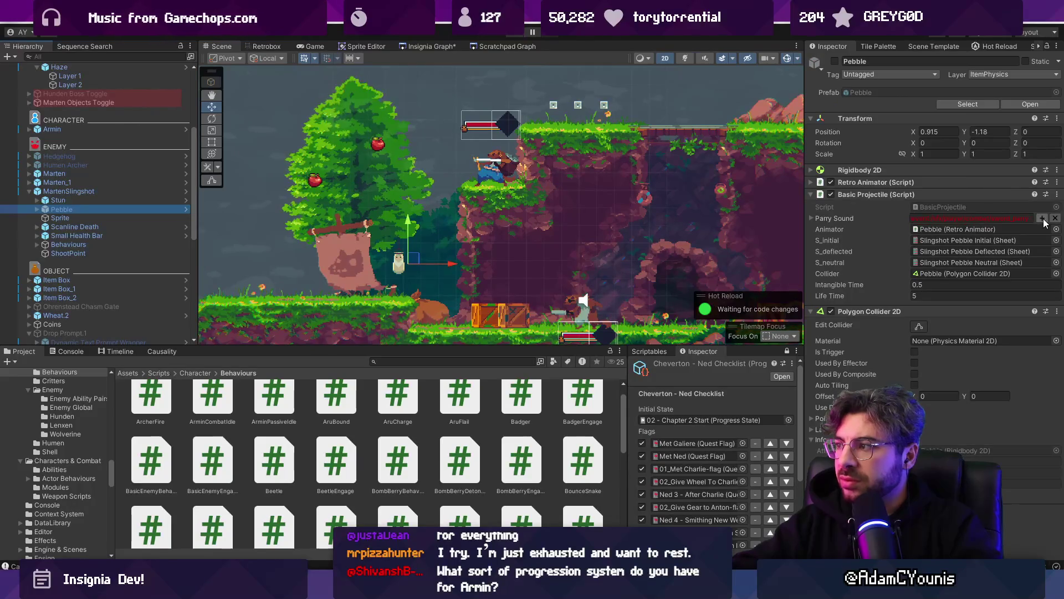
left_click(814, 220)
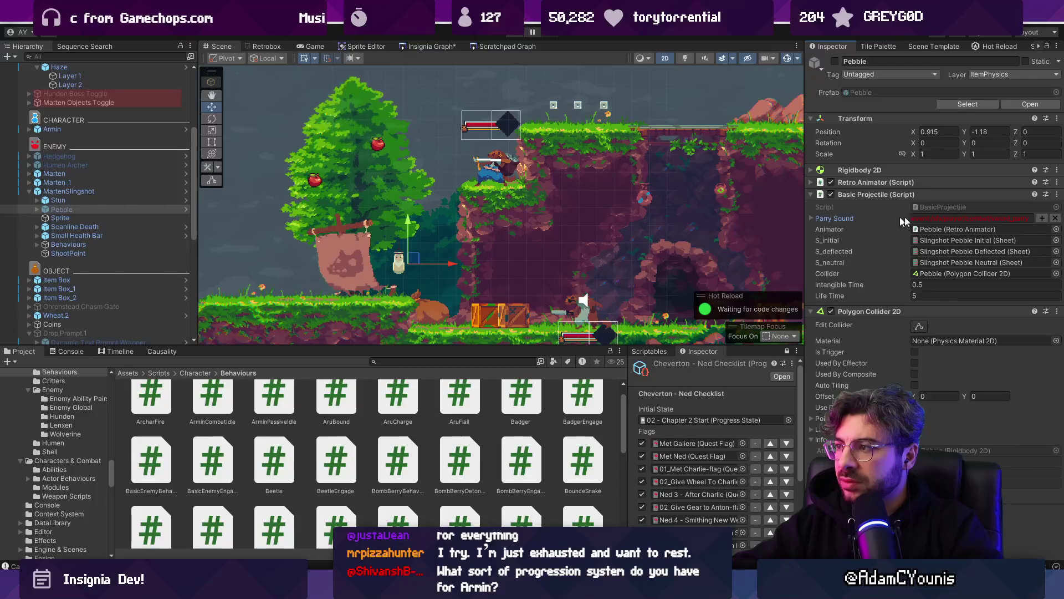
left_click(934, 240)
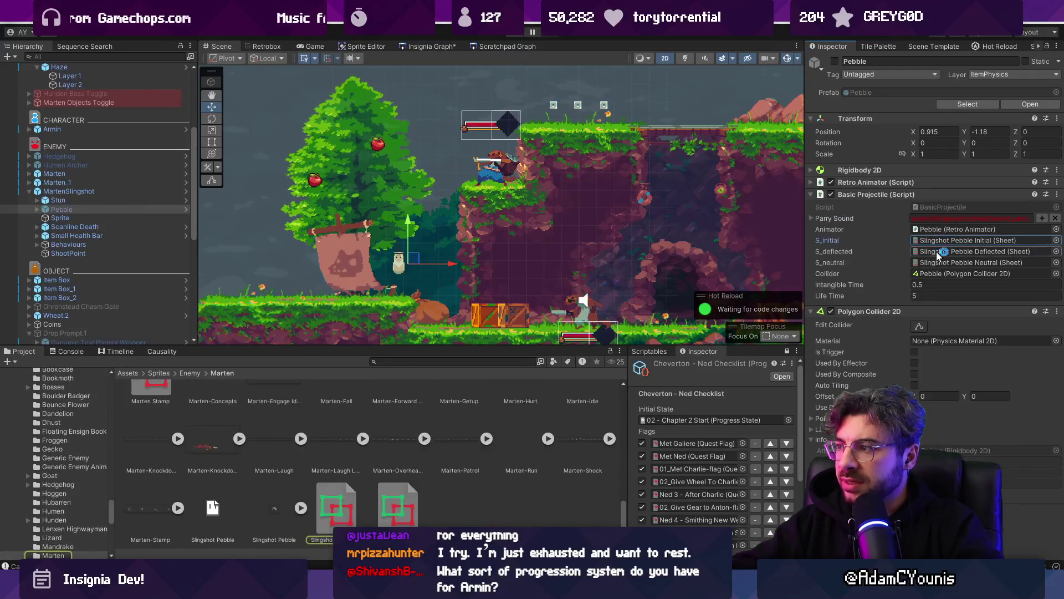
- Open the sheet in Retrobox, select the hit hitbox and keep its direction as Velocity
left_click(343, 513)
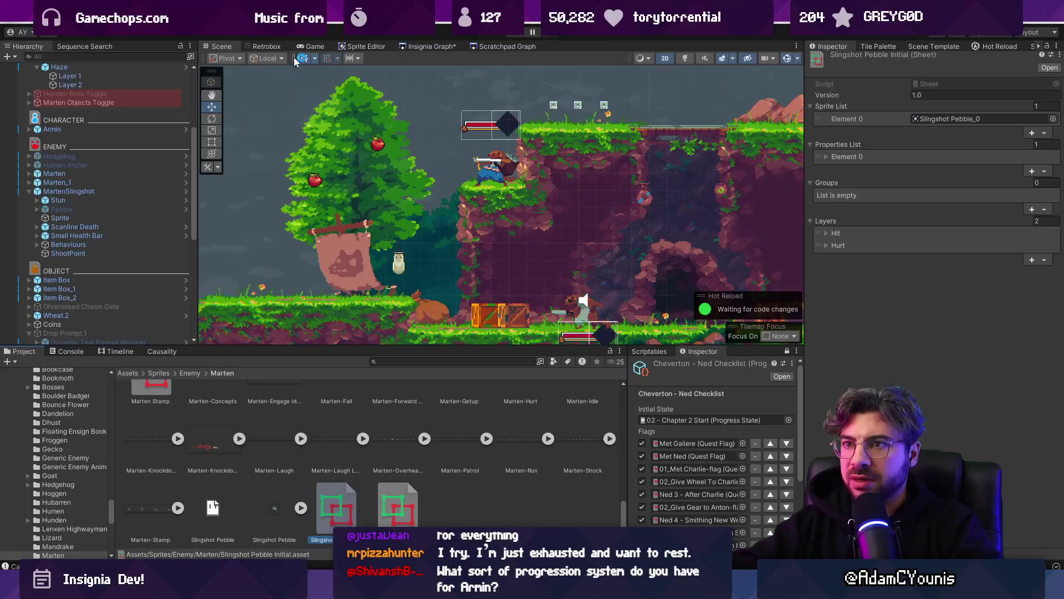
left_click(267, 46)
left_click(356, 244)
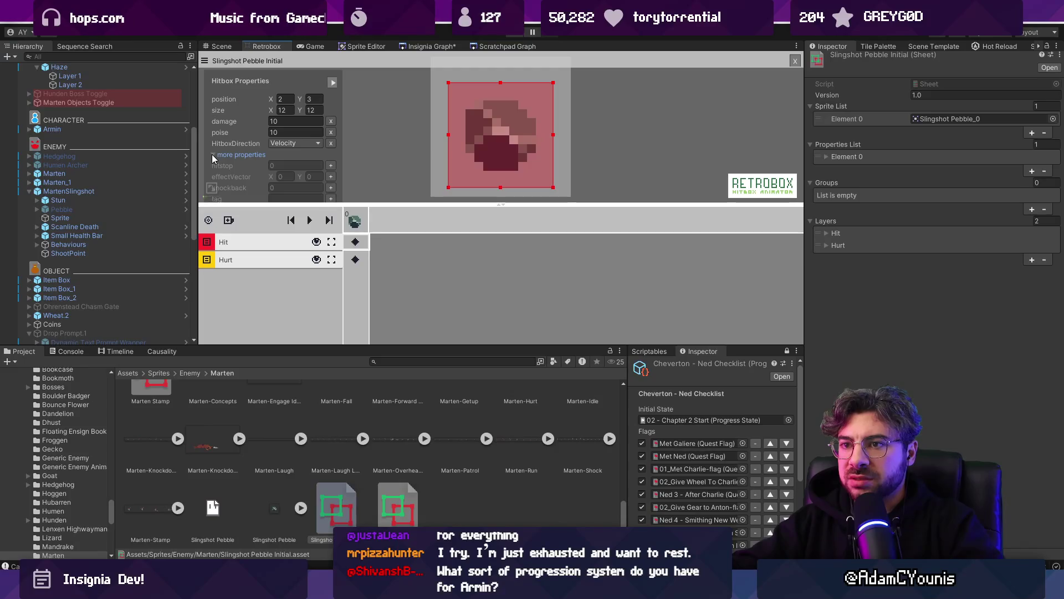
left_click(297, 143)
left_click(334, 282)
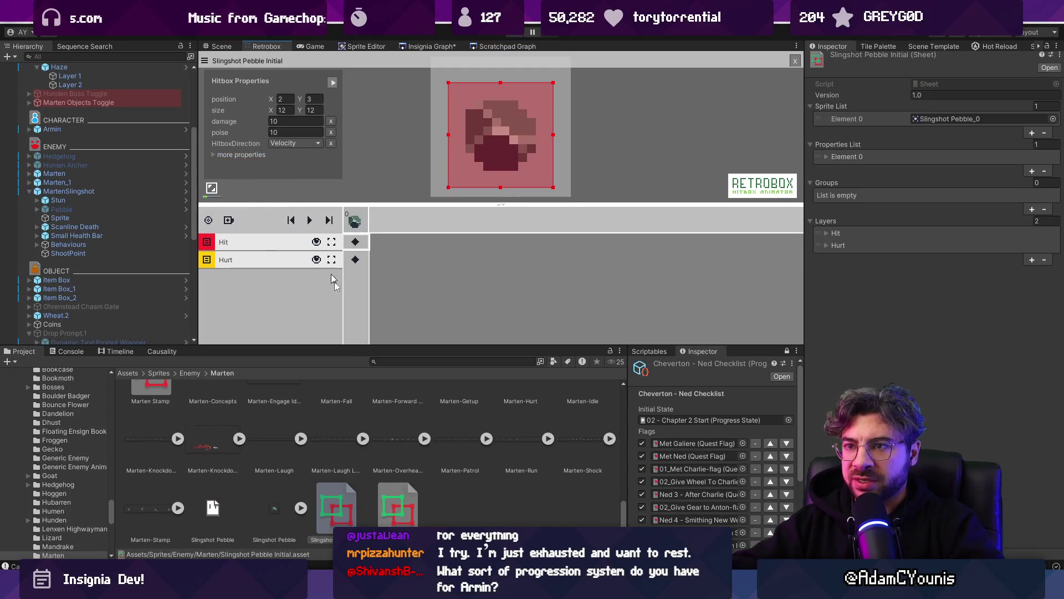
key("alt+Tab")
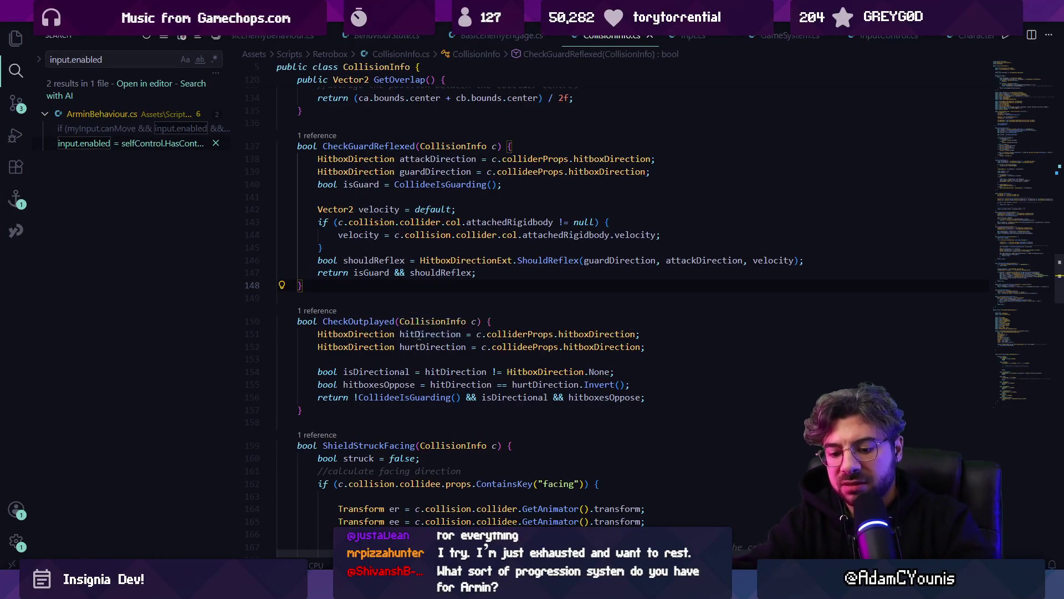
- Search HitboxDirection.cs for 'velocity' and step through the matches
key("ctrl+f")
type("velocity")
key("Return")
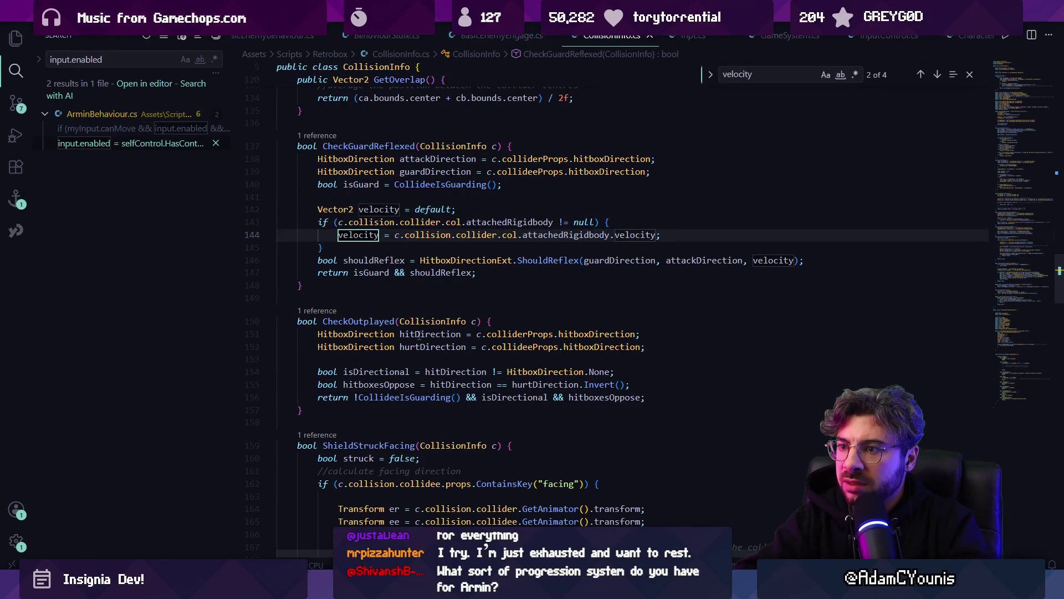
key("Return")
key("Return")
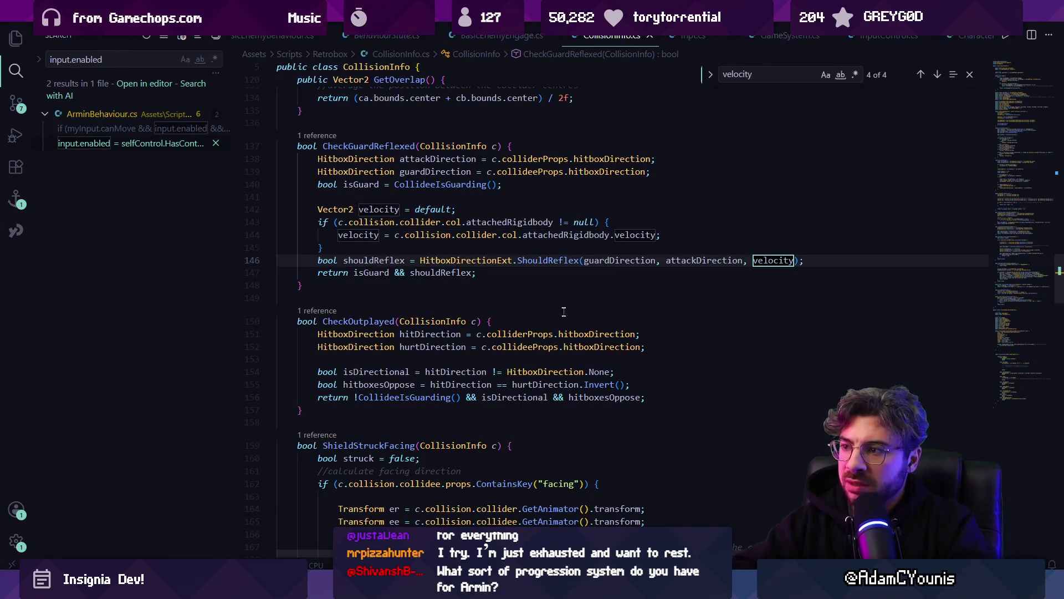
- Inspect ShouldReflex's parameters and velocity check on lines 30–31, then return to Unity
left_click(553, 261, "ctrl")
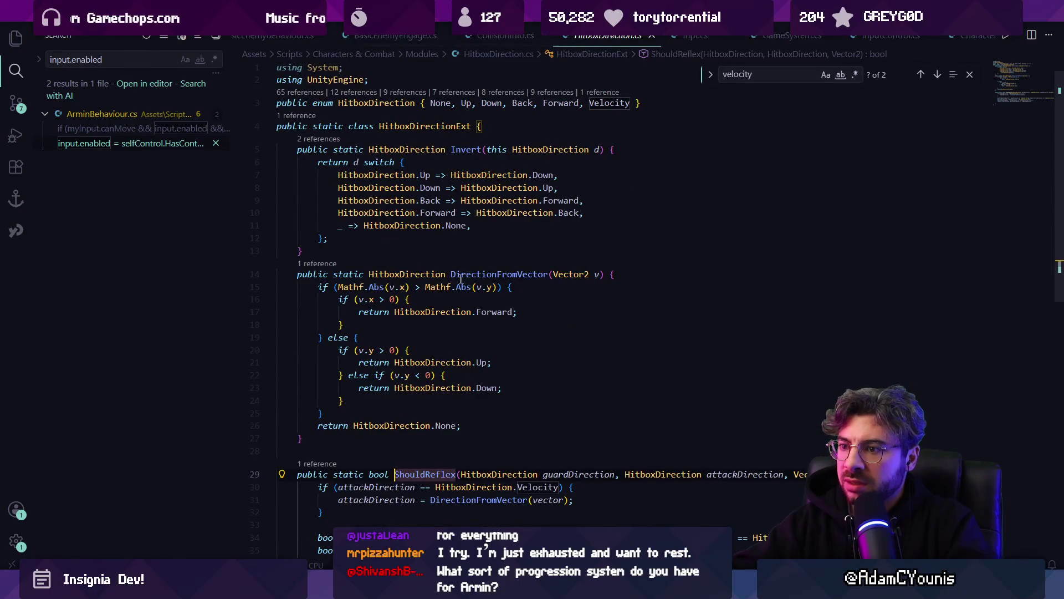
scroll(466, 321, "down", 4)
key("Right")
key("Right")
key("Right")
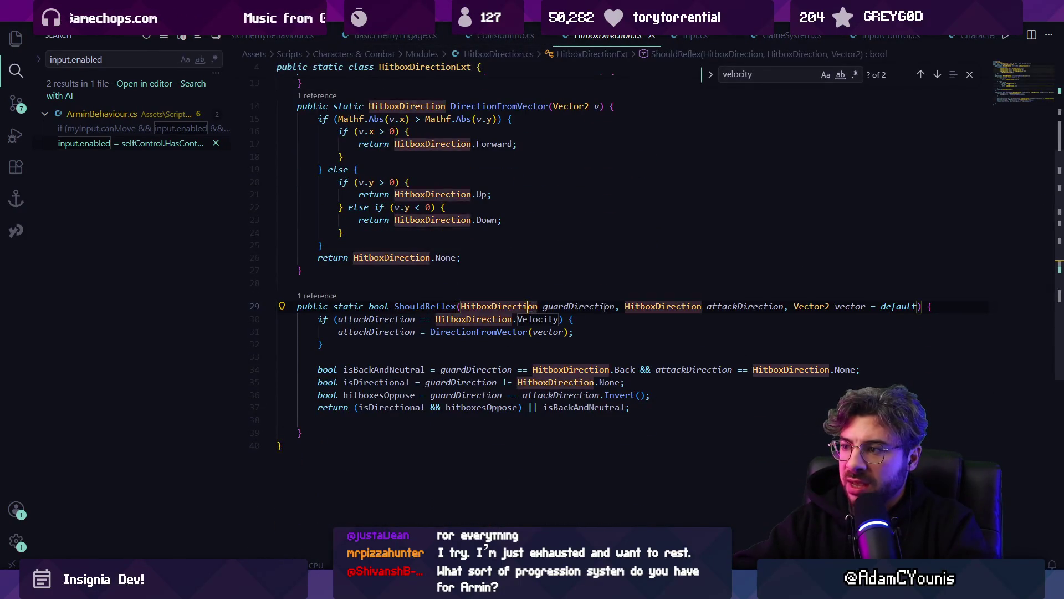
key("Left")
key("Left")
key("Left")
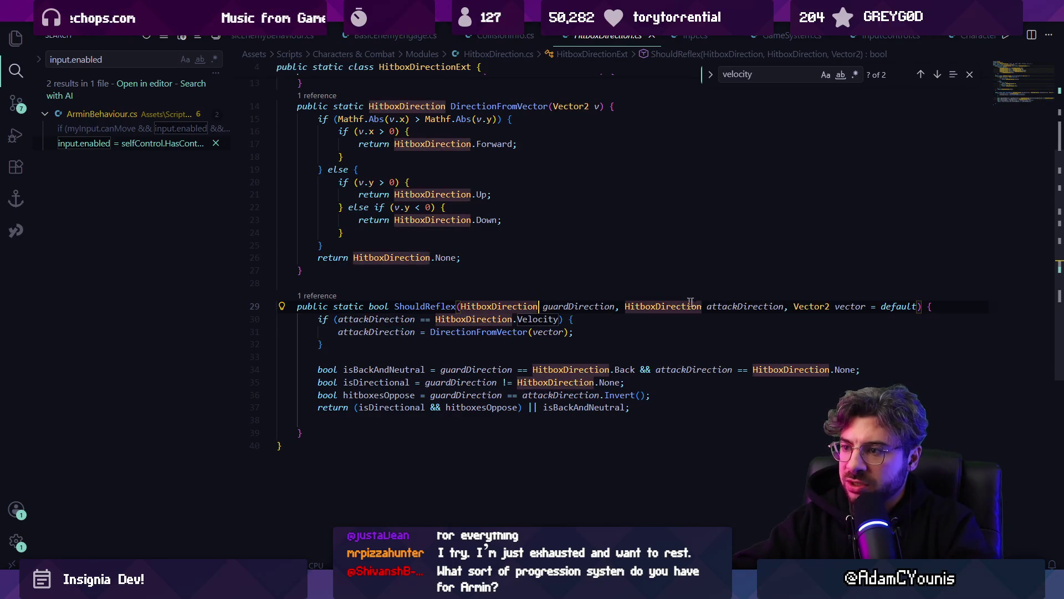
key("Right")
key("Right")
key("Right")
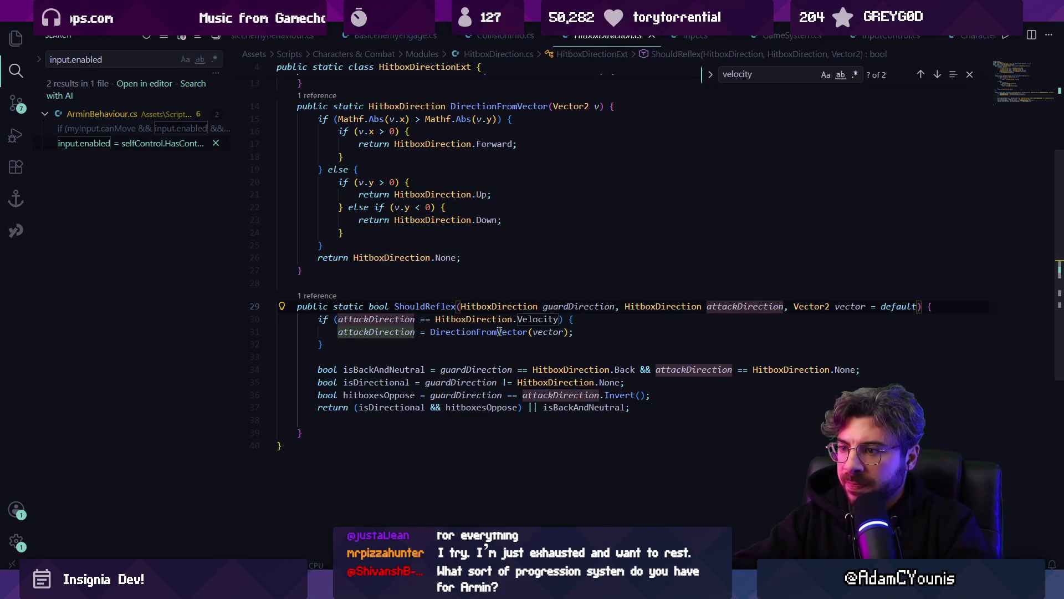
left_click(451, 320)
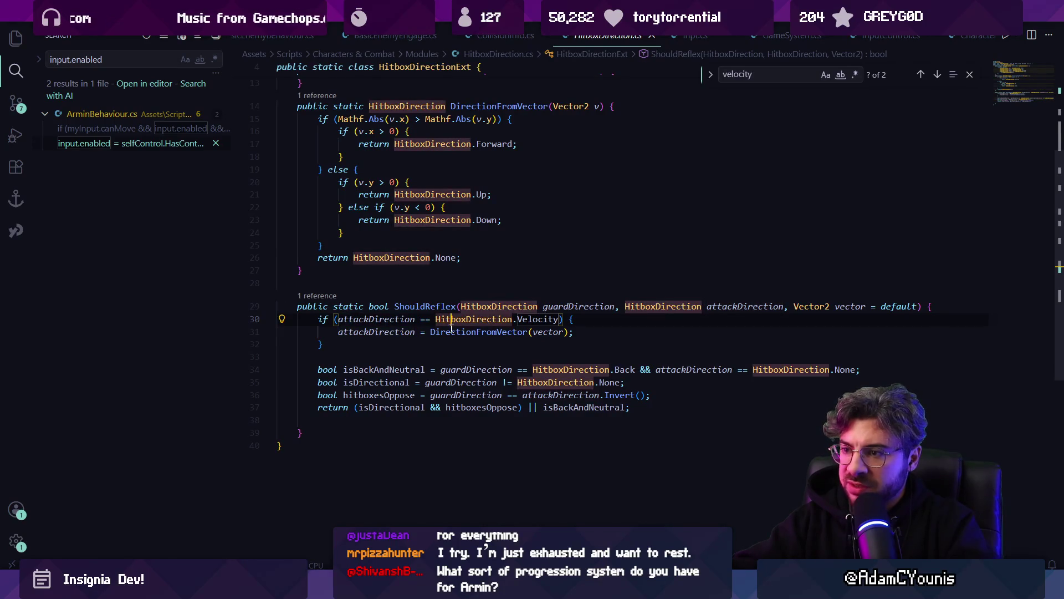
left_click(591, 334)
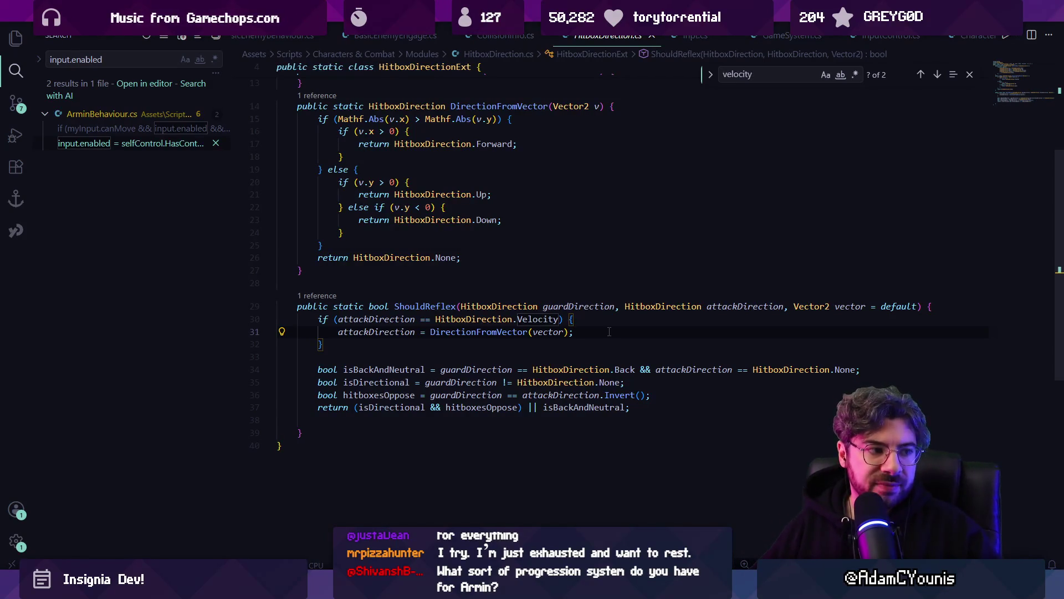
key("alt+Tab")
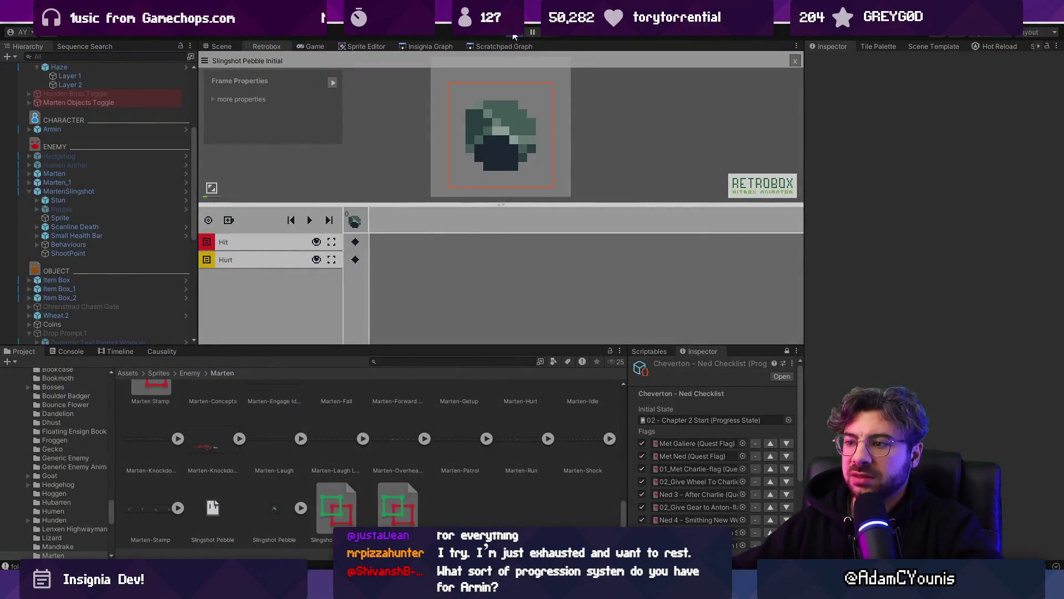
- Start Play mode fullscreen and test sword slashes left and right against enemies
left_click(515, 32)
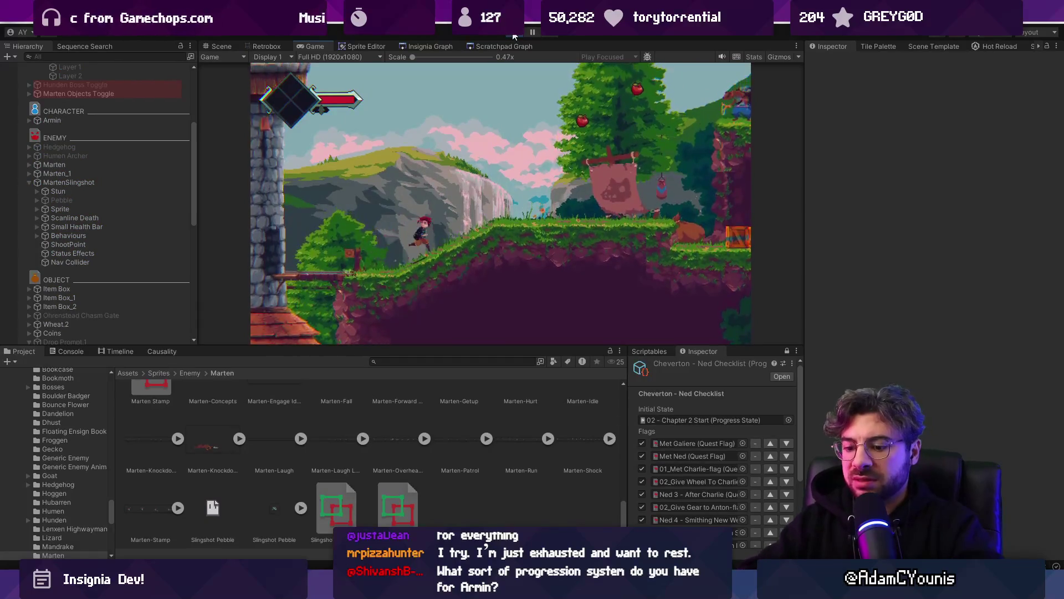
key("F11")
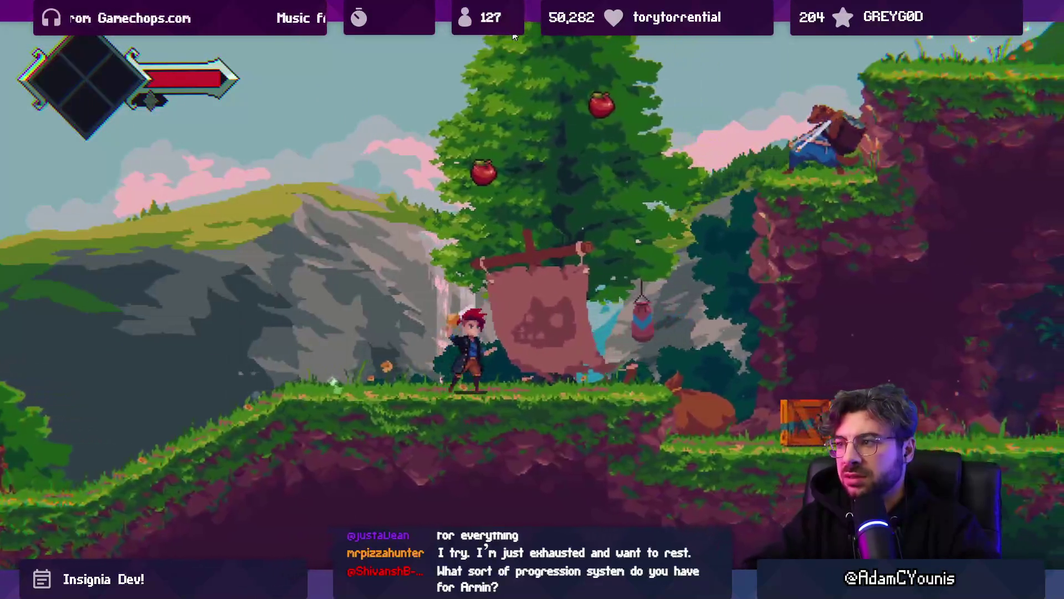
key("Left")
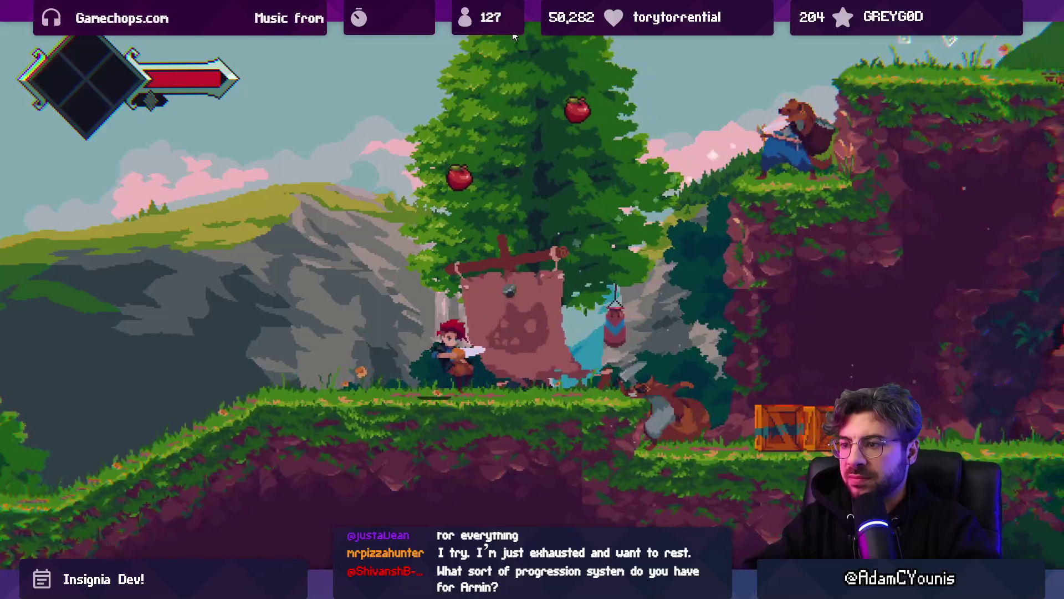
key("x")
key("Right")
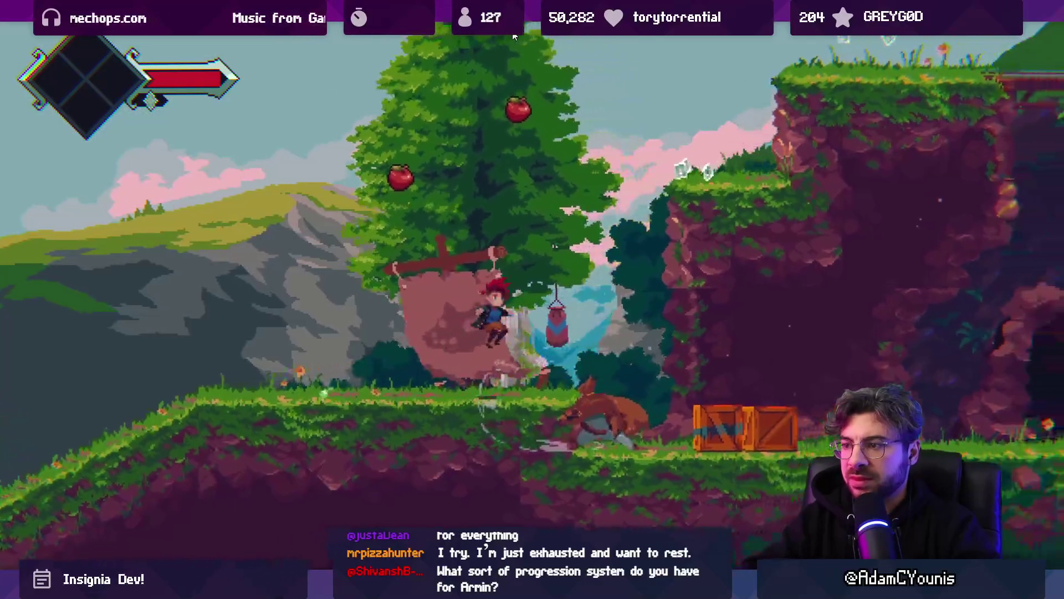
key("x")
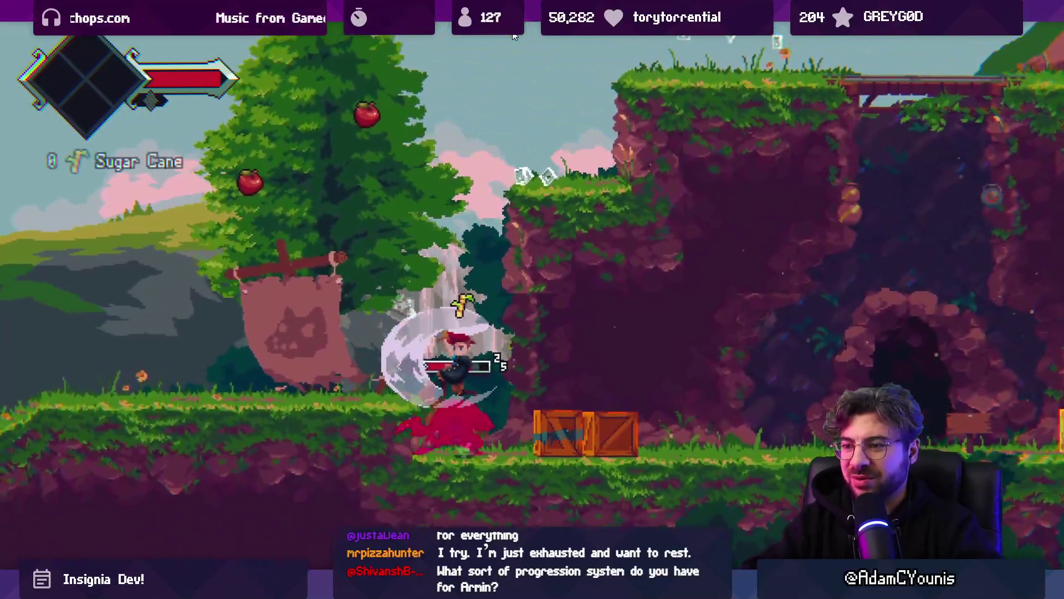
- Run right through the level, swing again, then stop the game and return to the code
key("Right")
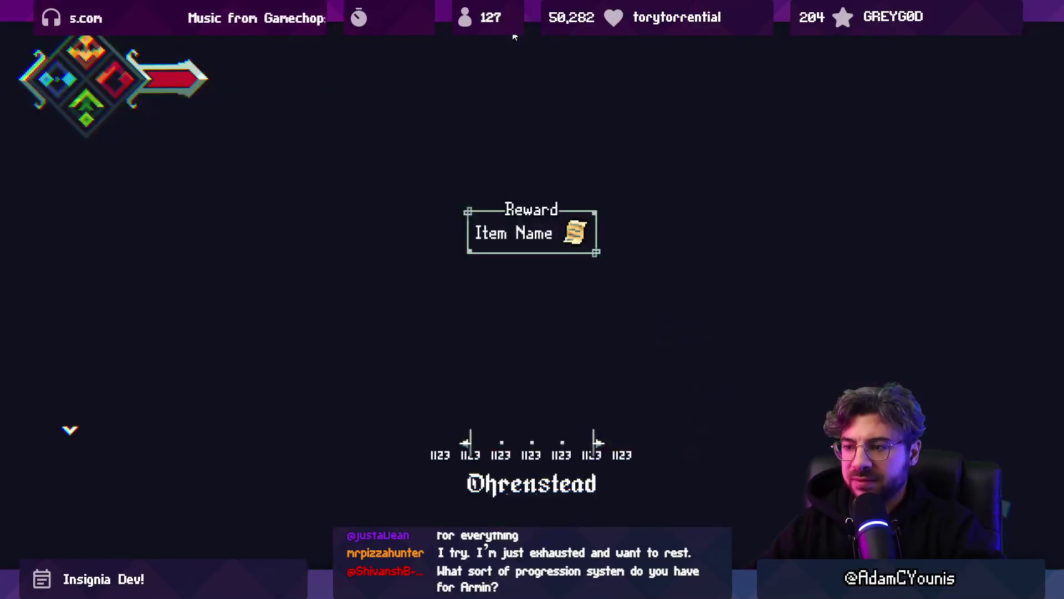
key("Right")
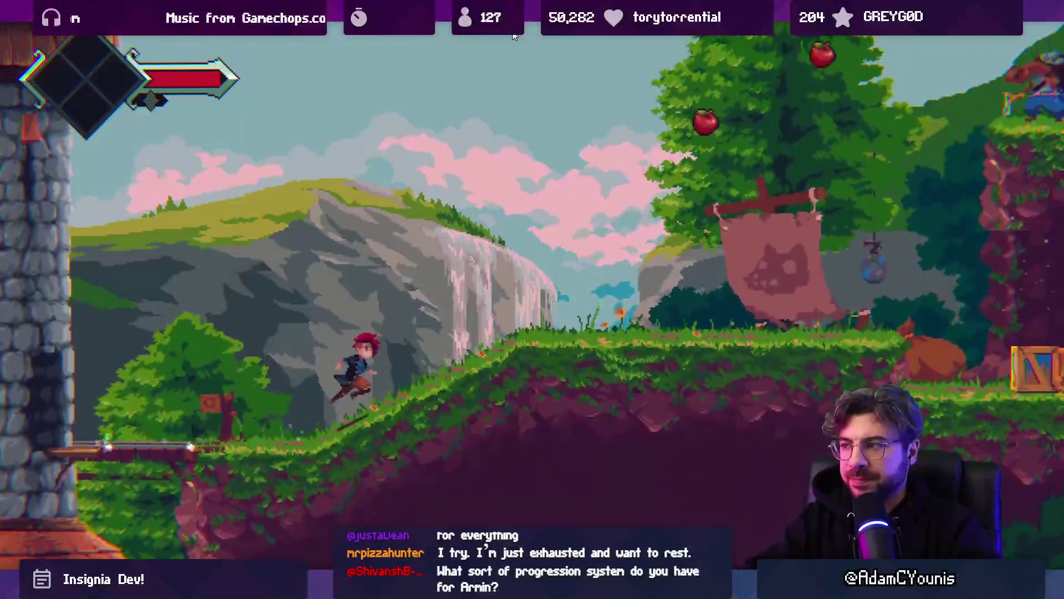
key("Right")
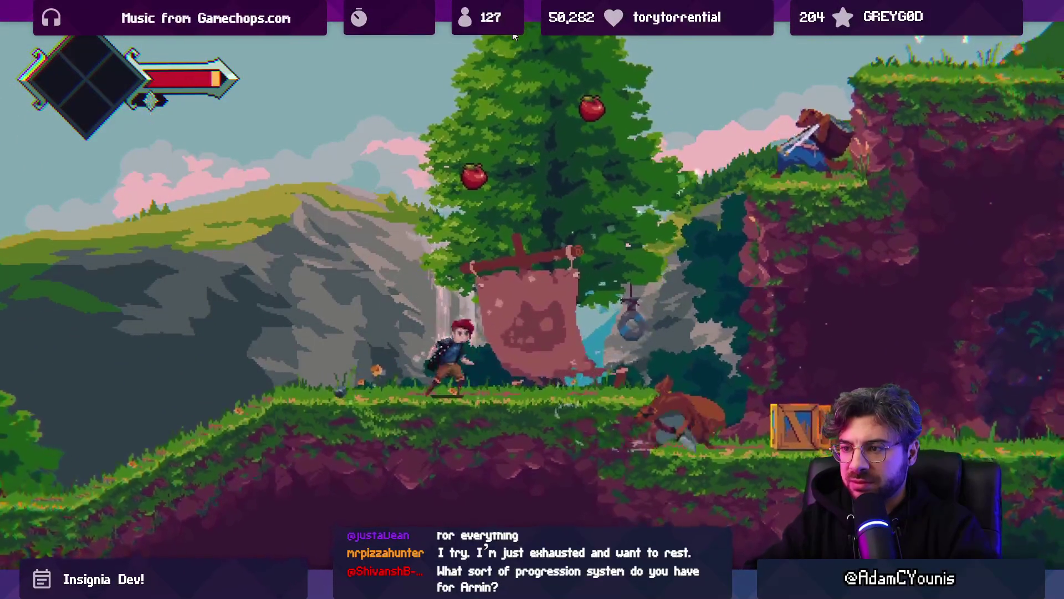
key("x")
key("x")
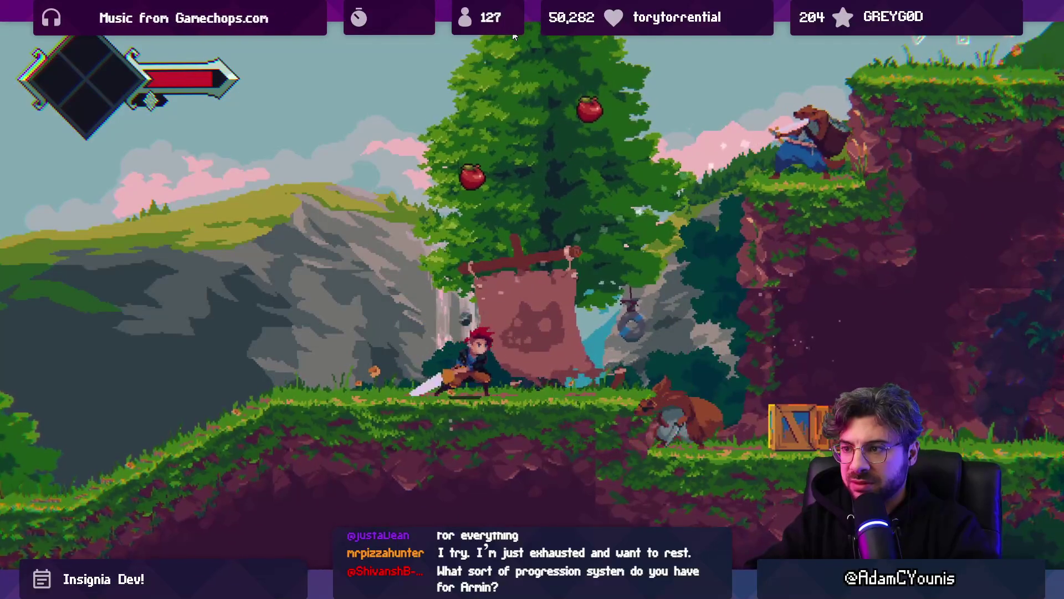
key("Left")
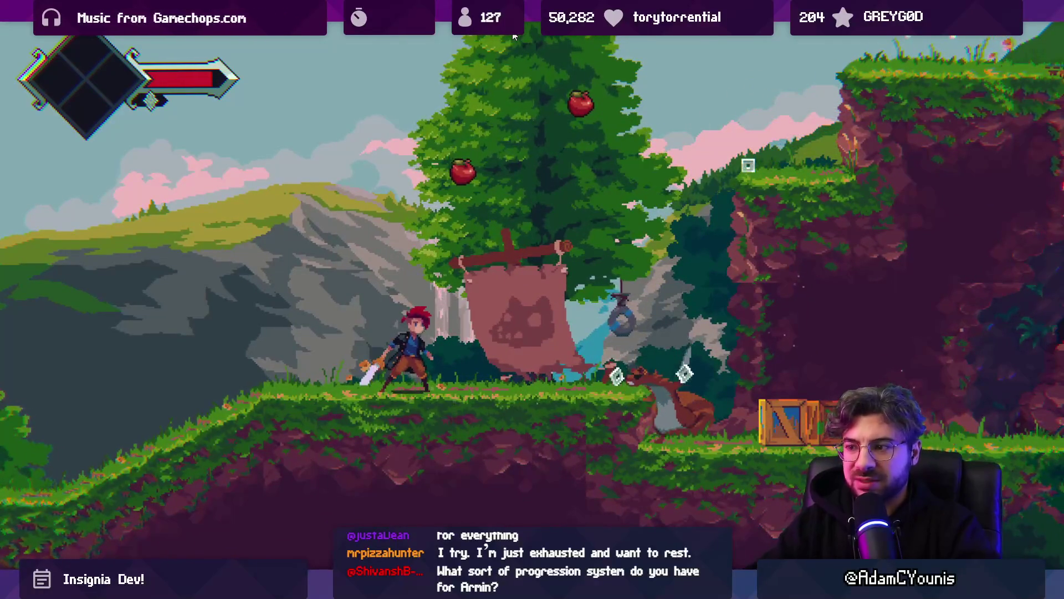
key("ctrl+p")
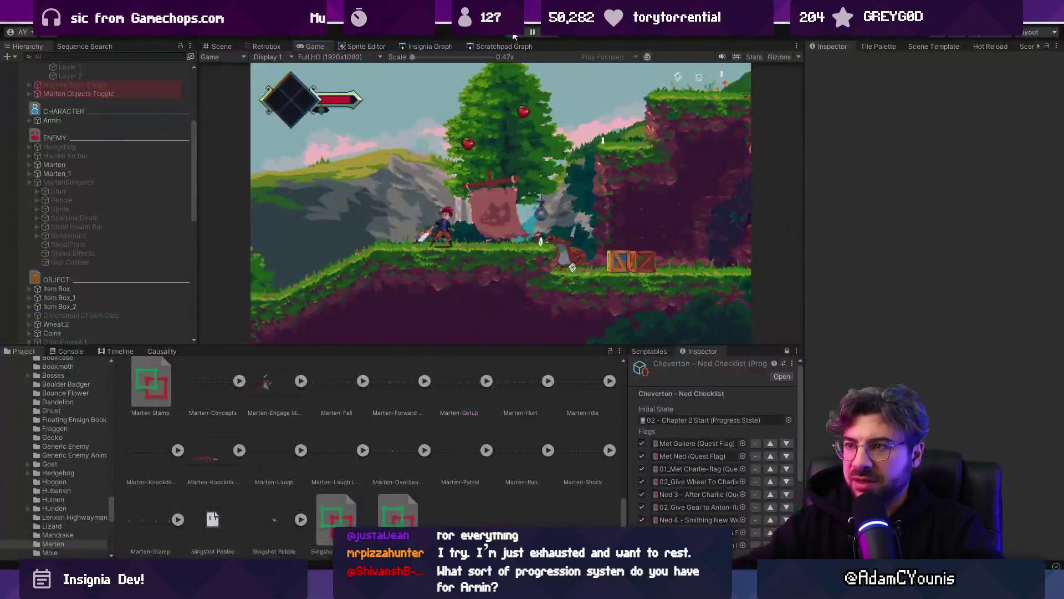
key("alt+Tab")
key("Down")
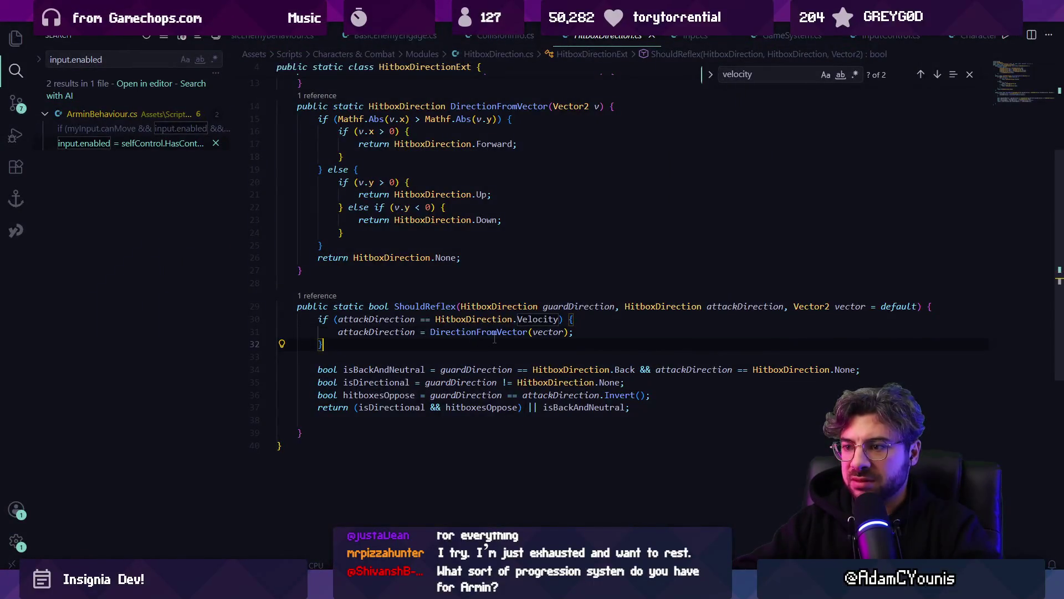
- Add 'return true;' inside the Velocity if-block of ShouldReflex
key("Escape")
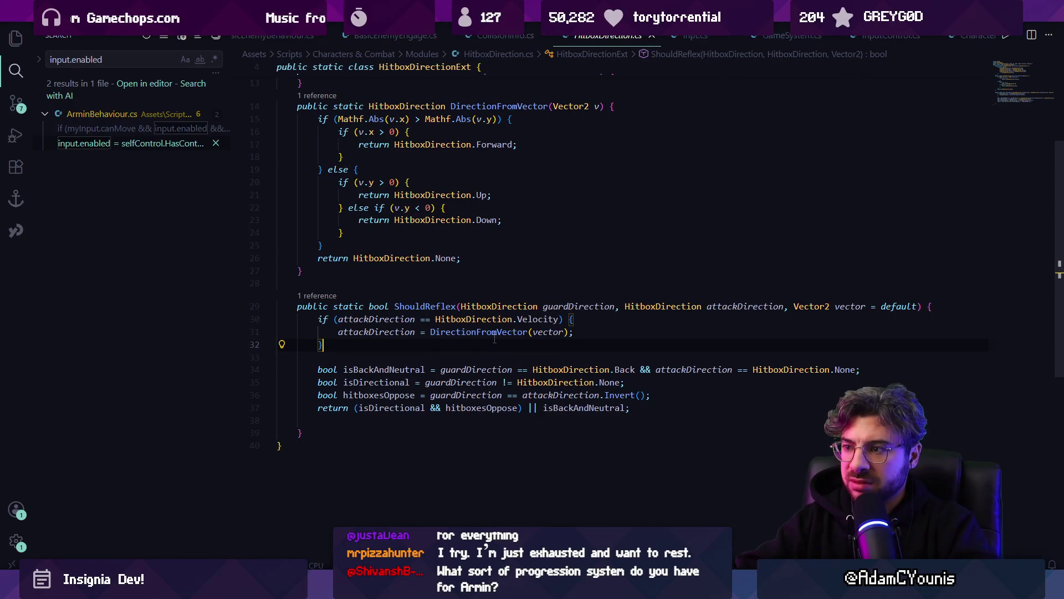
key("Up")
key("Home")
key("Return")
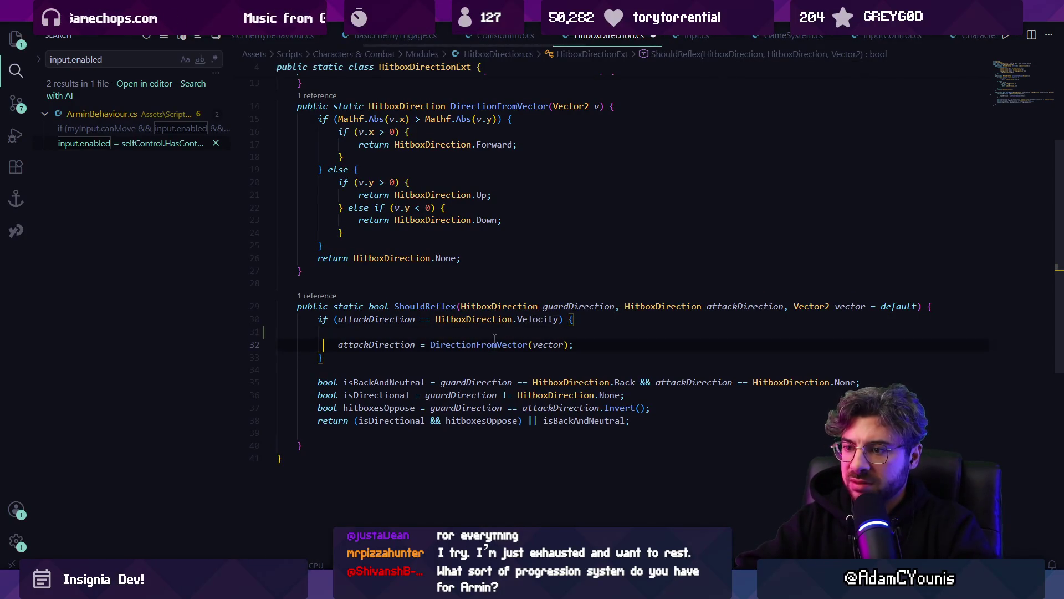
type("retur")
key("BackSpace")
key("BackSpace")
key("BackSpace")
key("Up")
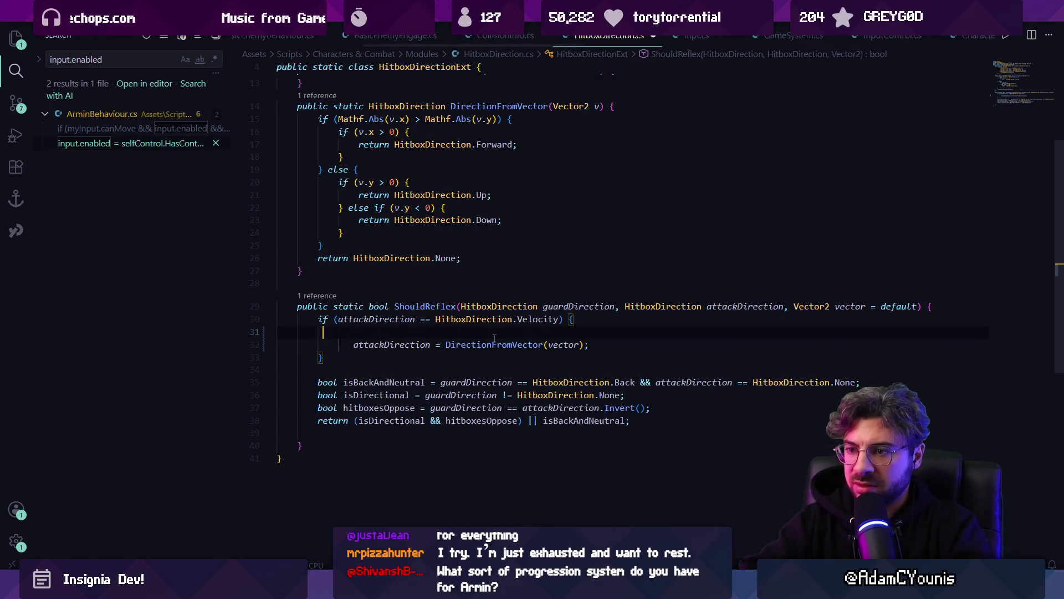
type("return true';")
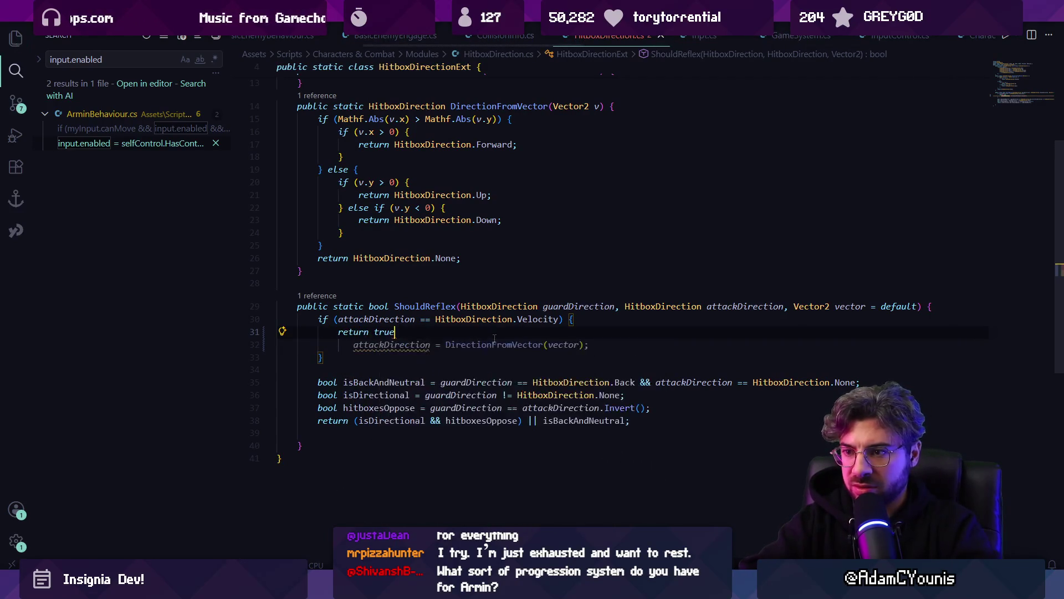
key("Left")
key("BackSpace")
- Comment out the direction conversion line with a 'more trouble than it's worth' note, and save
key("Down")
key("Home")
key("shift+Tab")
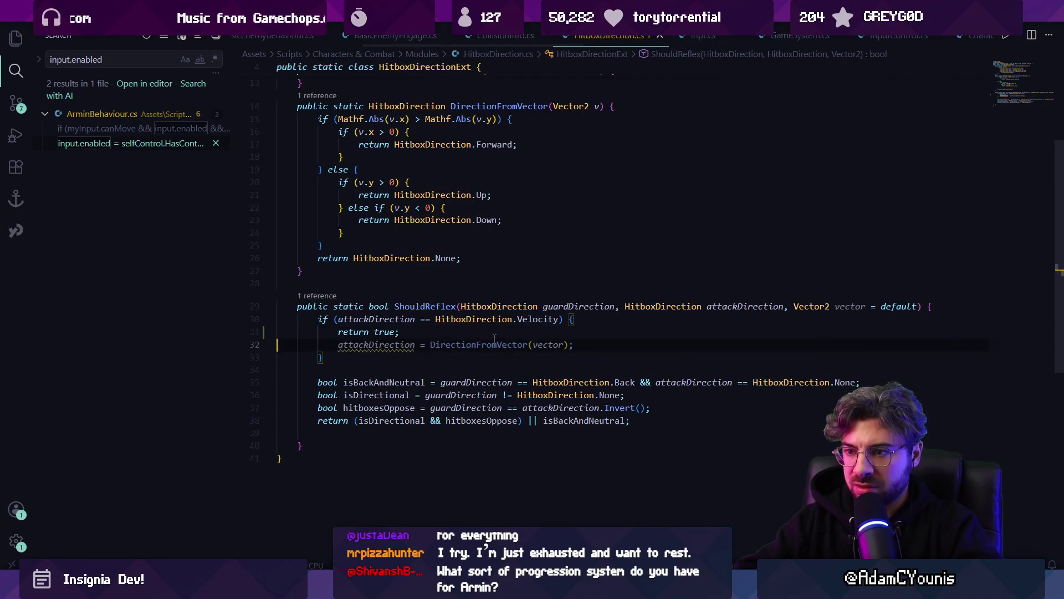
type("//")
key("Escape")
key("ctrl+shift+Return")
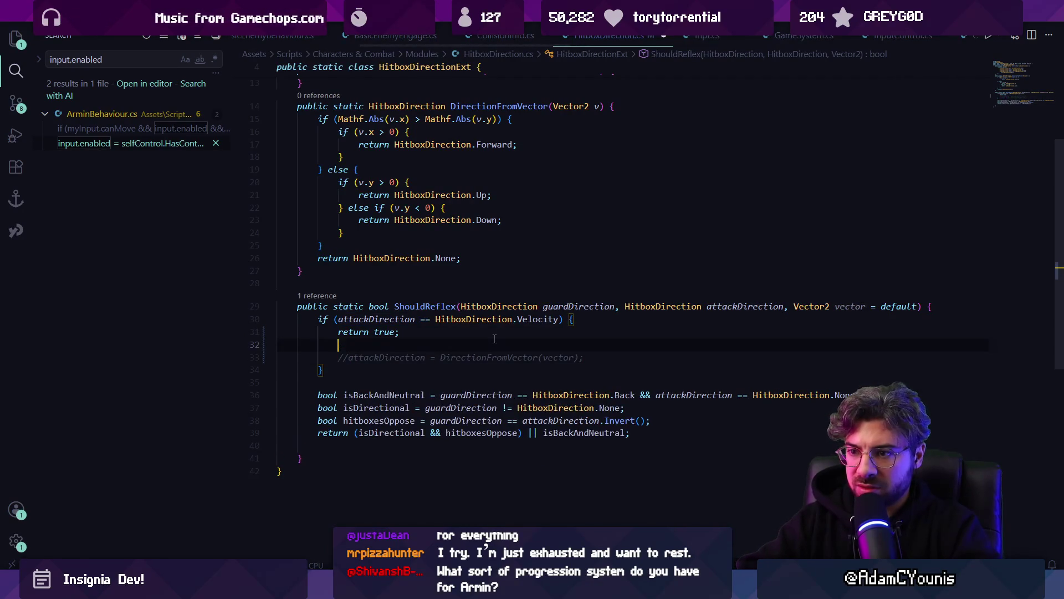
type("//currently thi")
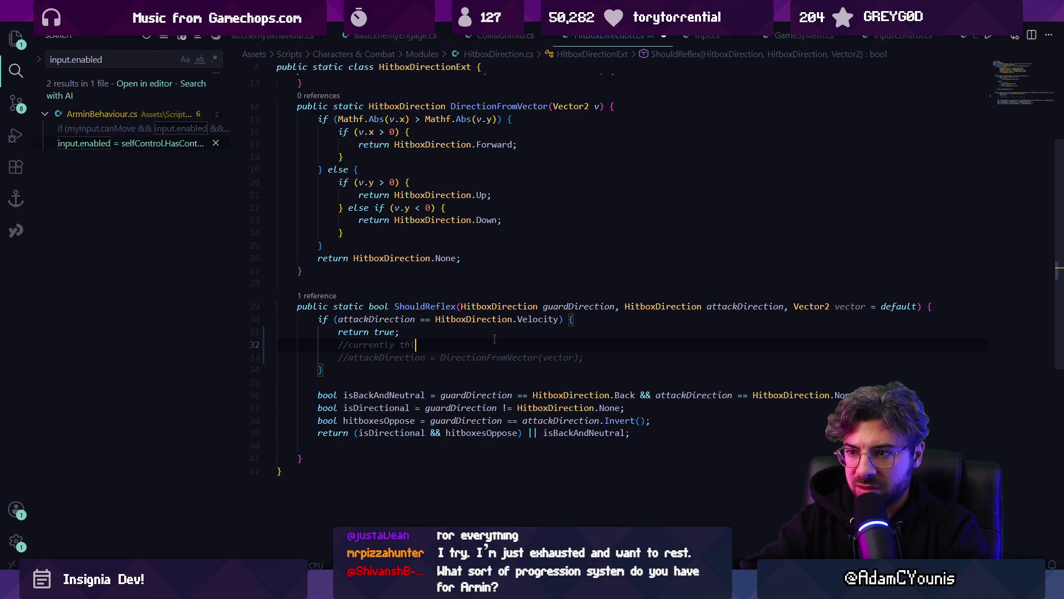
type("s is more trouble thanh")
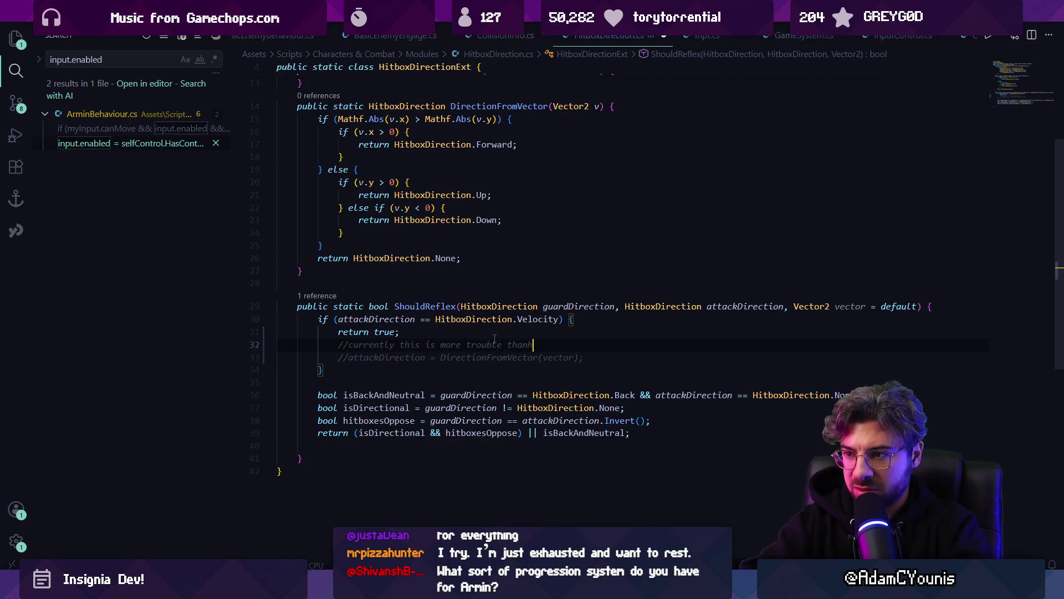
key("BackSpace")
key("BackSpace")
key("BackSpace")
type("t's worth")
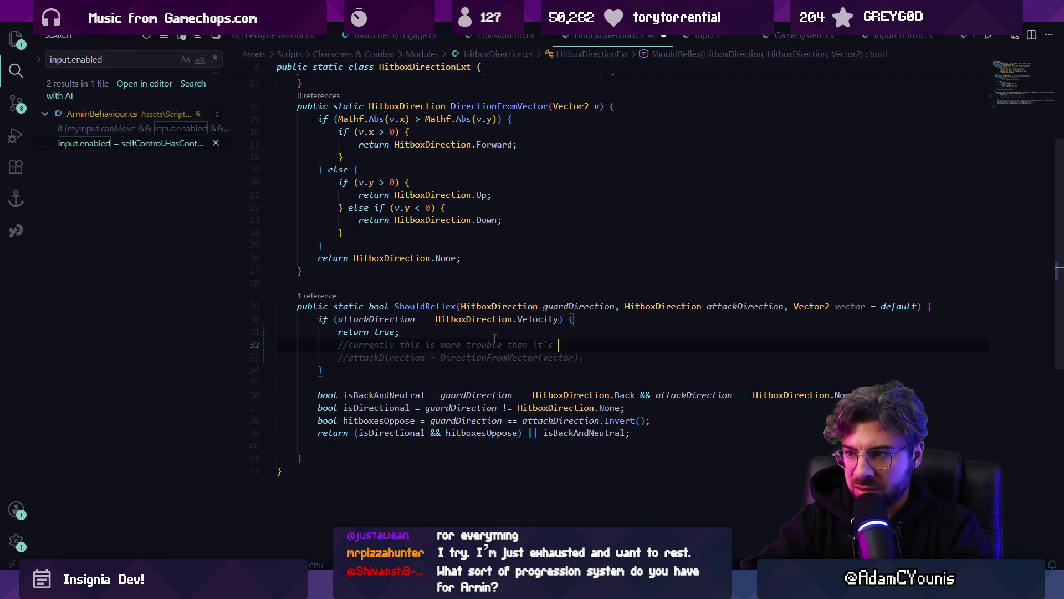
key("ctrl+s")
key("alt+Tab")
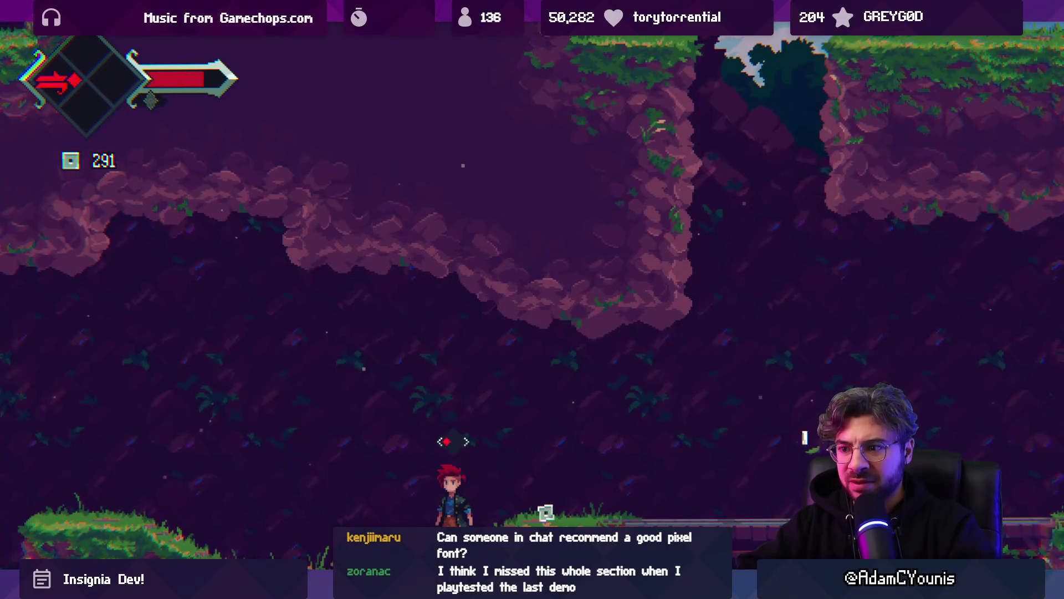
- Toggle the in-game journal, exit fullscreen, and show the Console's error log
key("Tab")
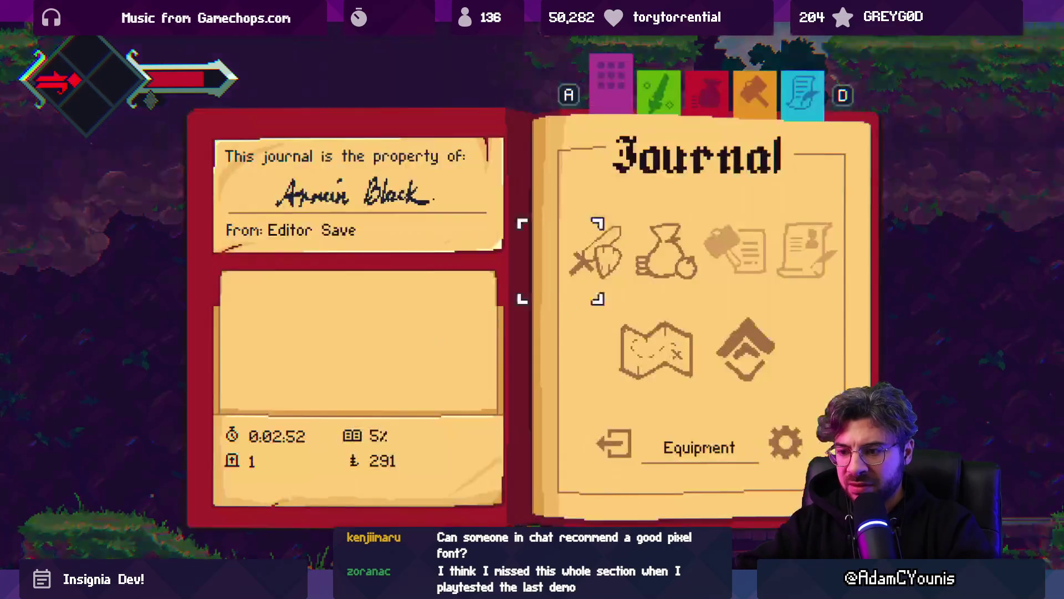
key("Tab")
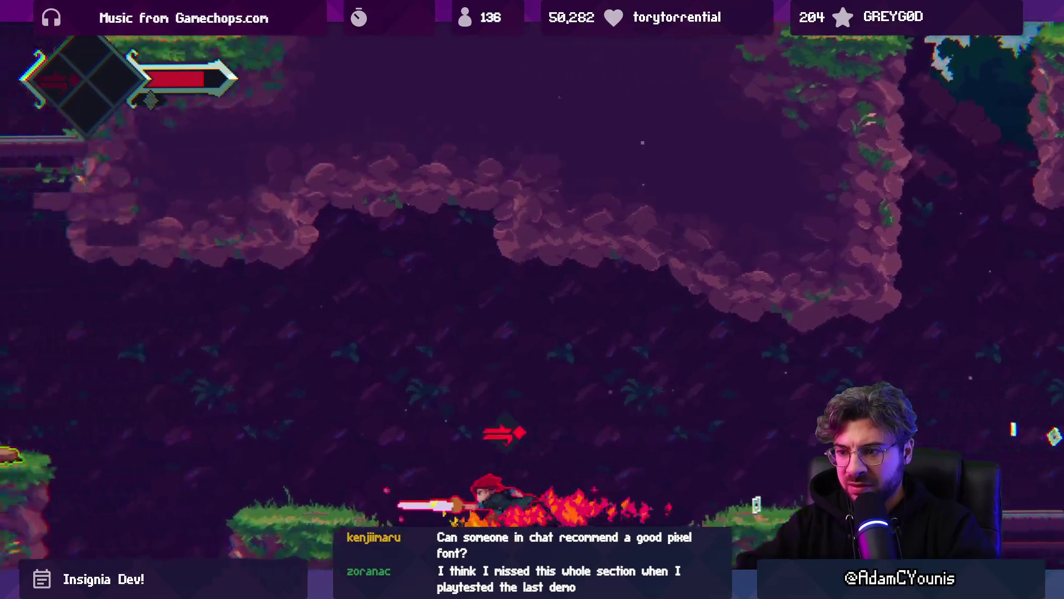
key("shift+space")
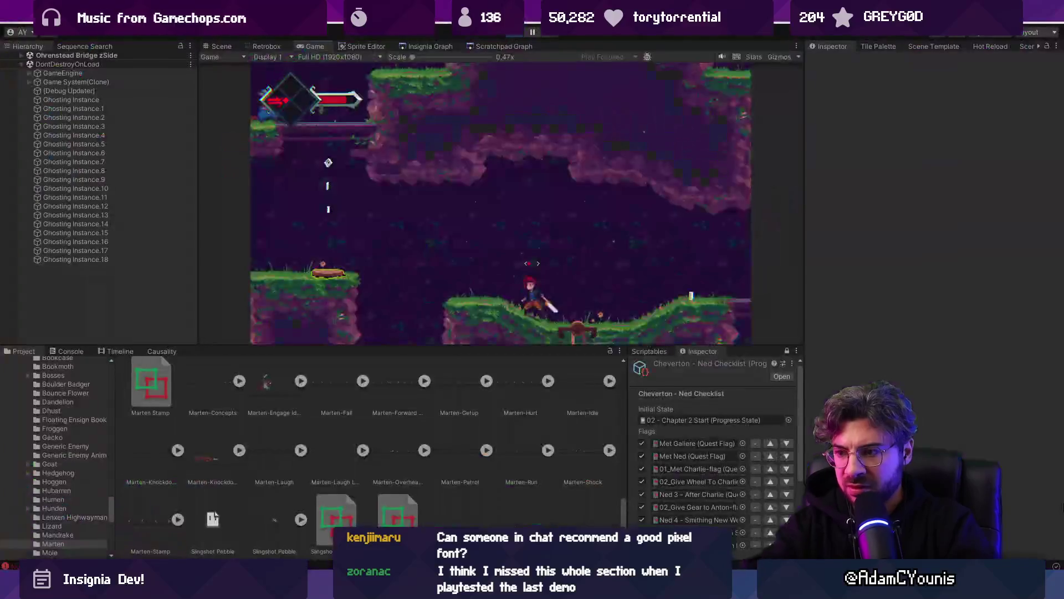
left_click(70, 351)
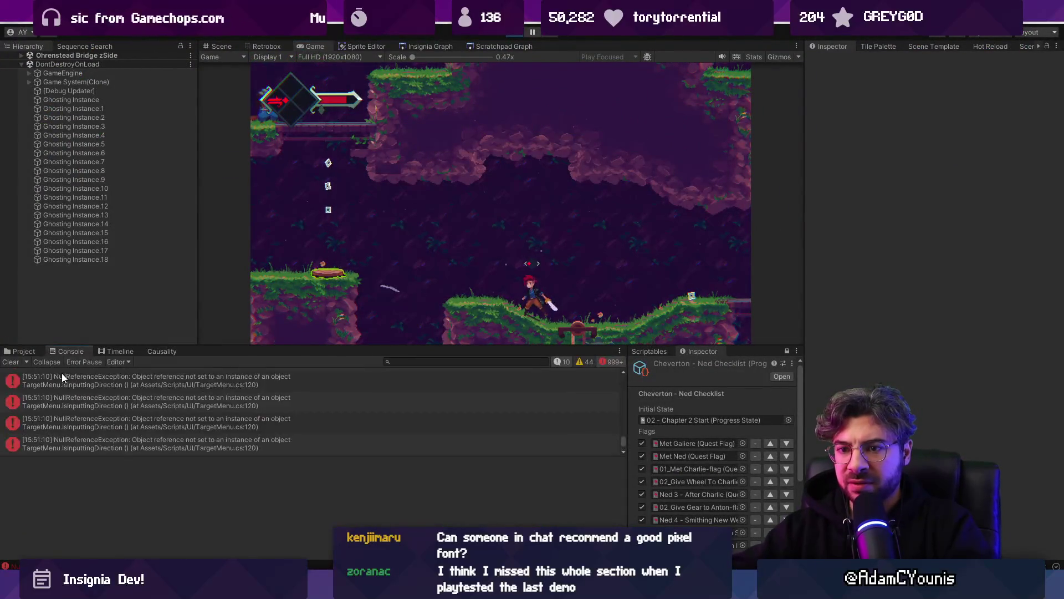
- Select the first TargetMenu NullReferenceException and open TargetMenu.cs at line 120
left_click(67, 381)
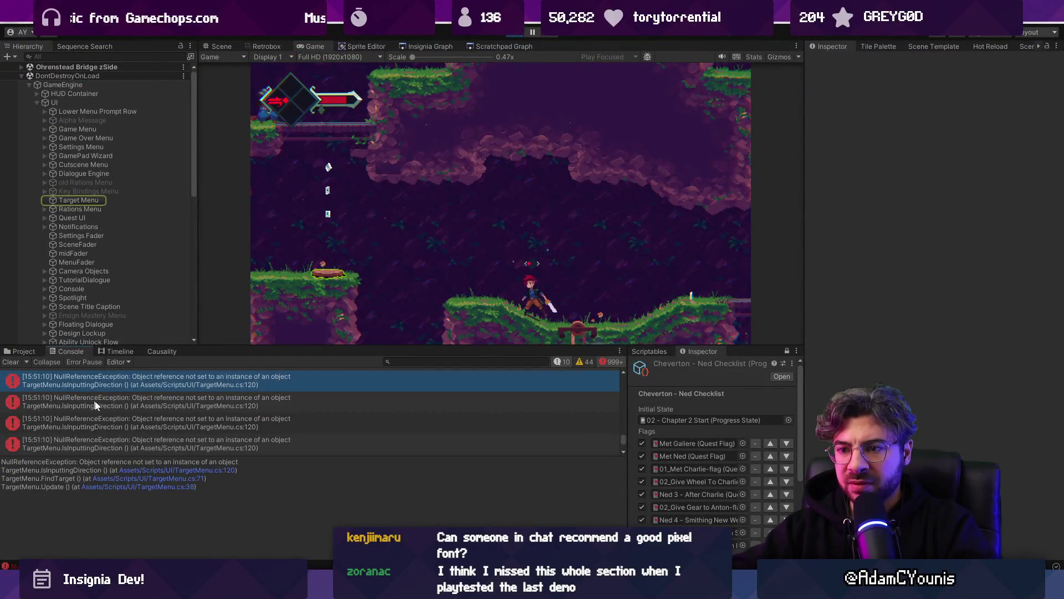
left_click(144, 470)
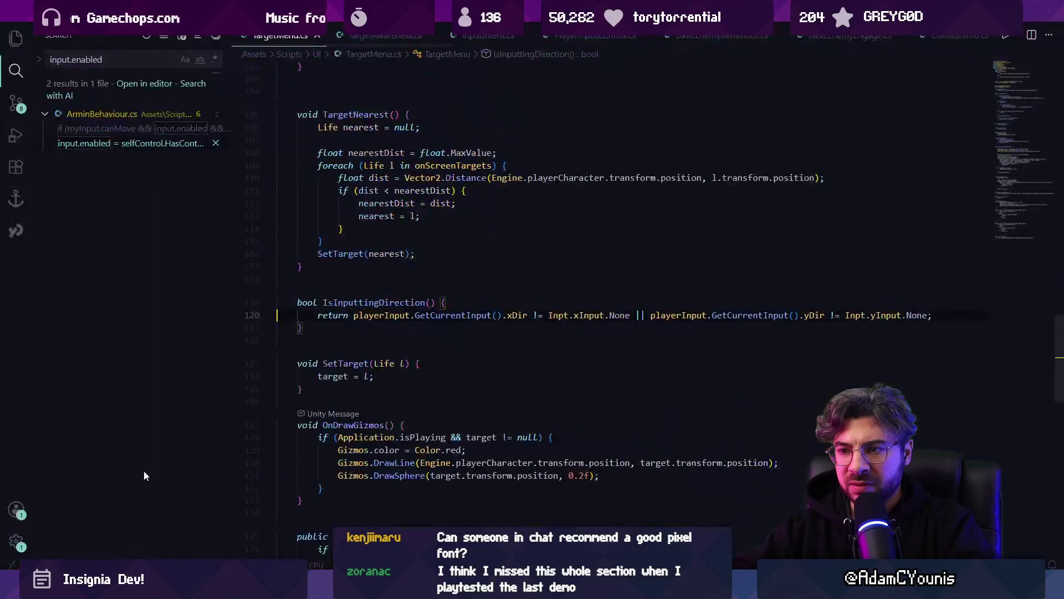
left_click(449, 314)
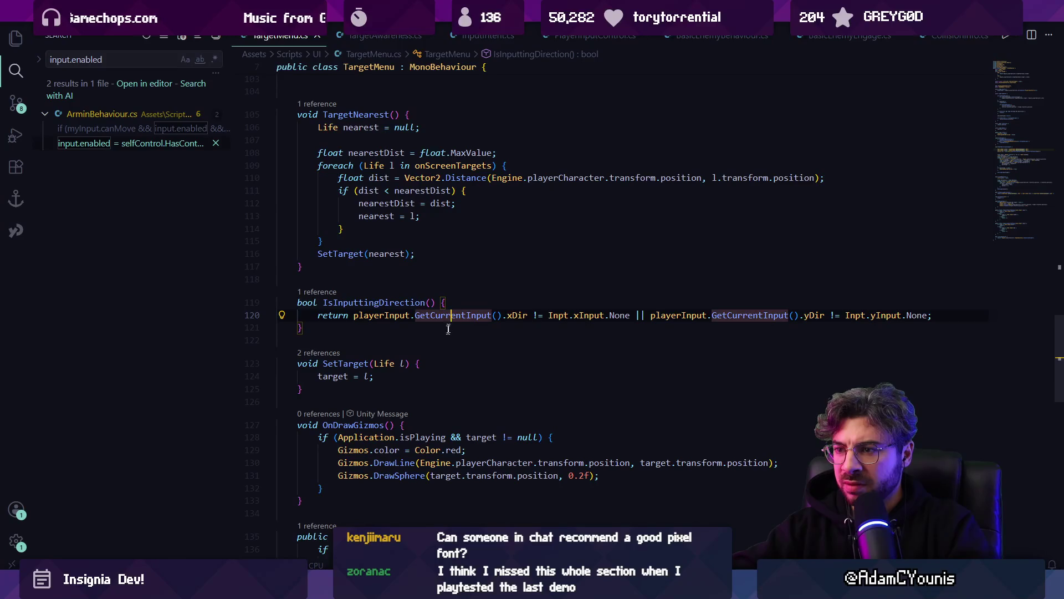
key("alt+Tab")
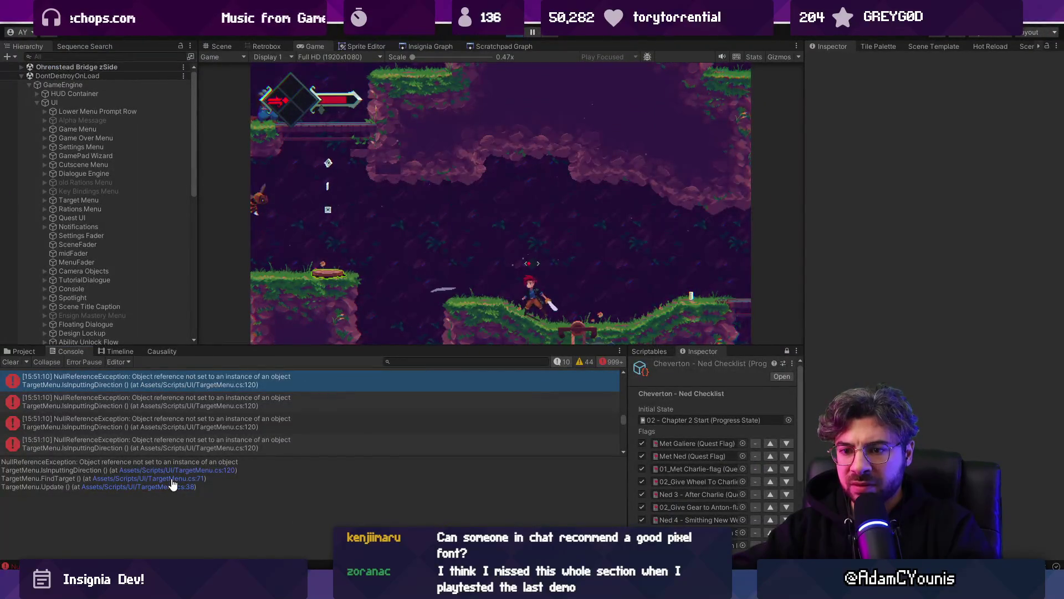
left_click(176, 475)
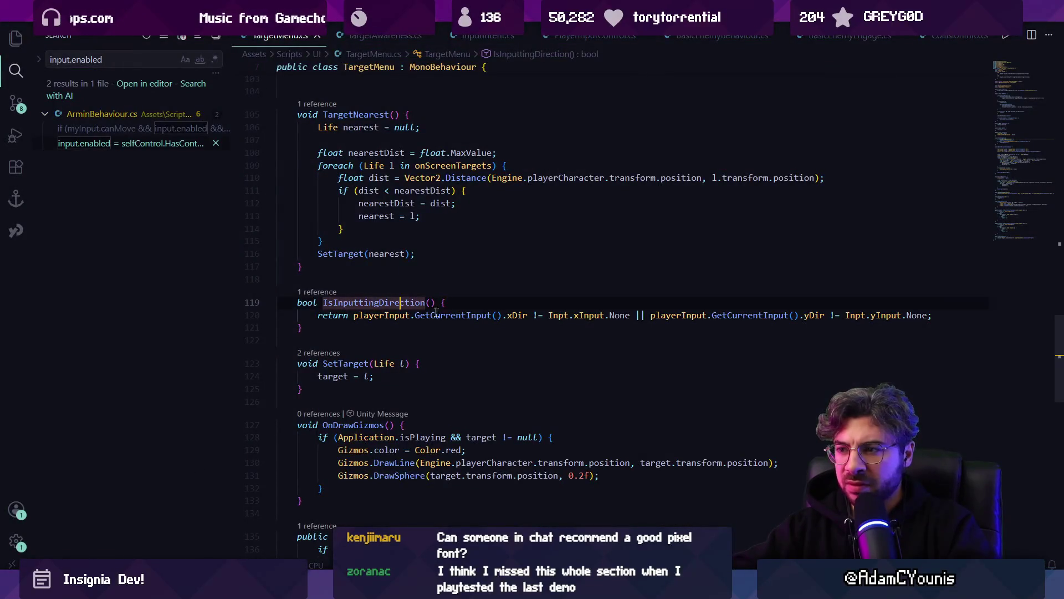
- Follow GetCurrentInput and the playerInput field to their definitions and back to line 120
left_click(473, 315)
key("F12")
key("alt+Left")
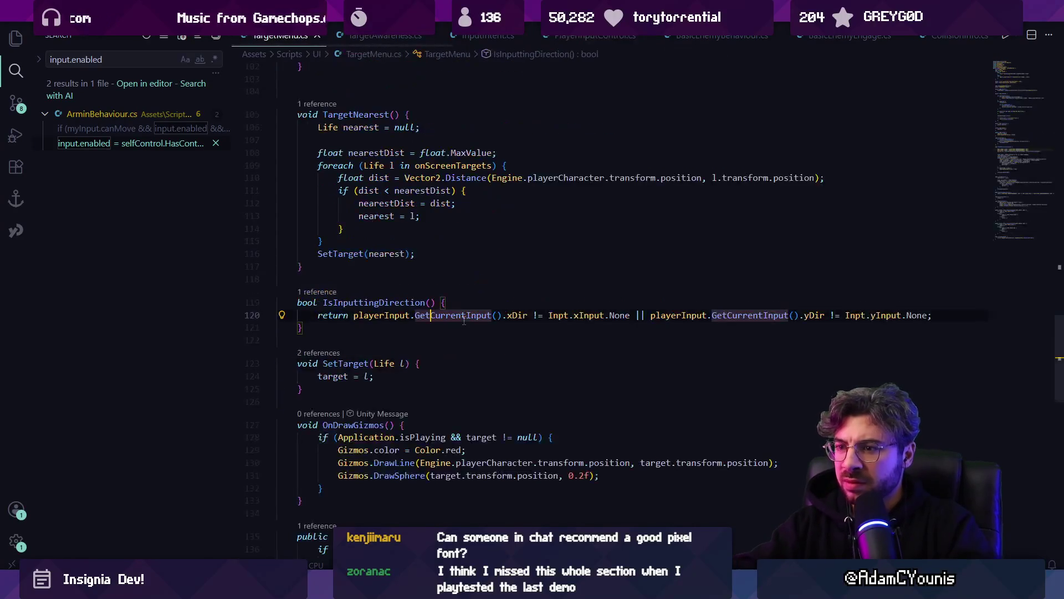
left_click(403, 315, "ctrl")
key("alt+Left")
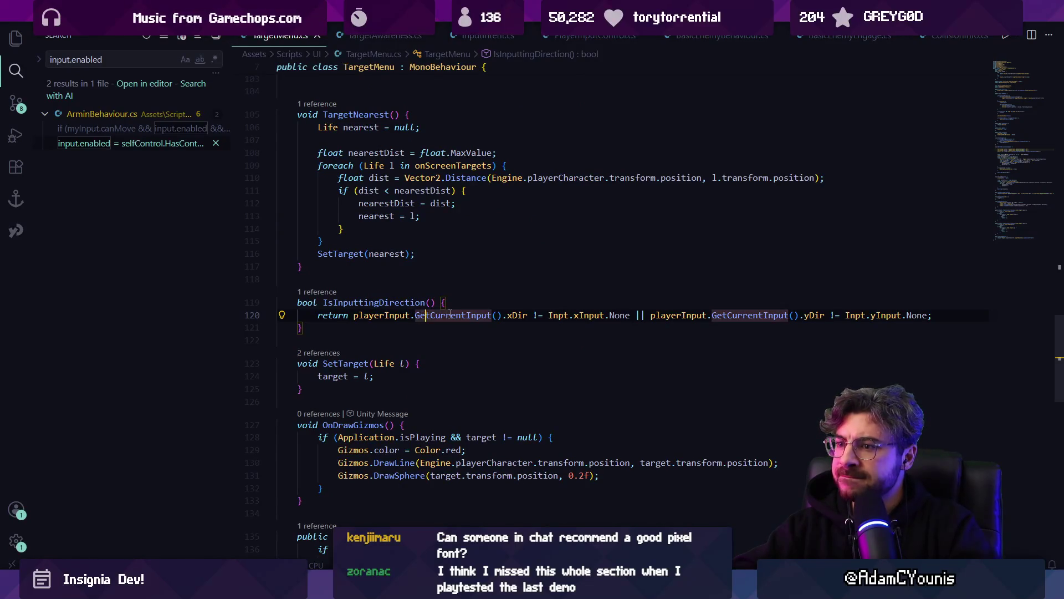
left_click(426, 315, "ctrl")
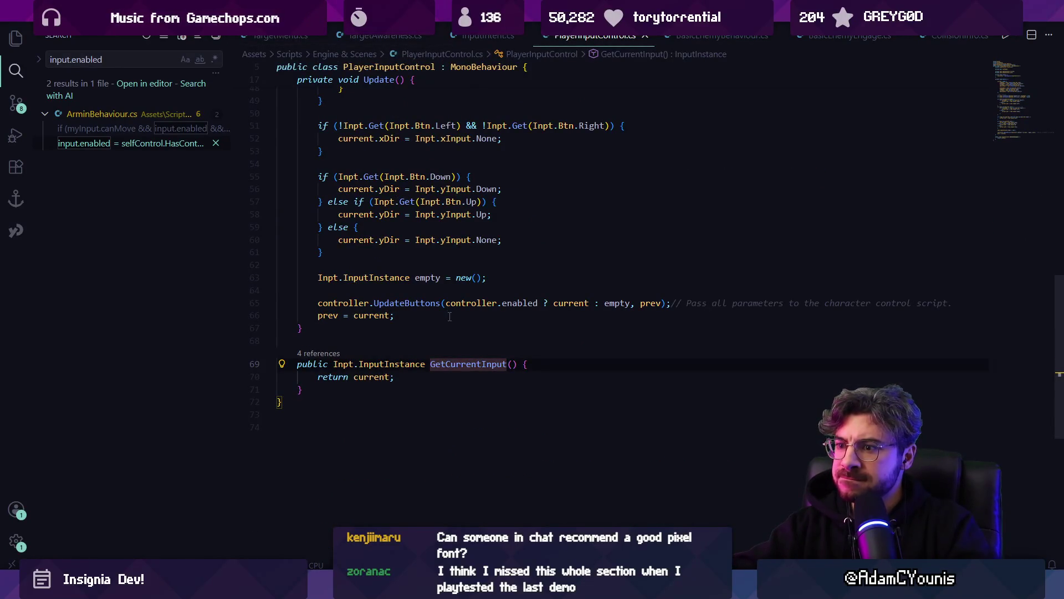
key("alt+Left")
left_click(397, 315, "ctrl")
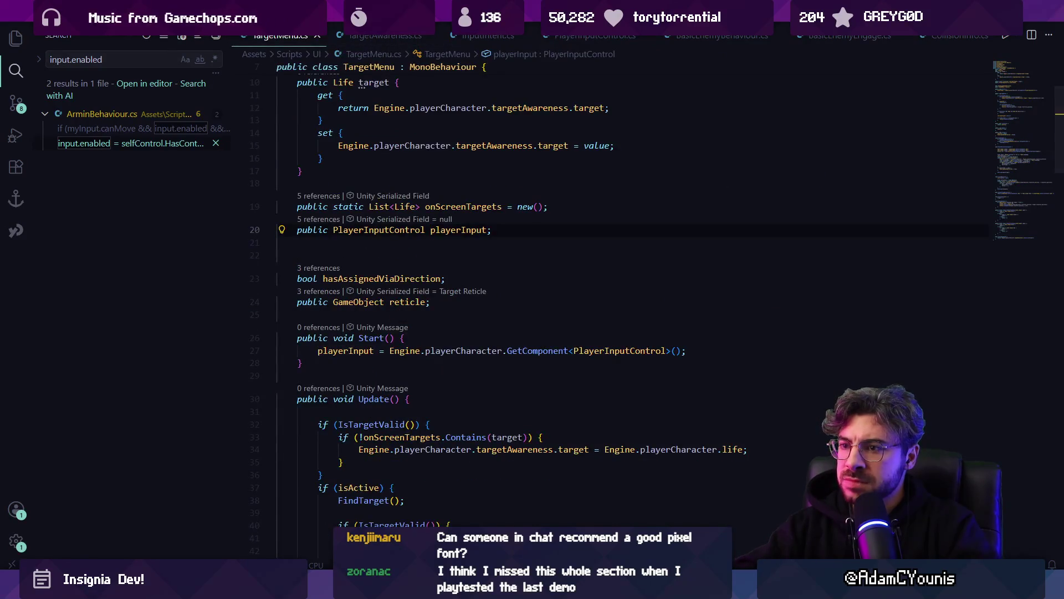
- Enlarge the Unity Console, select the latest null-reference error, and reopen its source line
key("alt+Tab")
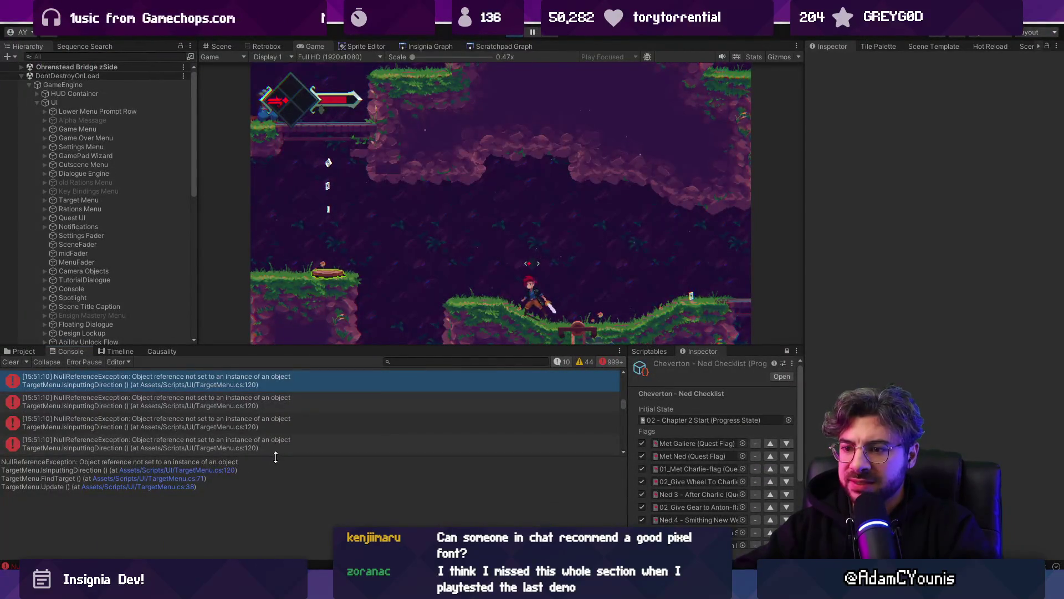
left_click_drag(275, 457, 280, 504)
mouse_move(623, 416)
left_mouse_down()
mouse_move(627, 368)
mouse_move(623, 523)
left_mouse_up()
left_click(360, 499)
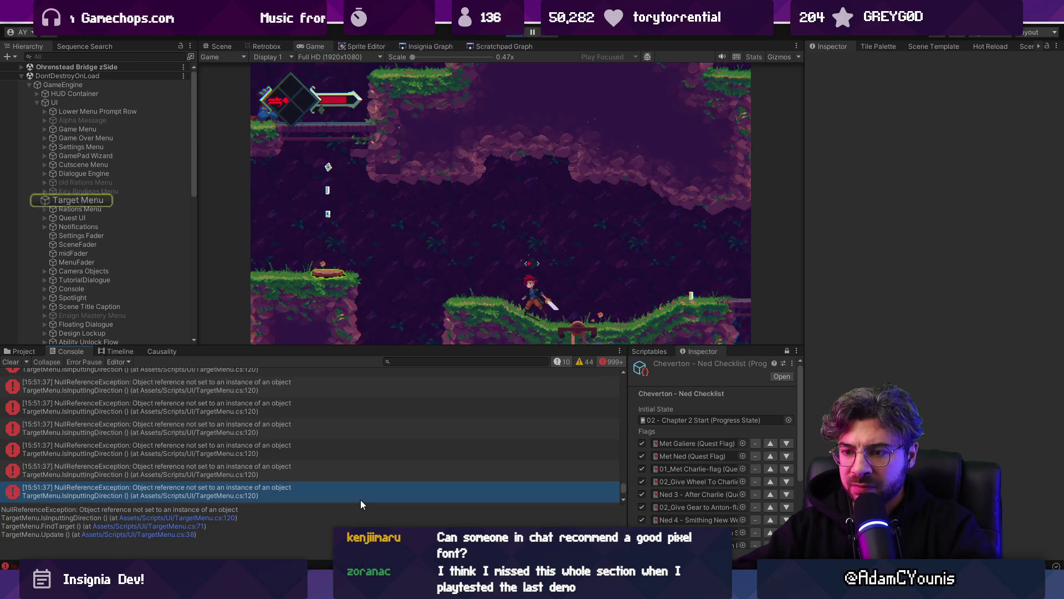
left_click(185, 518)
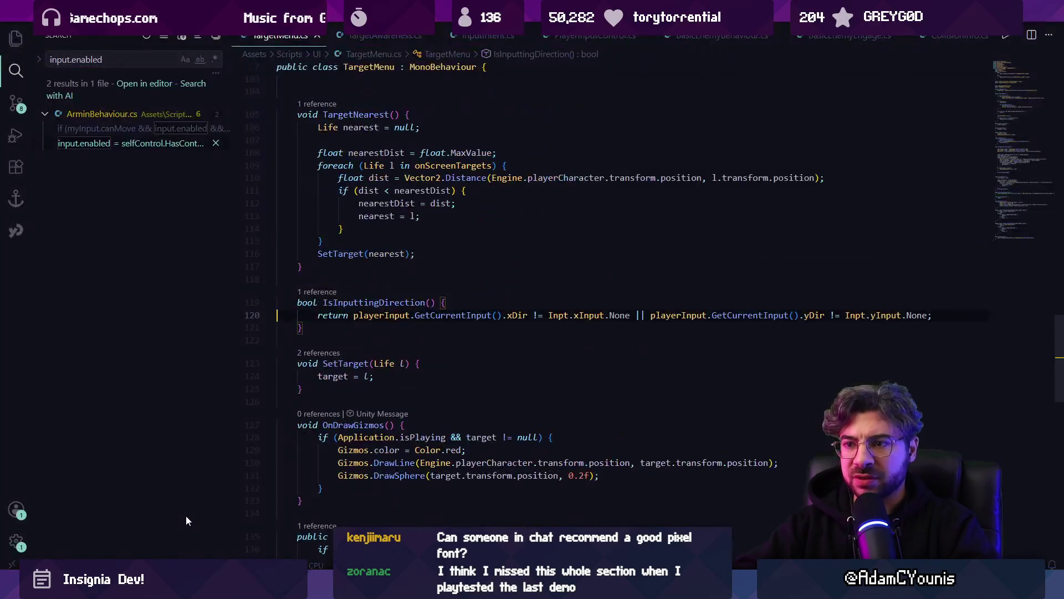
- Try null-conditional '?' operators on playerInput in the IsInputtingDirection return line
left_click(356, 316)
left_click(462, 304)
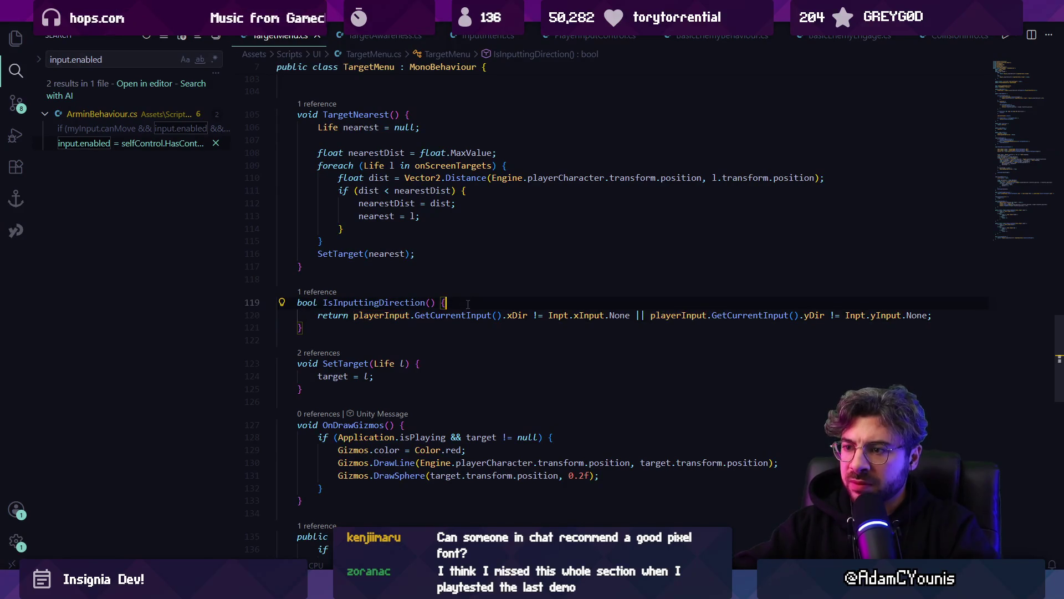
key("Return")
type("if player")
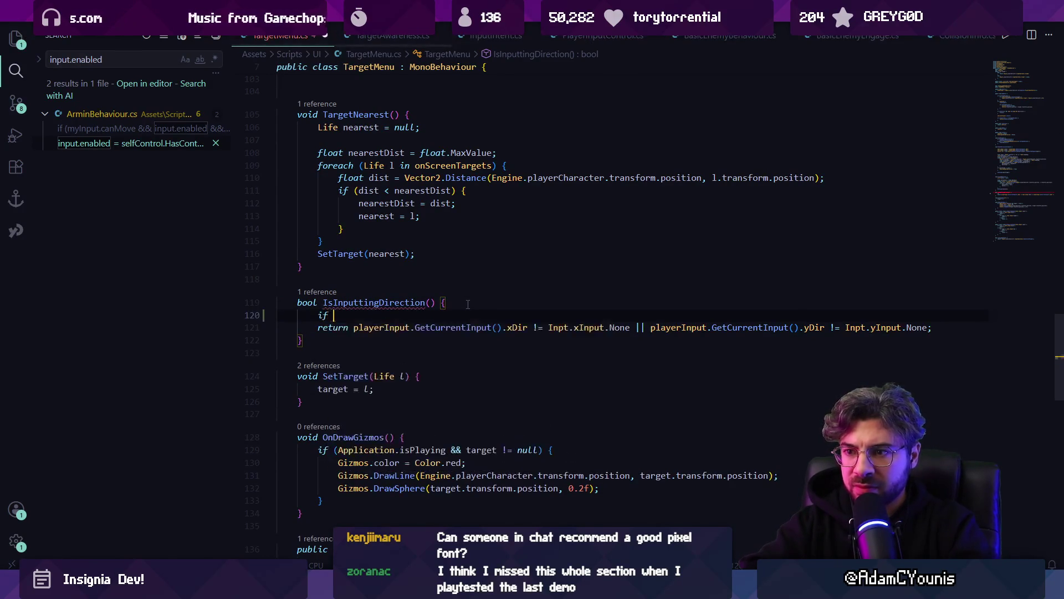
key("BackSpace")
key("BackSpace")
key("BackSpace")
type("(")
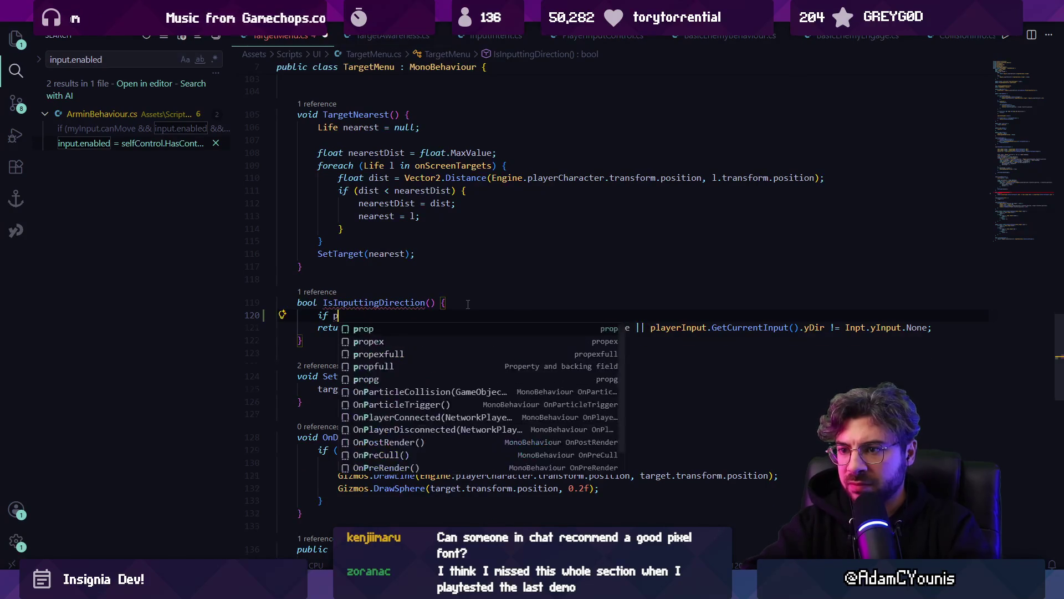
key("ctrl+BackSpace")
key("ctrl+BackSpace")
key("ctrl+Right")
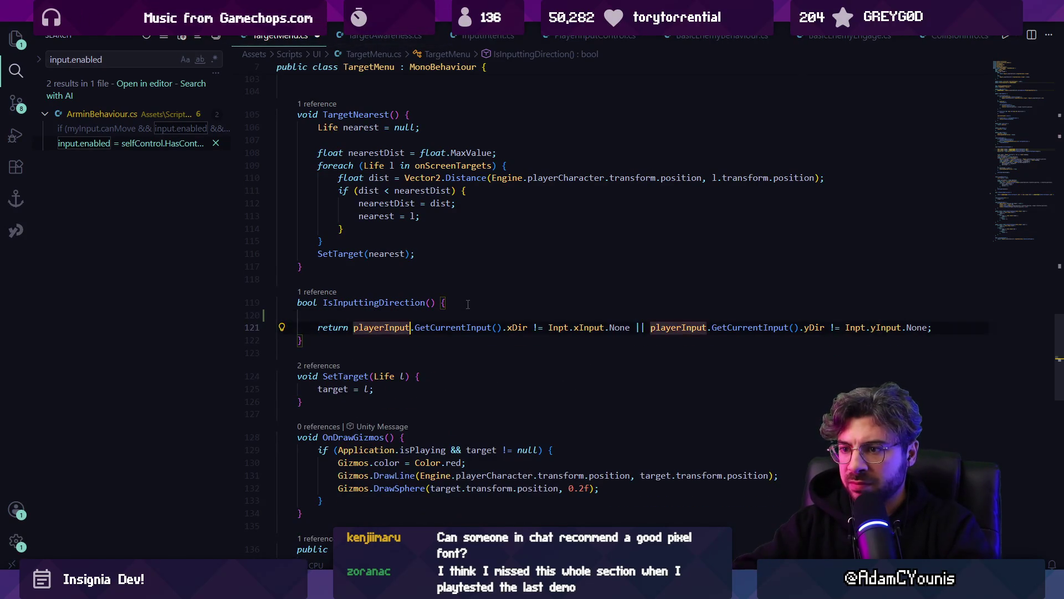
type("?")
key("ctrl+shift+Right")
key("ctrl+shift+Right")
key("ctrl+shift+Right")
key("Right")
type("?")
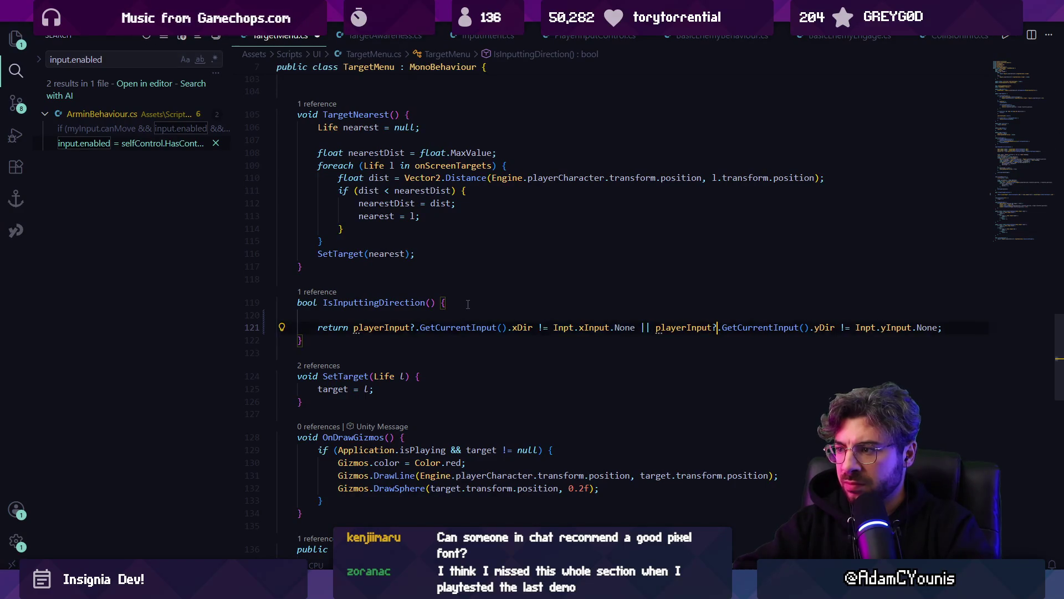
- Clear the Unity Console, check GetCurrentInput, and revert the null-conditional edits
key("alt+Tab")
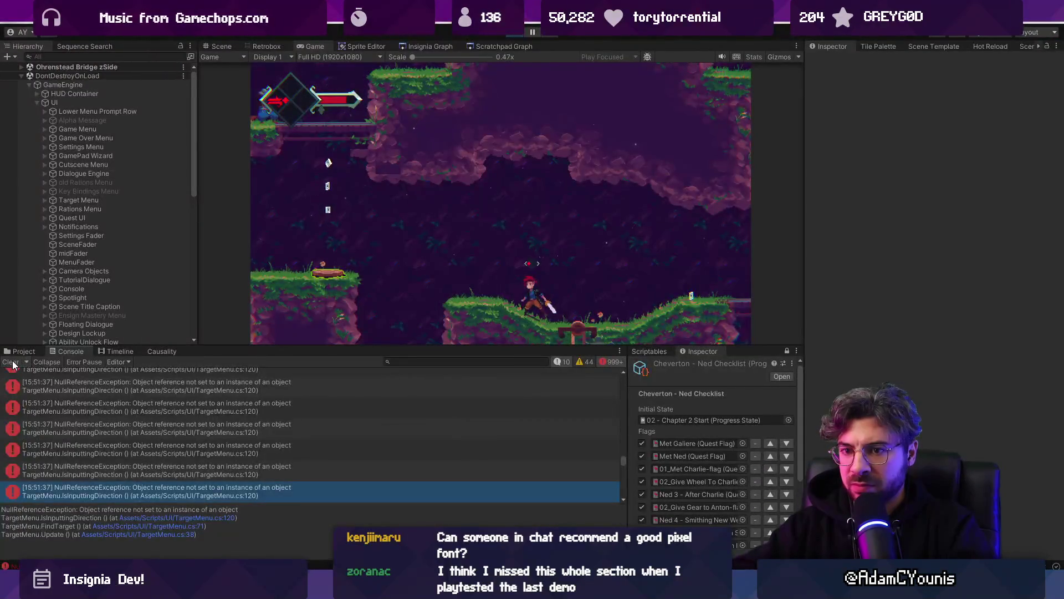
left_click(11, 363)
key("alt+Tab")
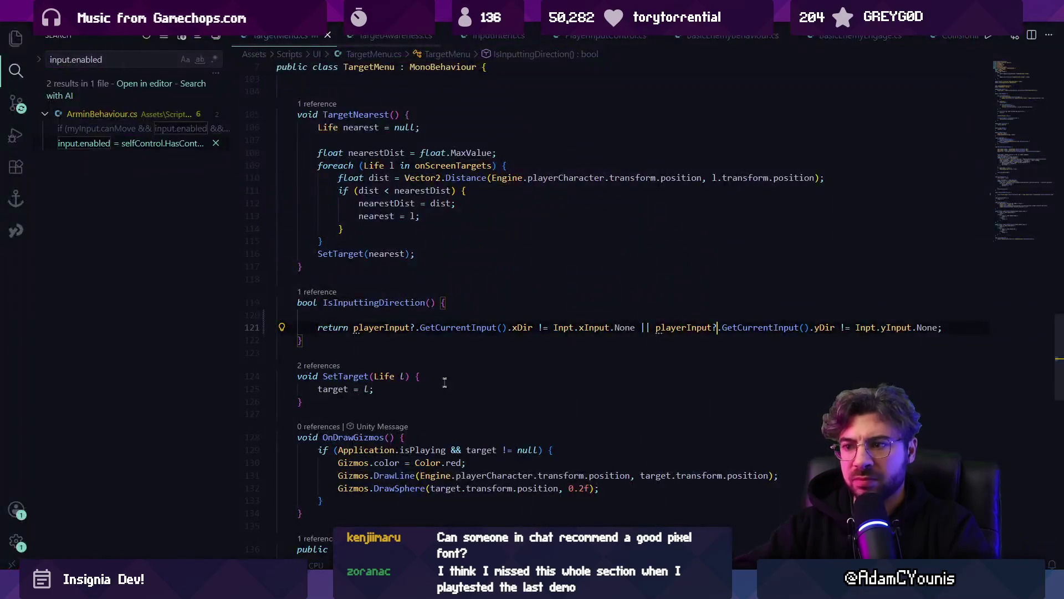
left_click(461, 328, "ctrl")
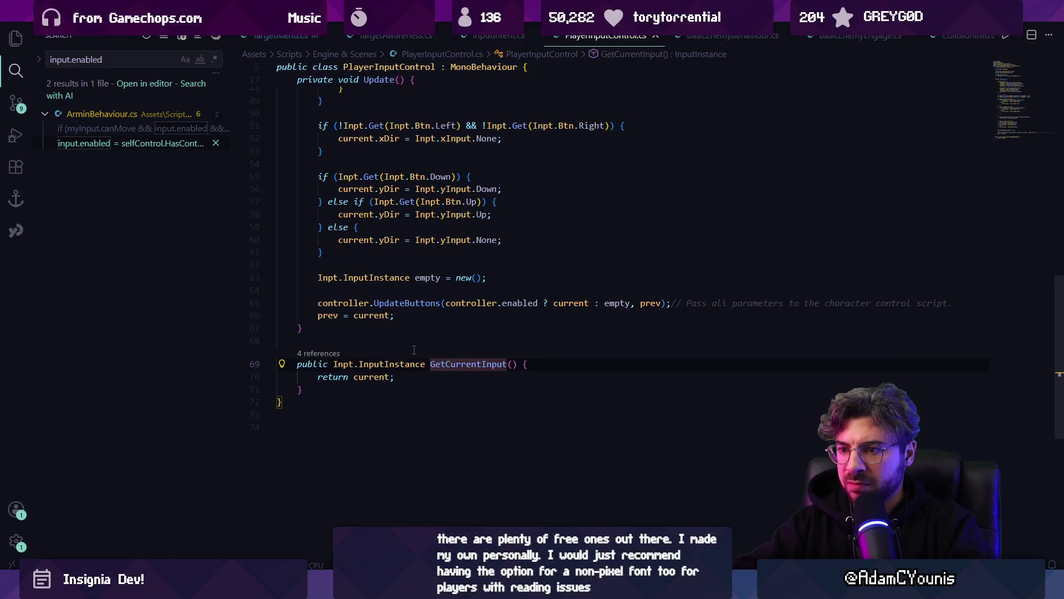
key("alt+Left")
key("ctrl+Left")
key("ctrl+Left")
key("ctrl+Left")
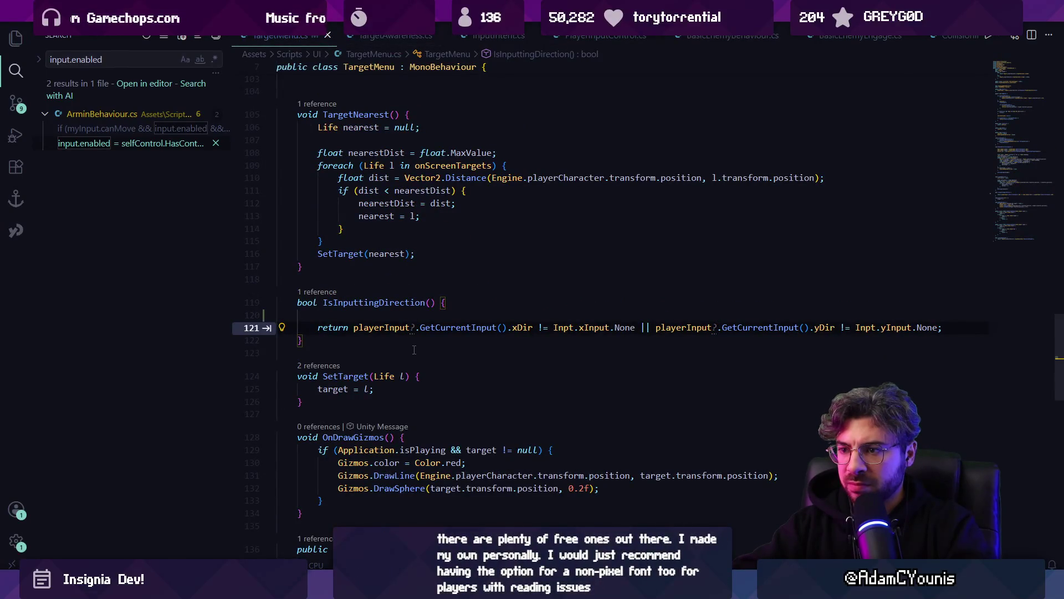
key("Up")
key("ctrl+s")
- Add Debug.Log(playerInput); above the return, save, and confirm in Unity it logs Null
type("Debug.Log")
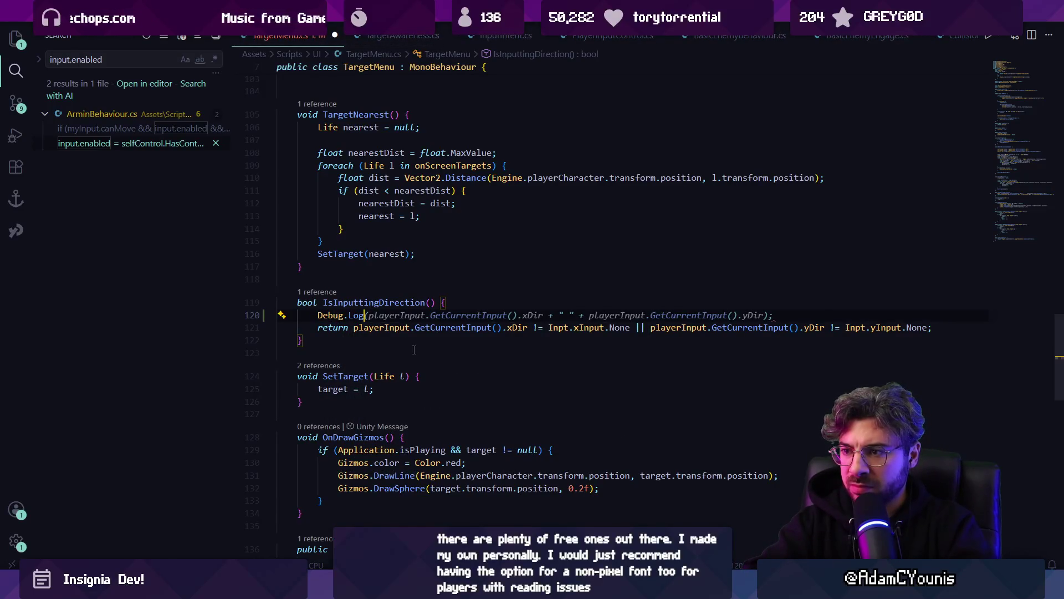
type("(playerInput")
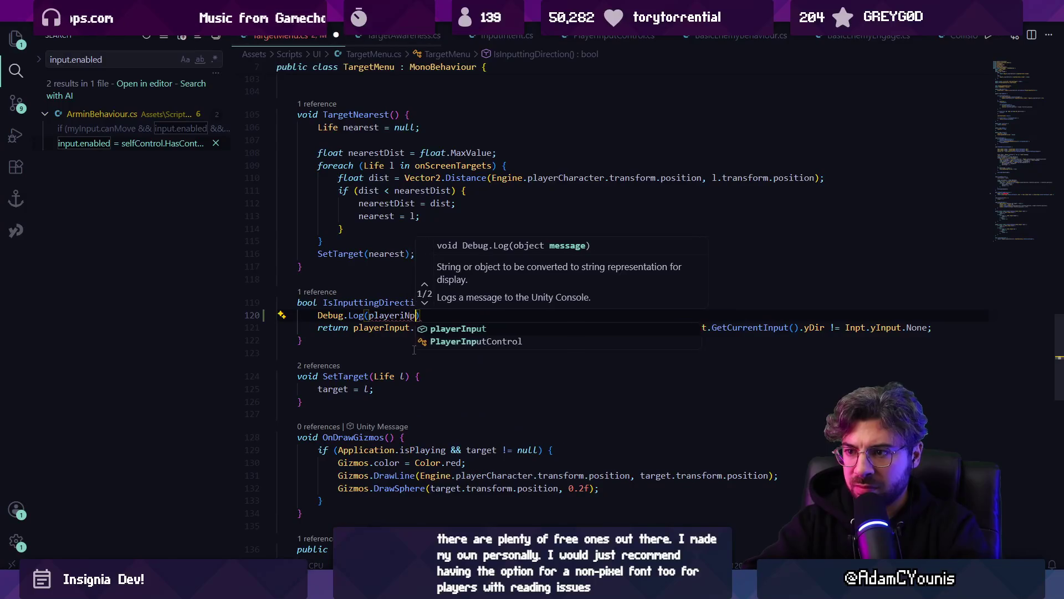
type(");")
key("ctrl+s")
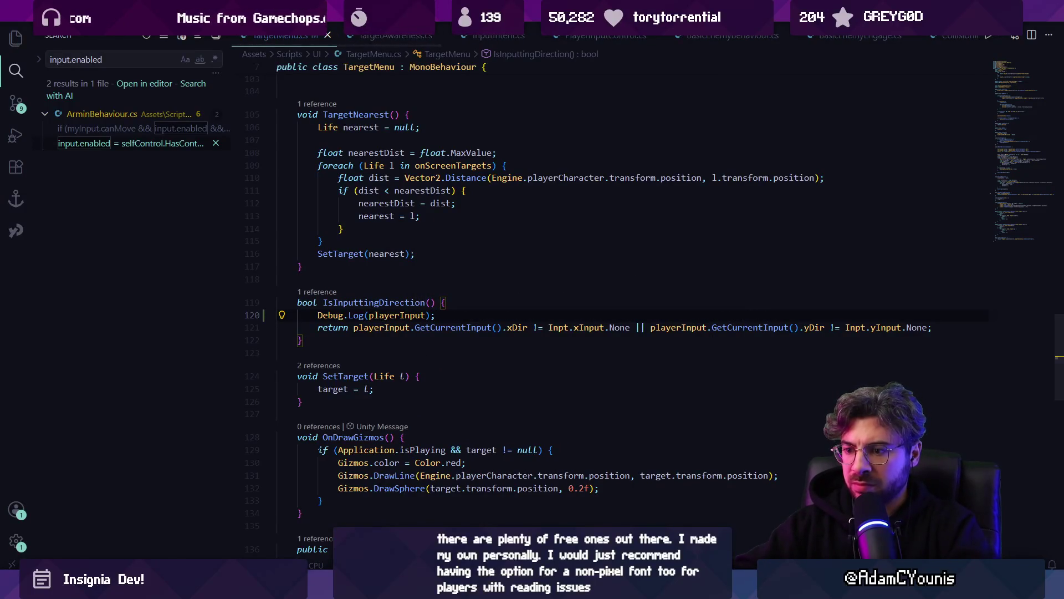
key("alt+Tab")
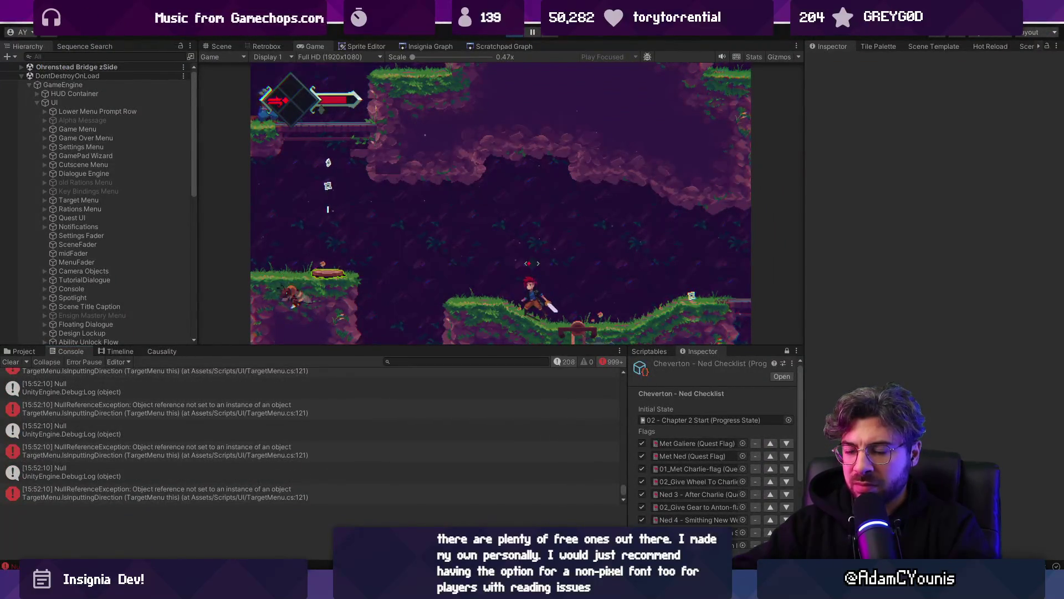
key("alt+Tab")
left_click(381, 322, "ctrl")
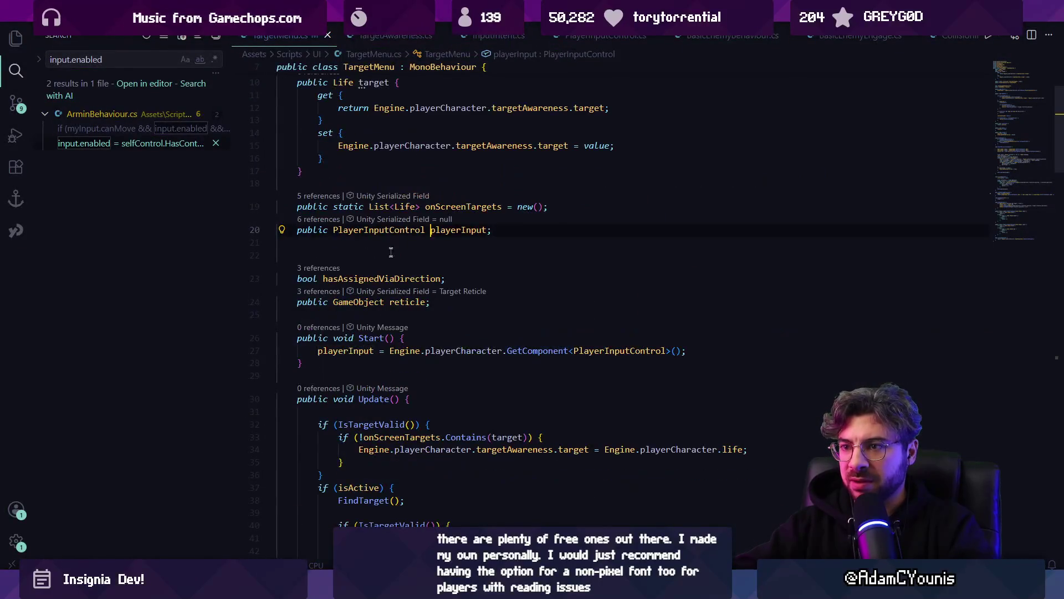
- Add an if(playerInput == null) check in Update() that re-fetches the player's input control
key("ctrl+f")
type("playerinput =")
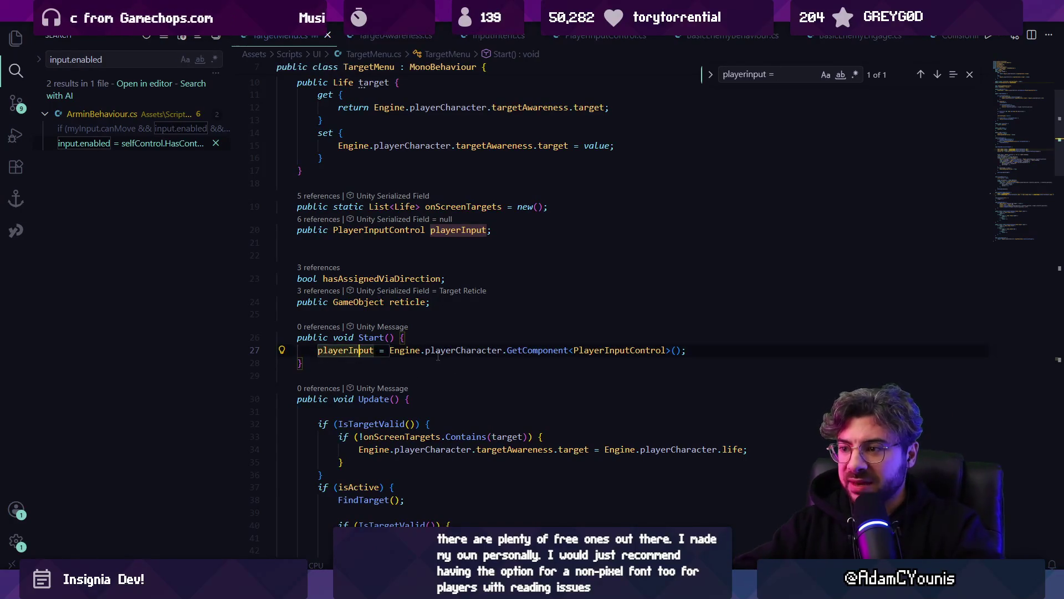
scroll(440, 353, "down", 2)
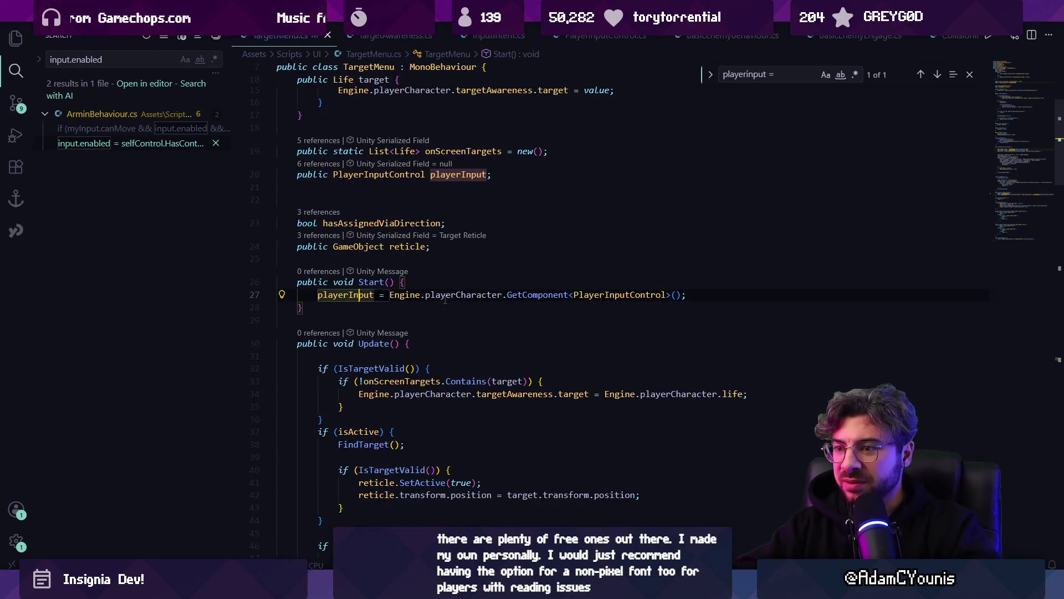
left_click(469, 340)
key("Return")
type("if")
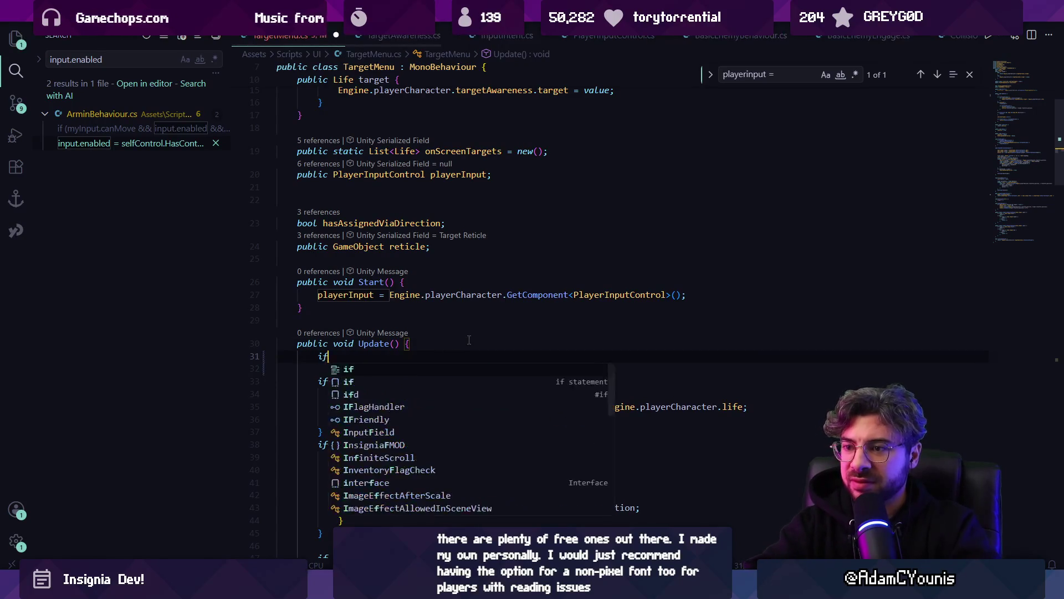
type("(playerInpu")
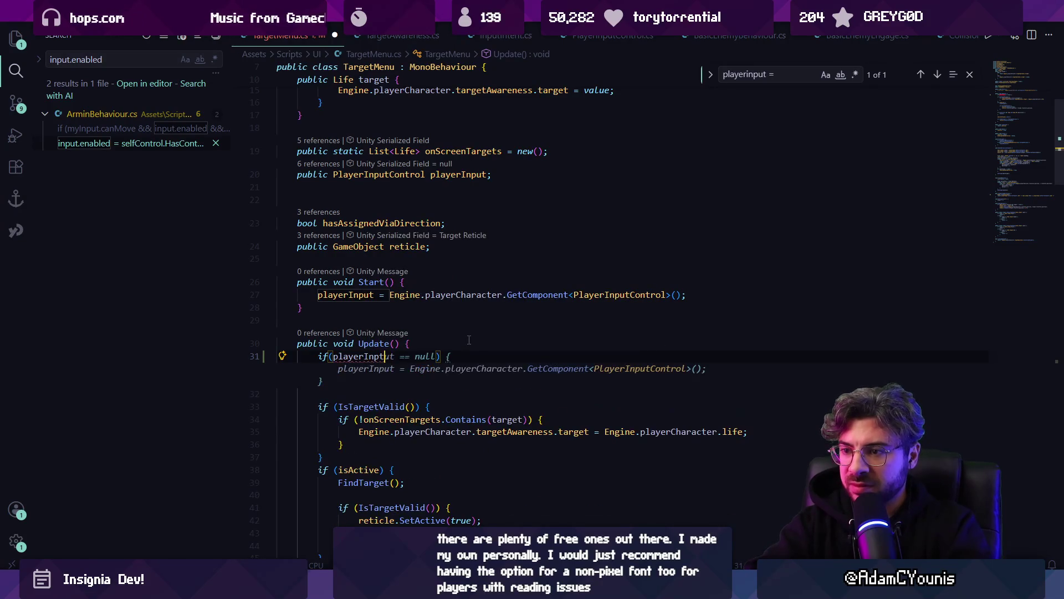
type("t == null")
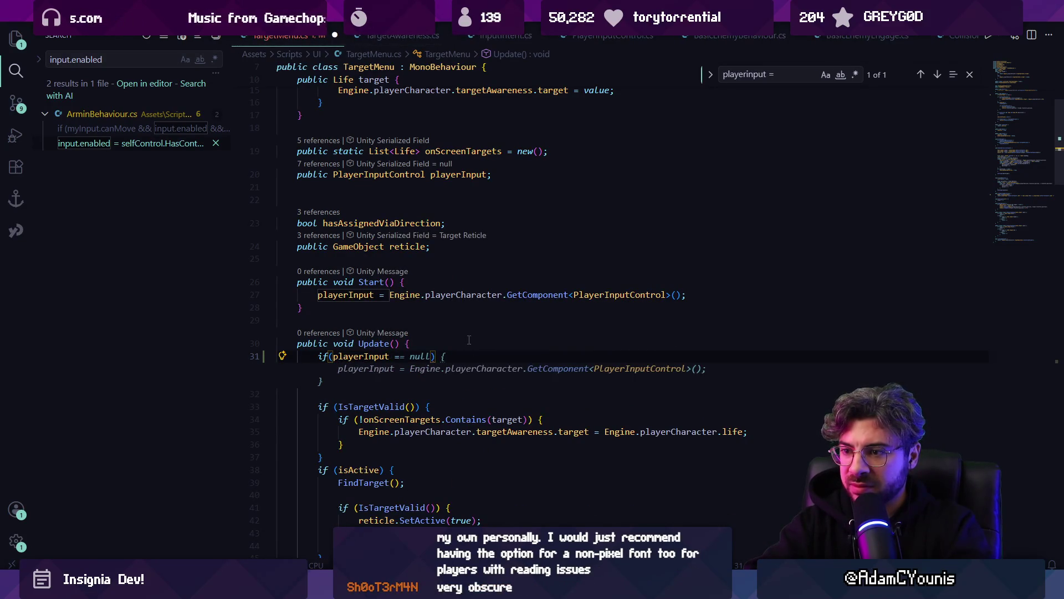
key("Tab")
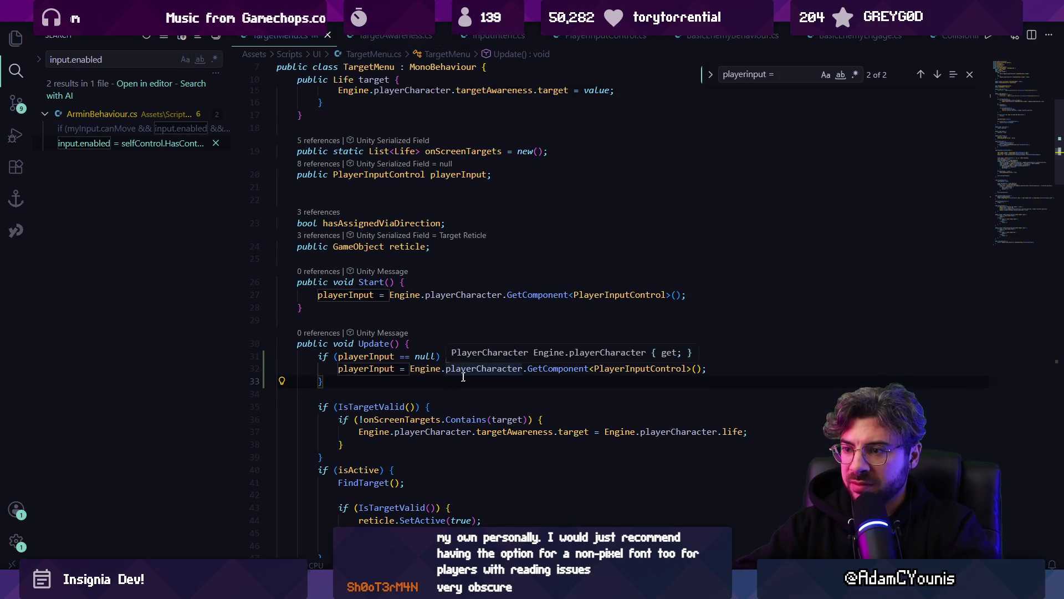
key("alt+Tab")
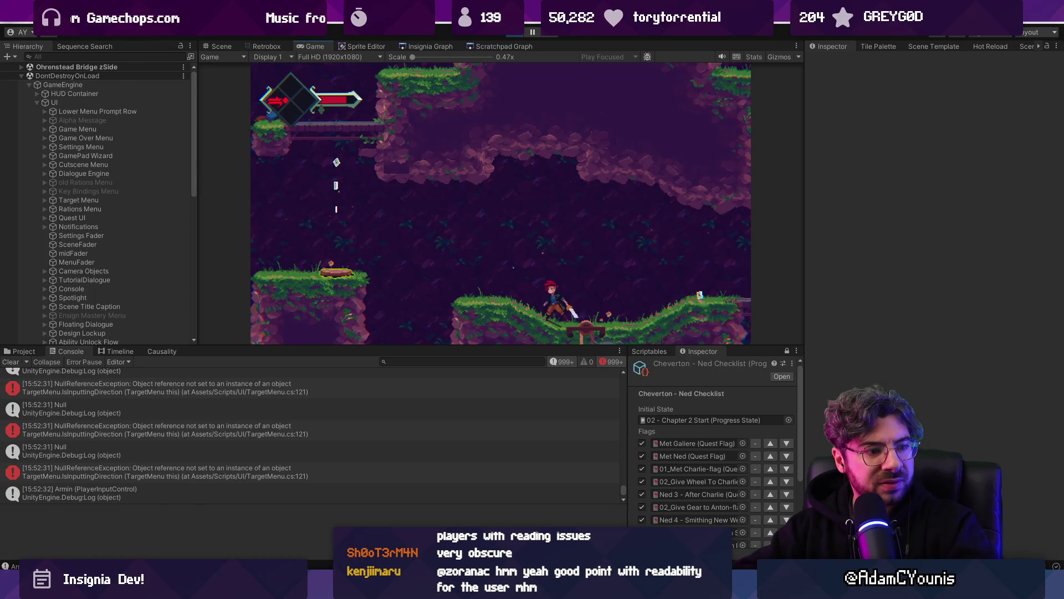
- Clear the Console, play fullscreen to open a chest and reach Ohrenstead Bridge, then switch to Fork
left_click(16, 361)
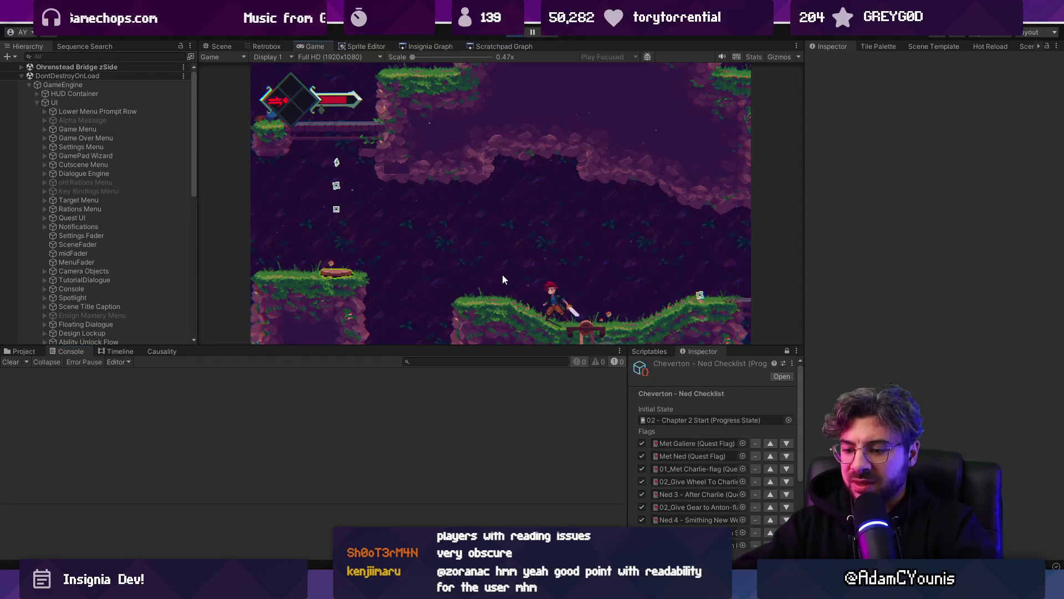
key("F11")
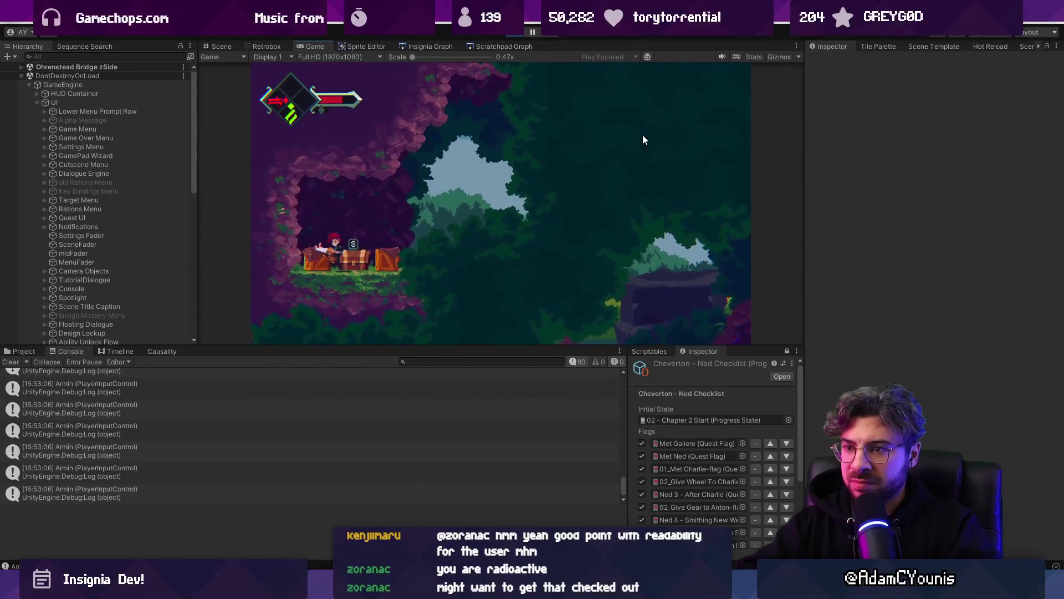
key("s")
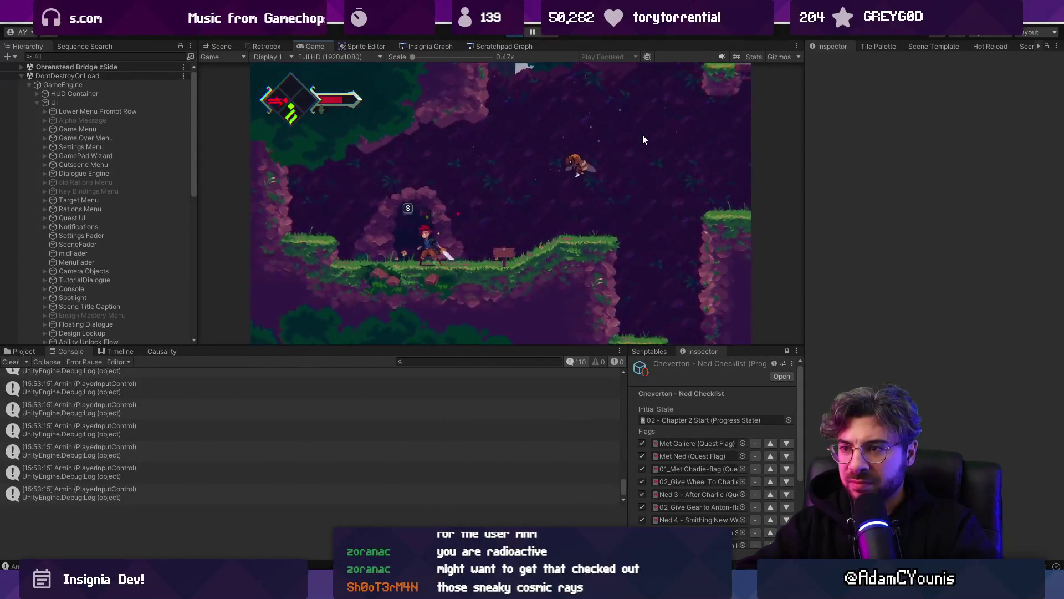
key("s")
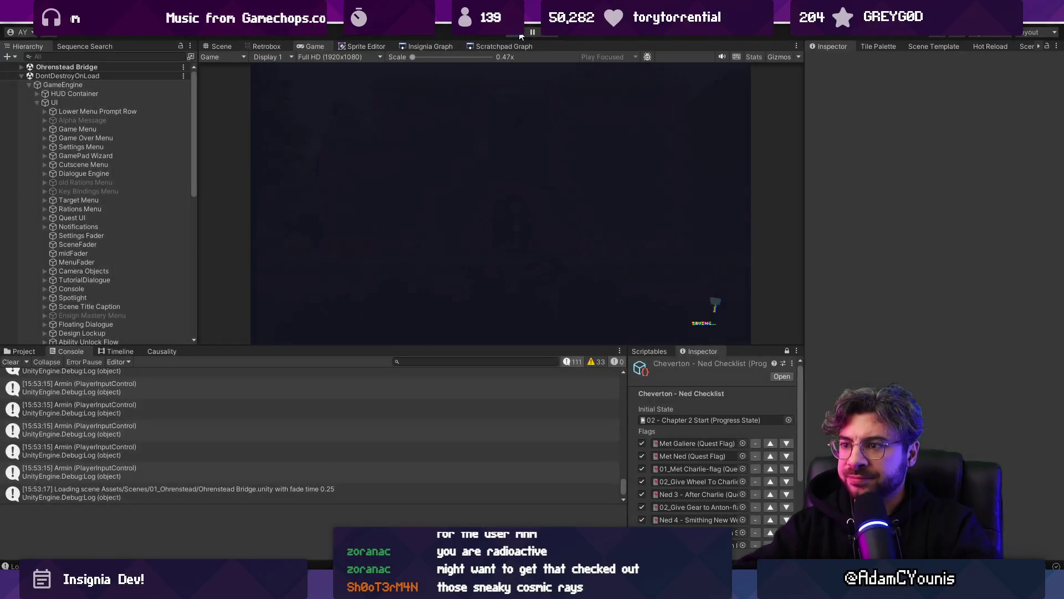
key("alt+Tab")
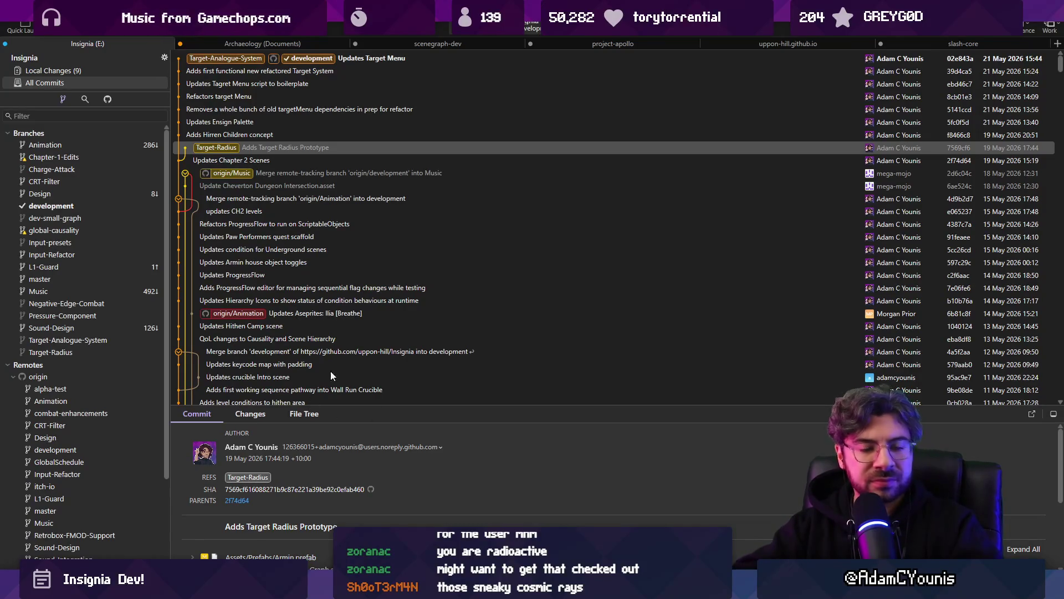
- Stage all changes, review the HitboxDirection.cs and TargetMenu.cs diffs, and begin the subject 'Re'
left_click(52, 70)
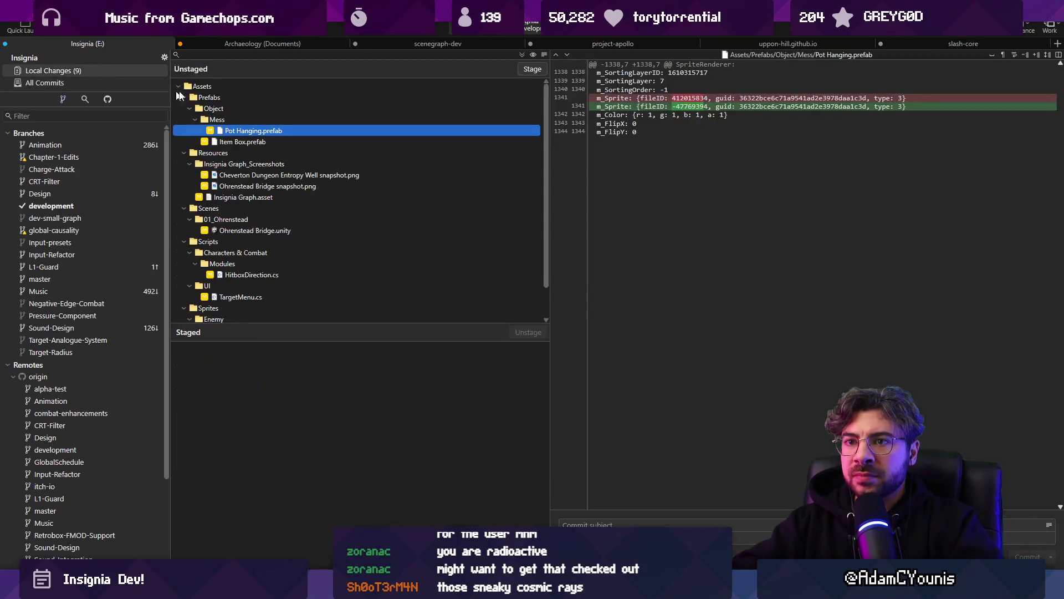
left_click(532, 69)
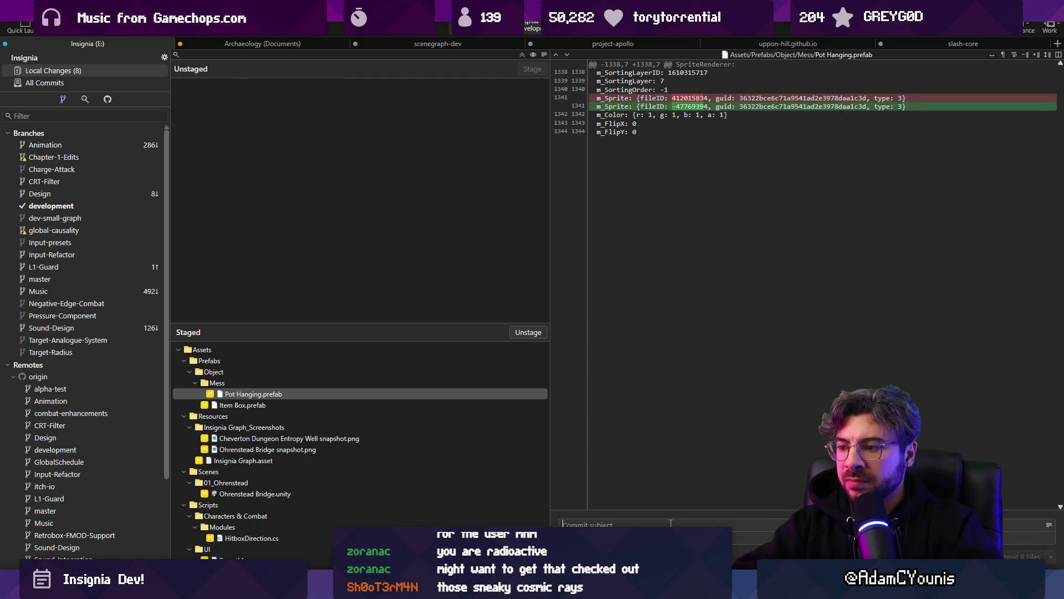
left_click(271, 535)
left_click(260, 559)
left_click(565, 525)
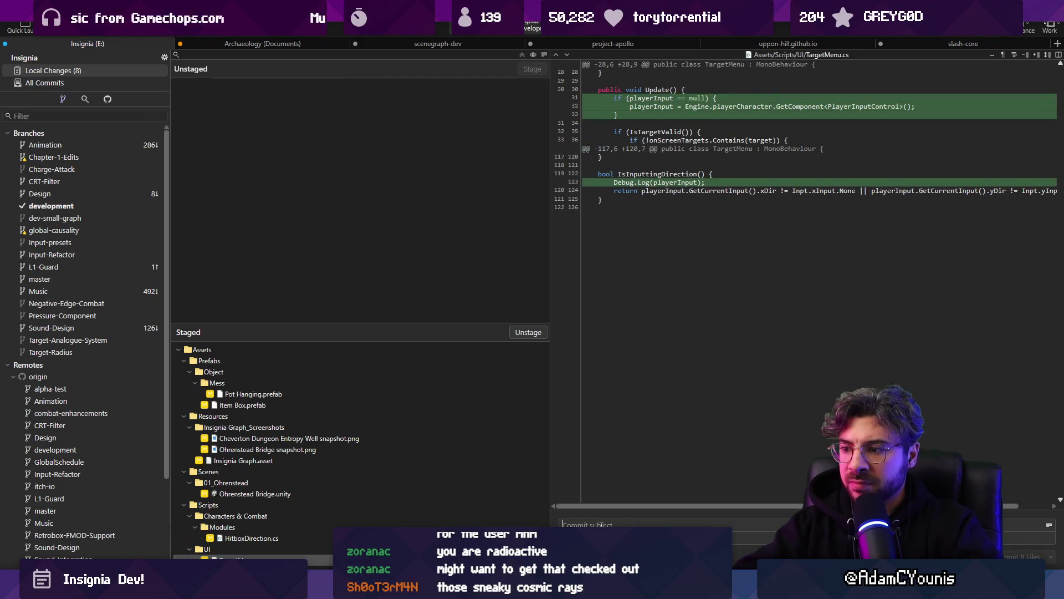
type("Removes")
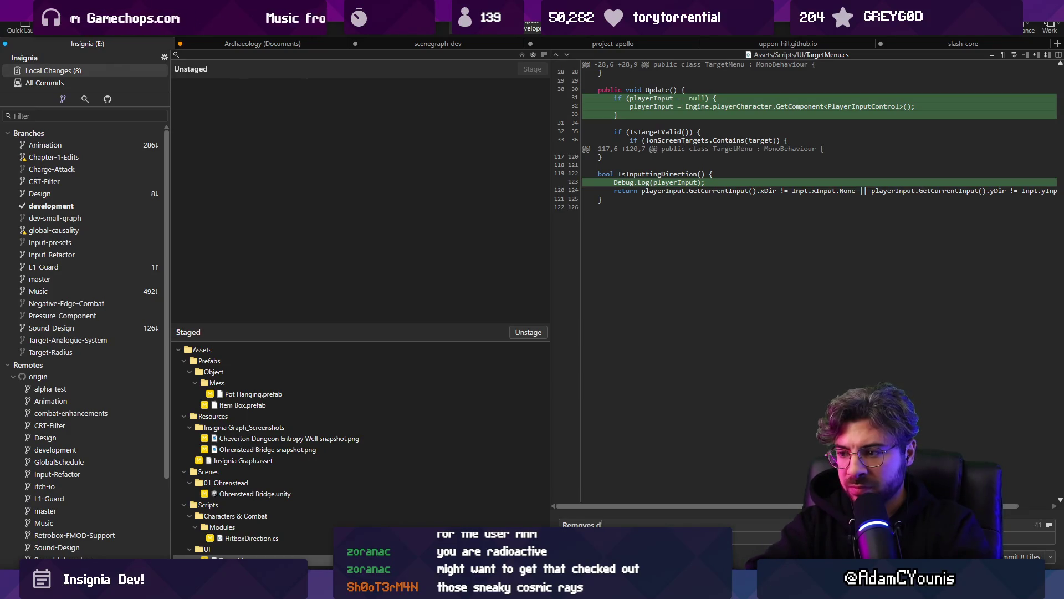
key("alt+Tab")
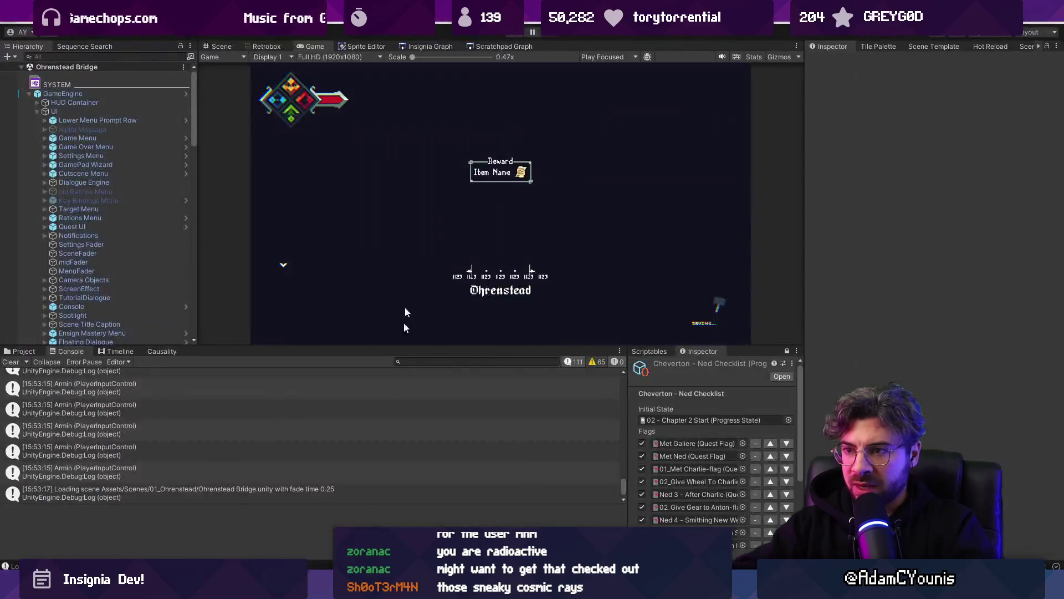
- Load the library boss scene from the Insignia Graph and open with slashes at Harriette
left_click(413, 46)
scroll(531, 222, "down", 3)
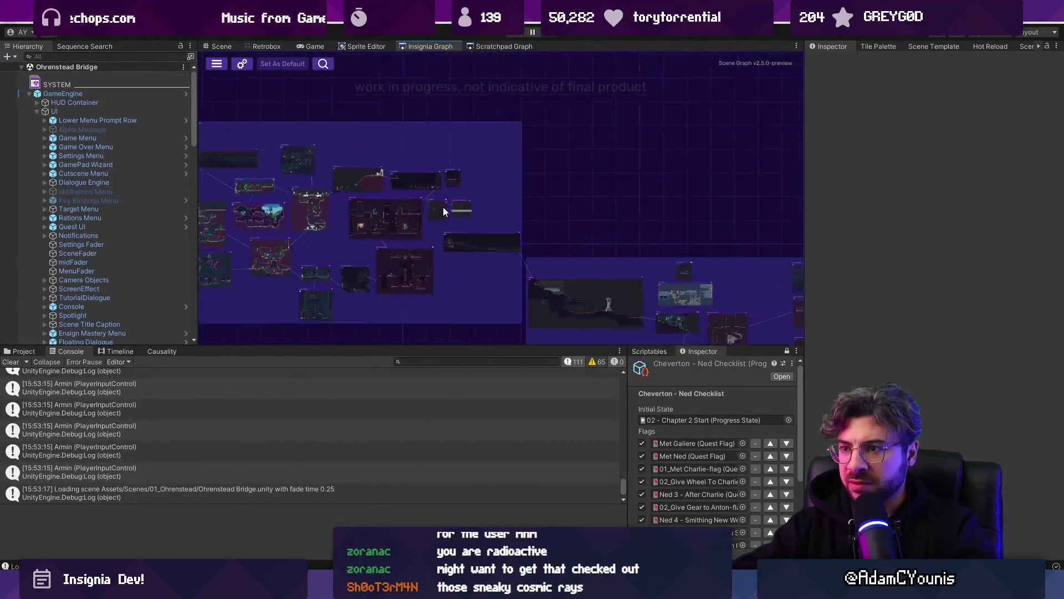
scroll(444, 207, "up", 3)
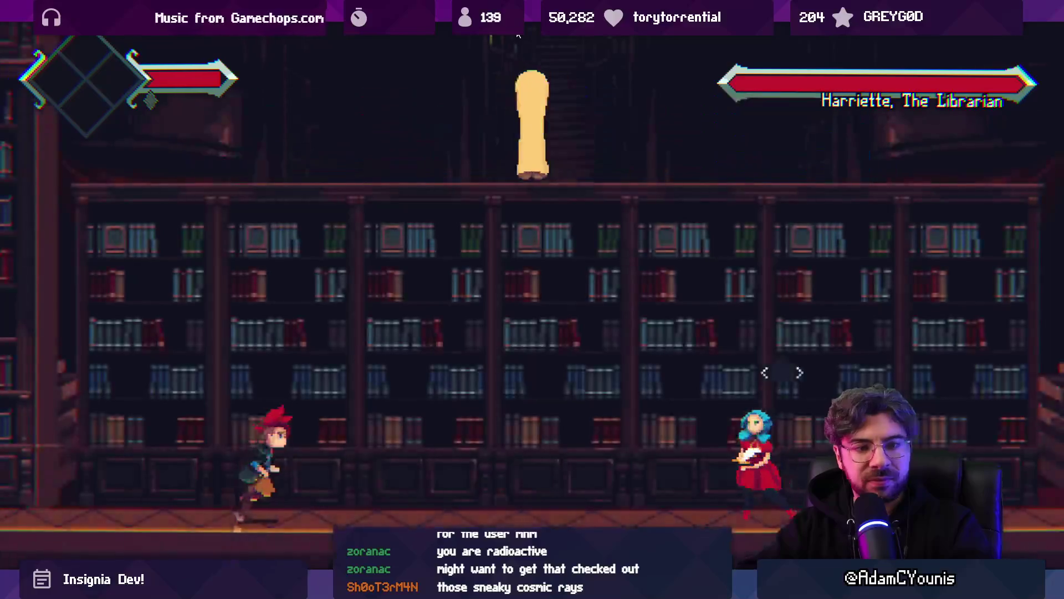
key("Right")
key("x")
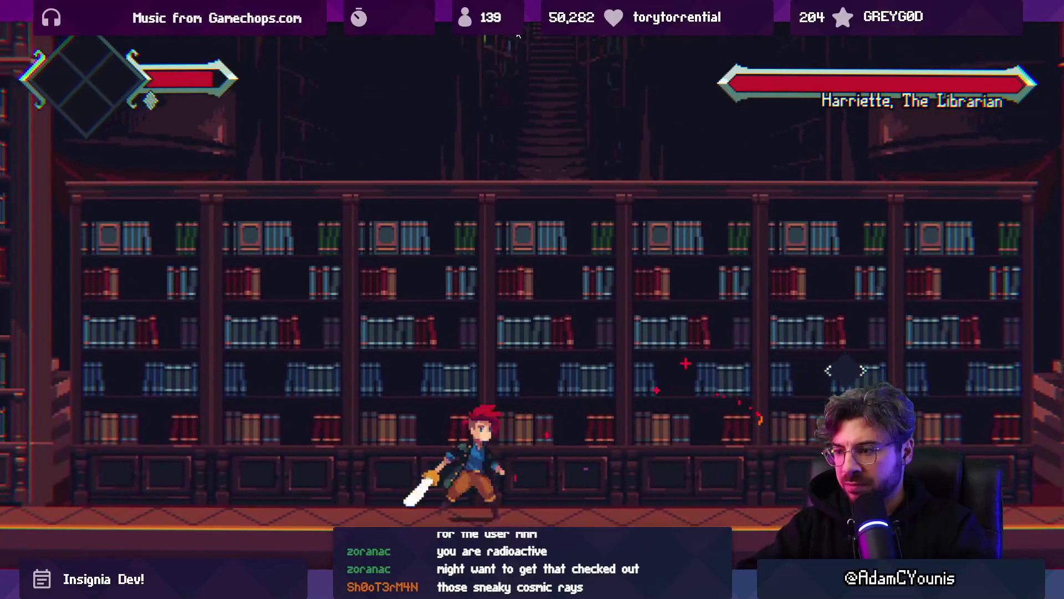
key("x")
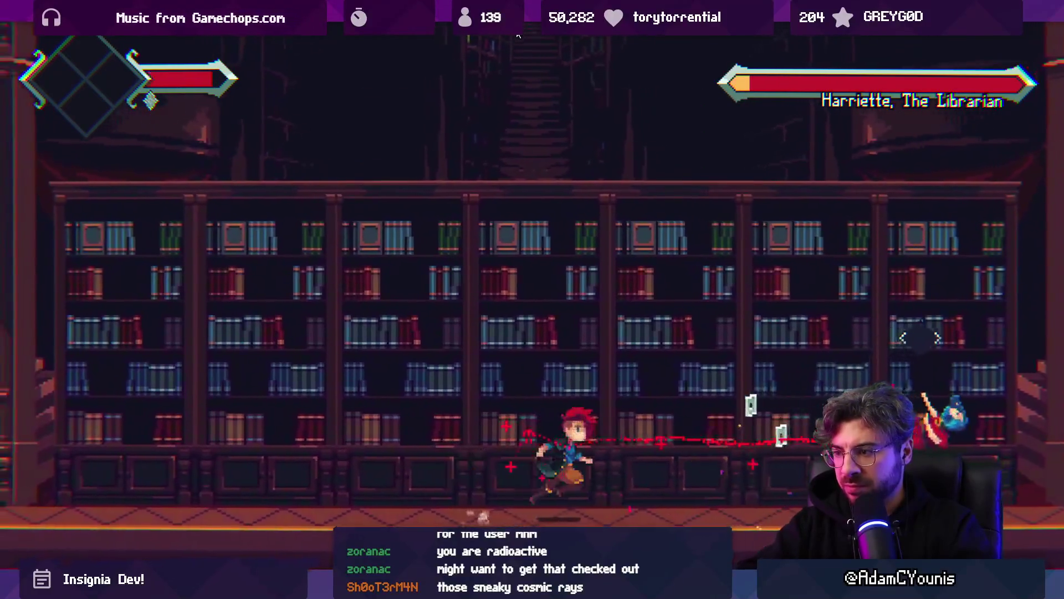
key("Right")
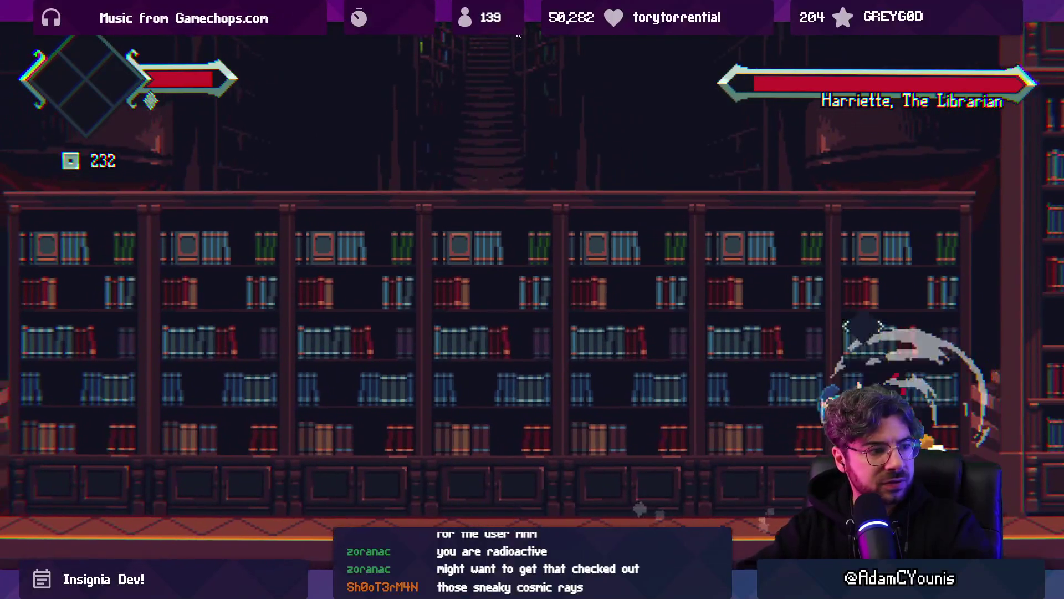
key("x")
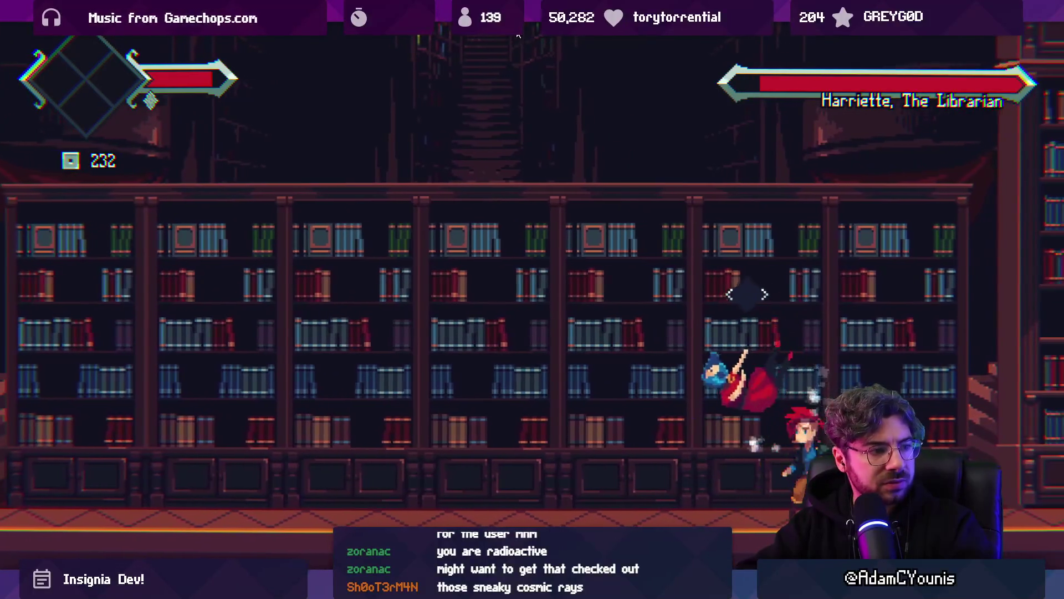
key("x")
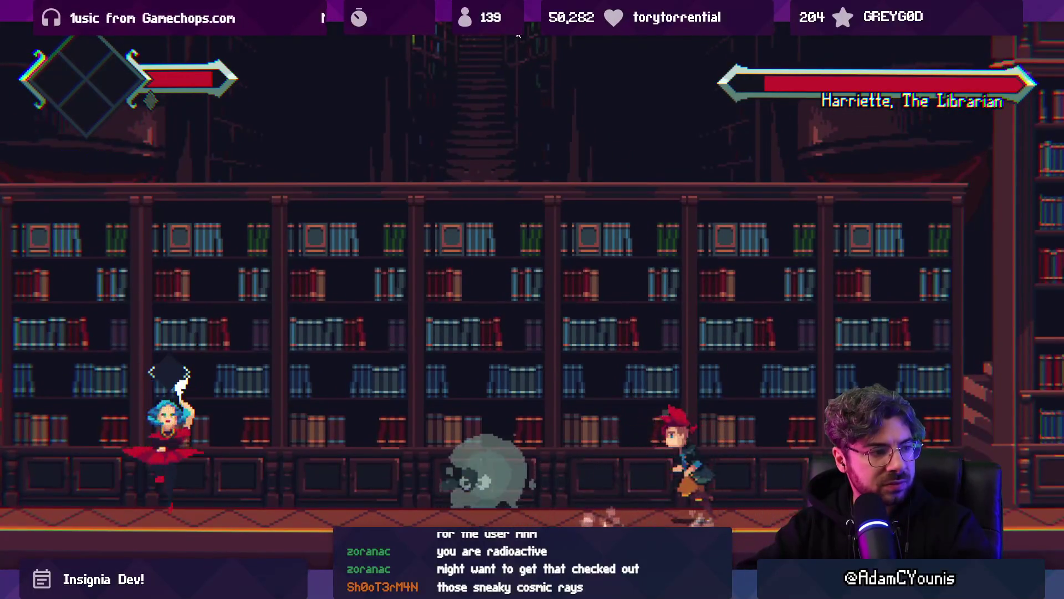
key("Left")
key("x")
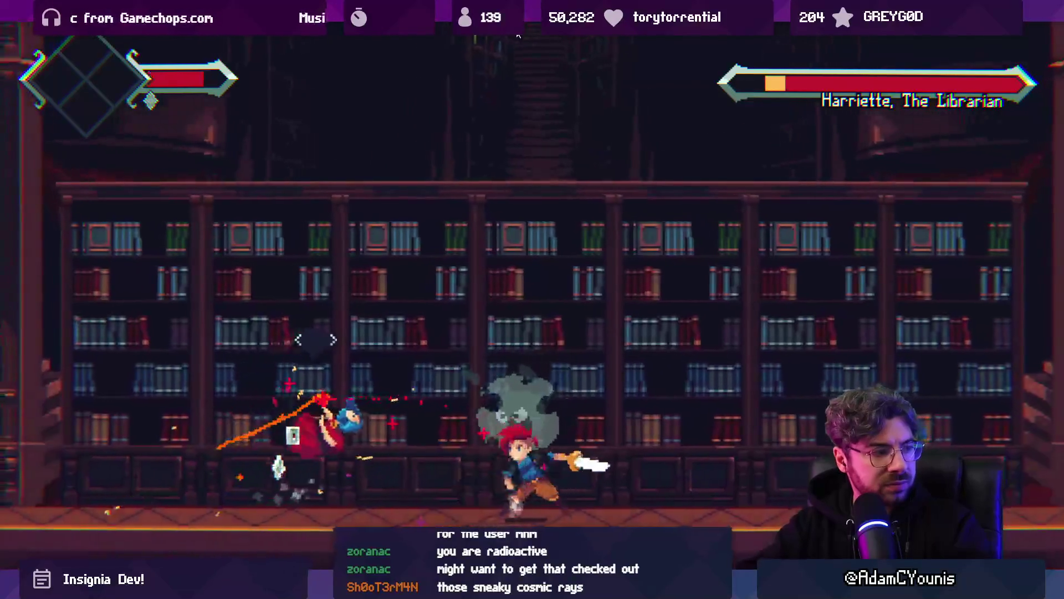
- Keep chasing and slashing Harriette with jump attacks, destroying a thrown glowing book
key("Left")
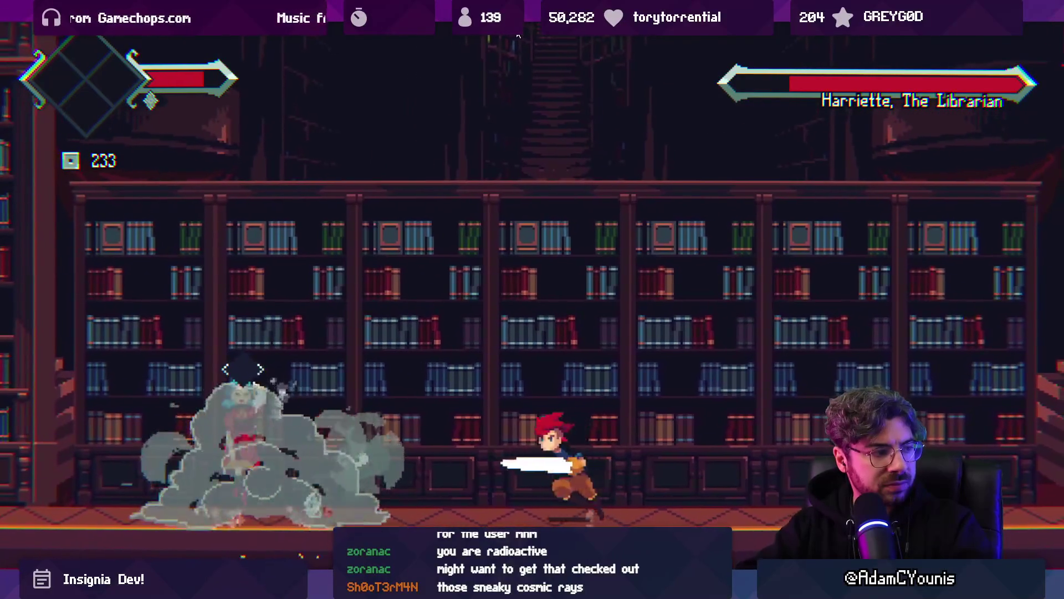
key("Left")
key("x")
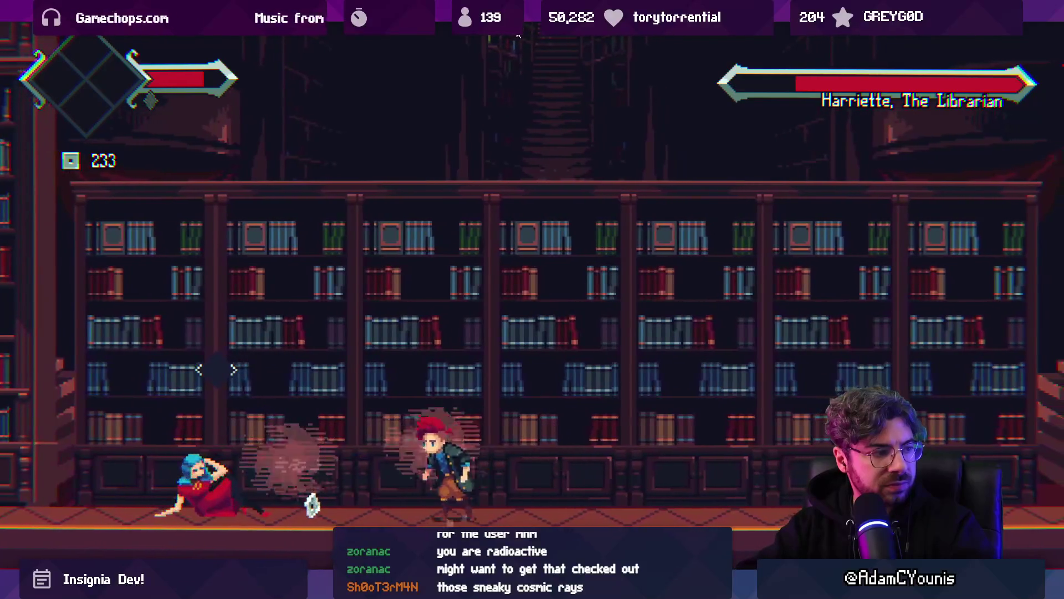
key("z")
key("x")
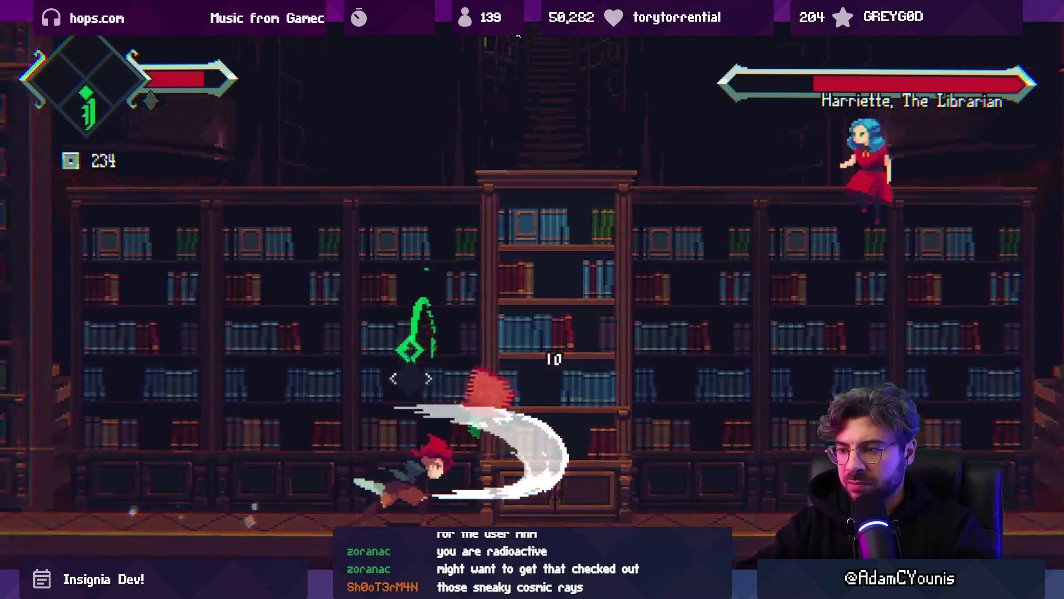
key("x")
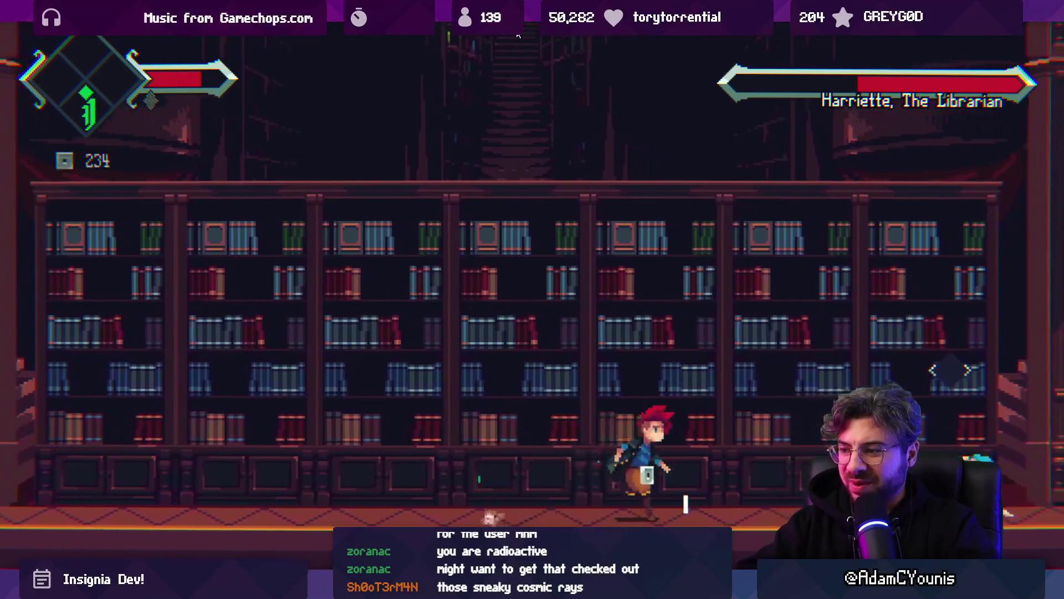
key("Right")
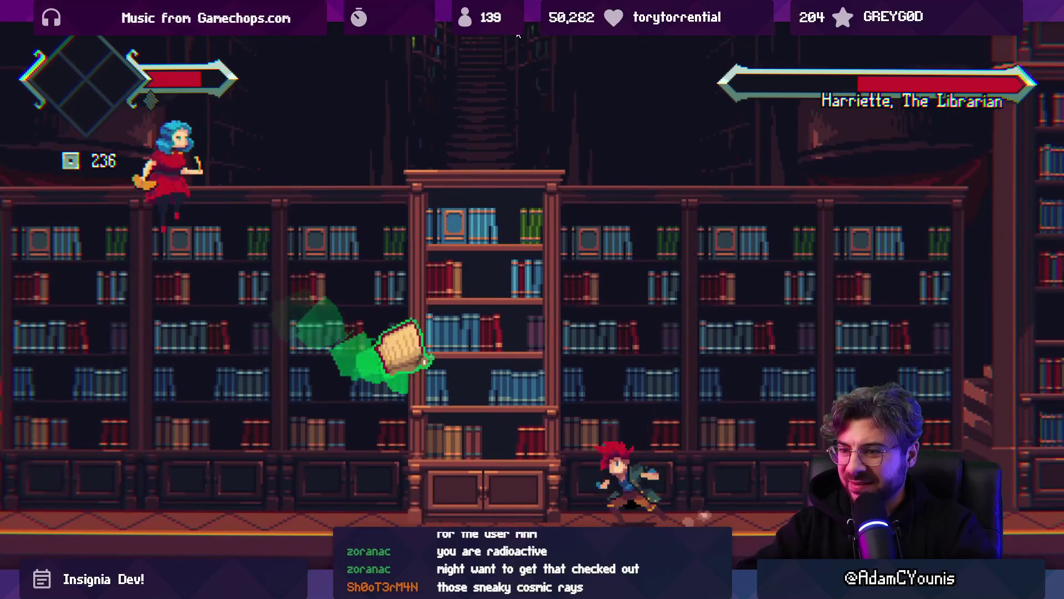
key("x")
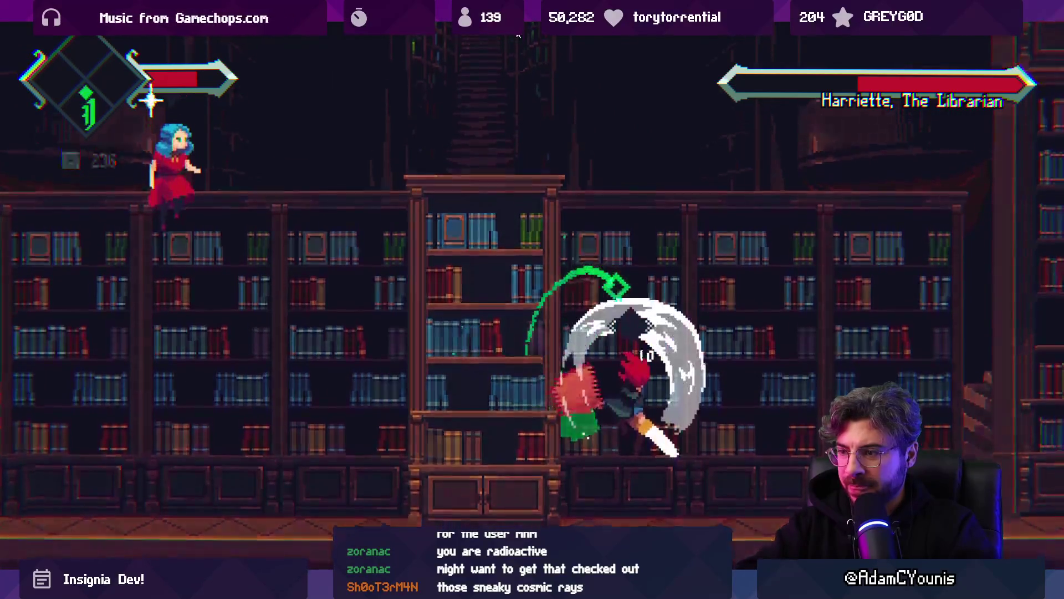
key("Right")
key("Left")
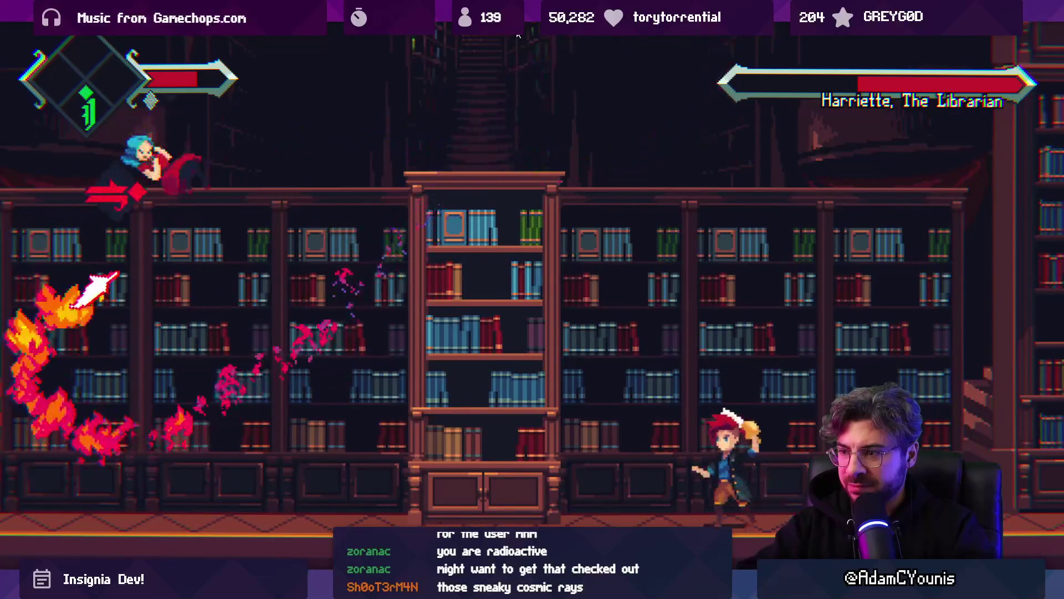
key("Left")
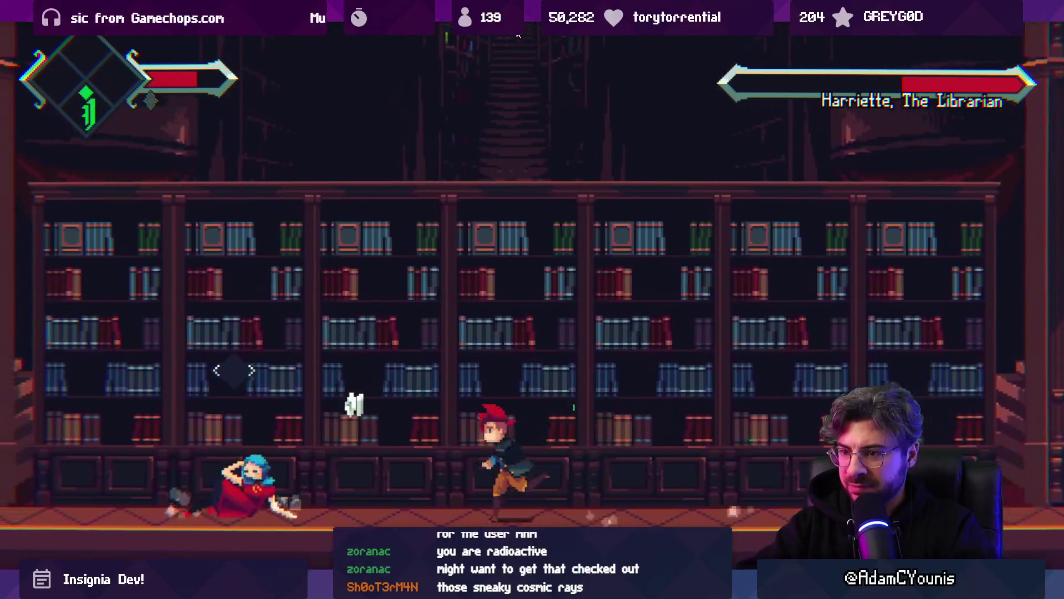
key("x")
key("x")
key("z")
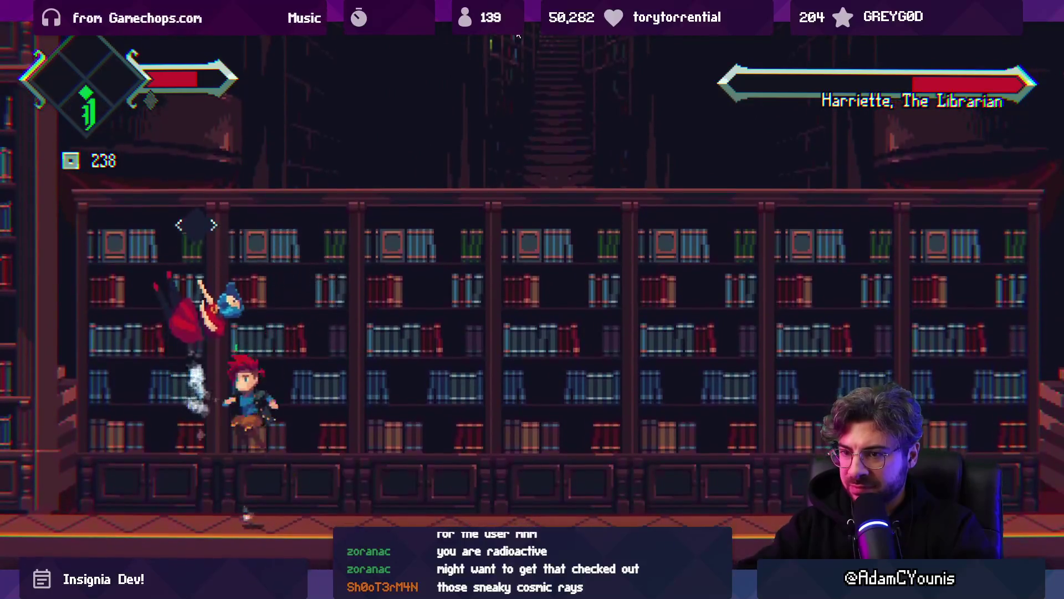
key("x")
key("x")
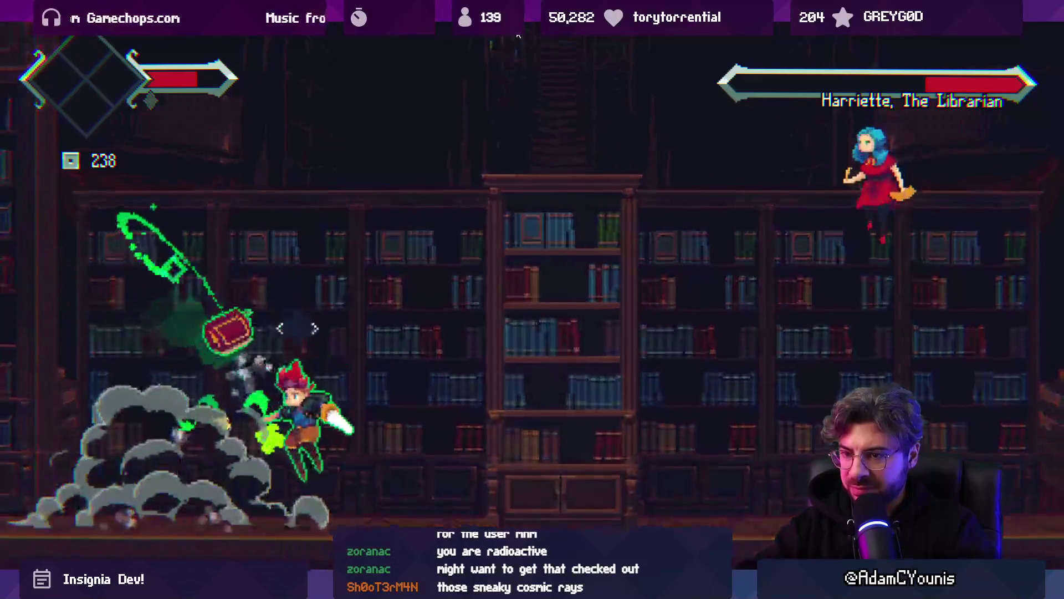
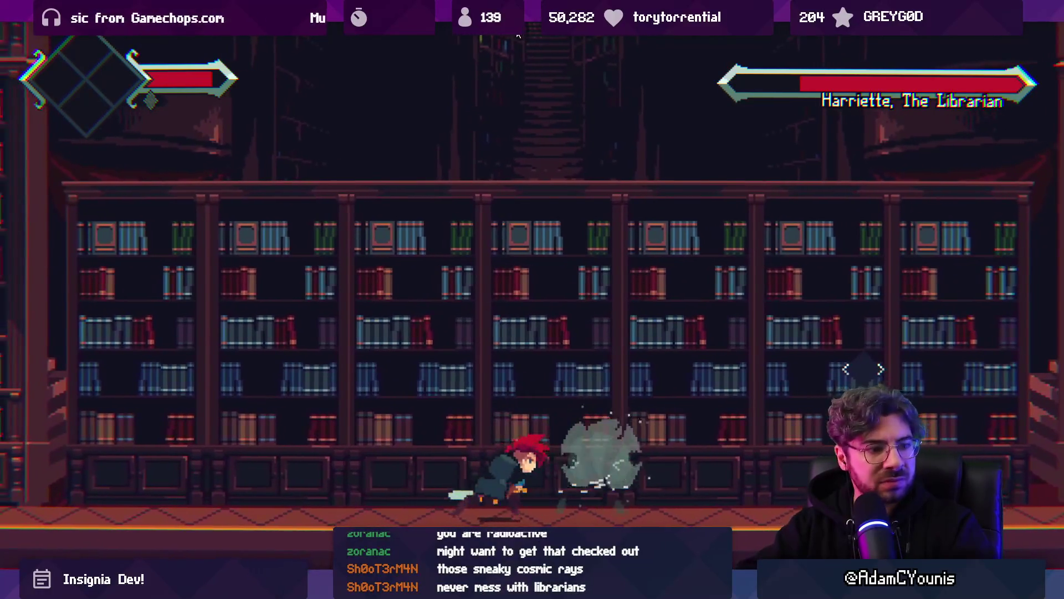
- Stop the boss-fight playtest and open the script behind a PlayerInputControl log message
key("shift+space")
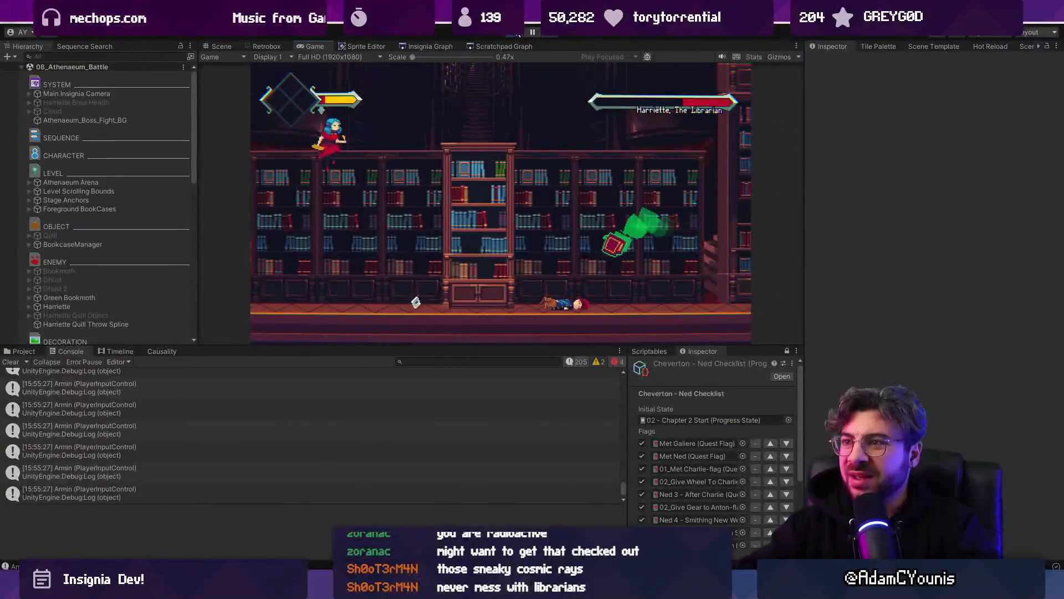
left_click(513, 32)
left_click(255, 393)
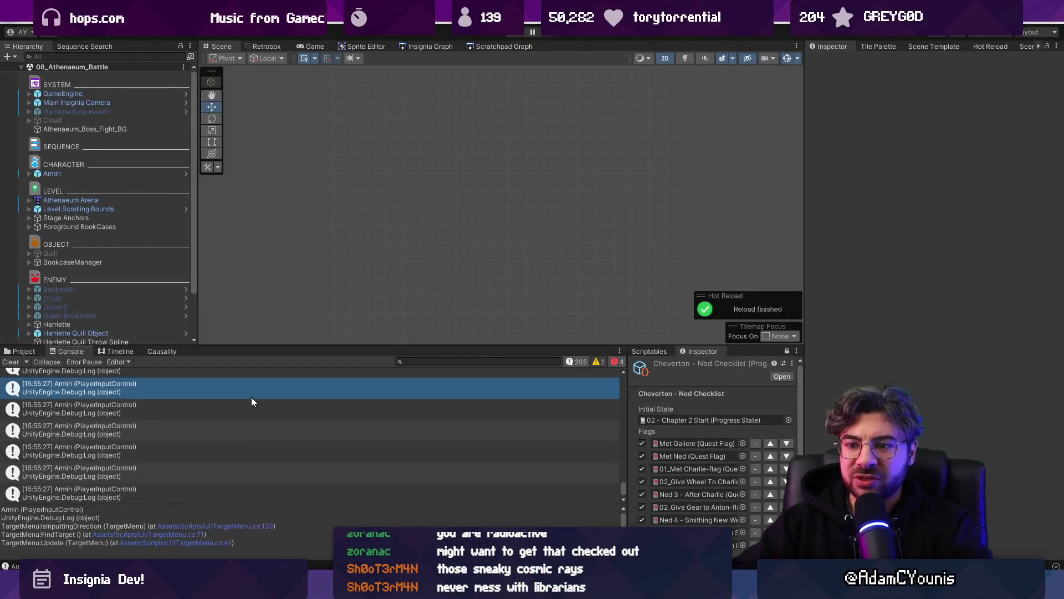
double_click(253, 396)
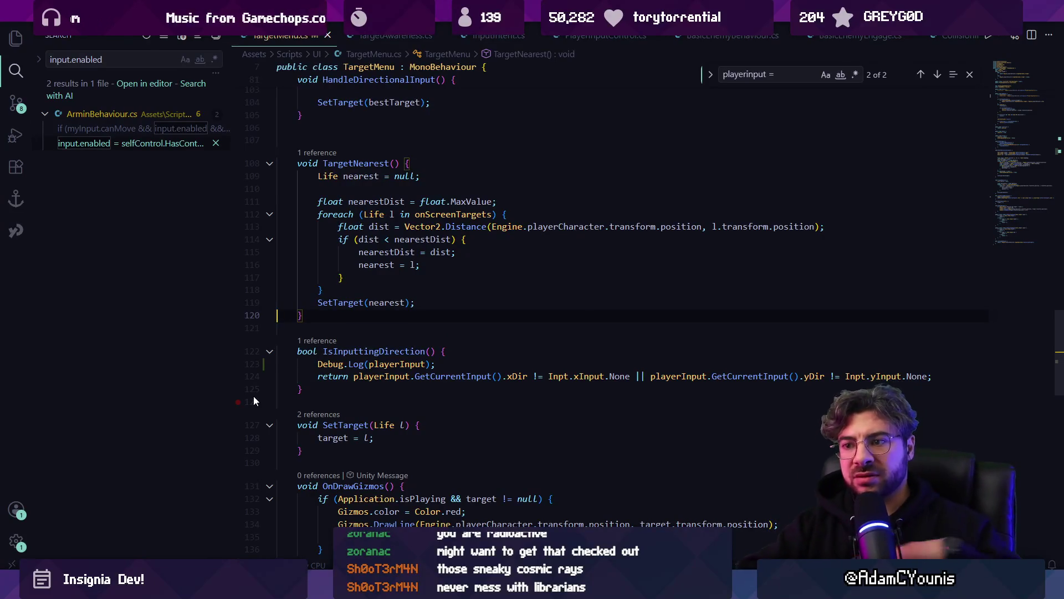
- Delete the Debug.Log(playerInput) line from IsInputtingDirection and open HarrietteQuill.cs
key("ctrl+shift+k")
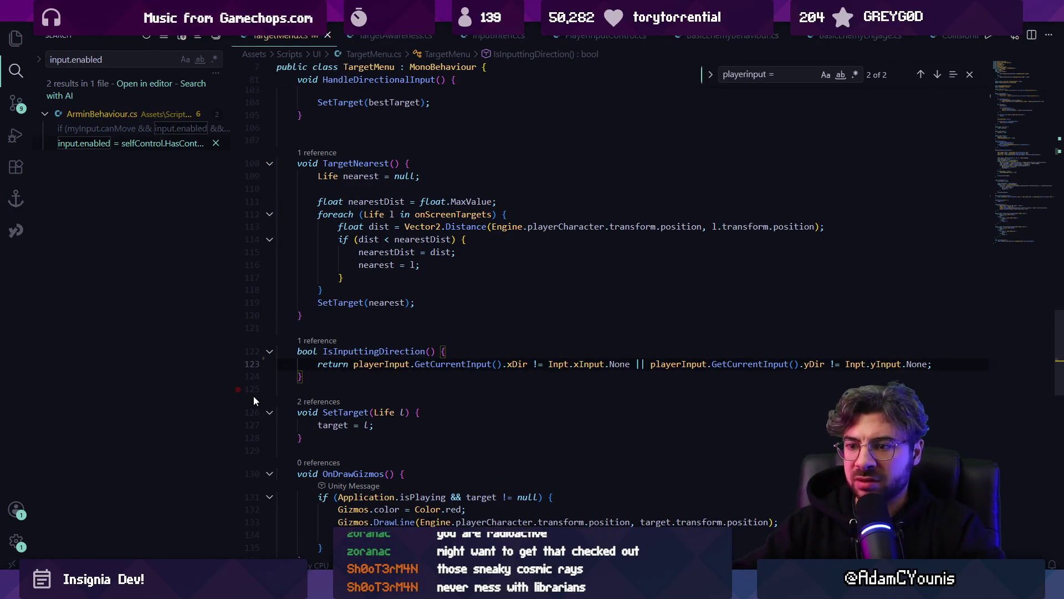
key("ctrl+p")
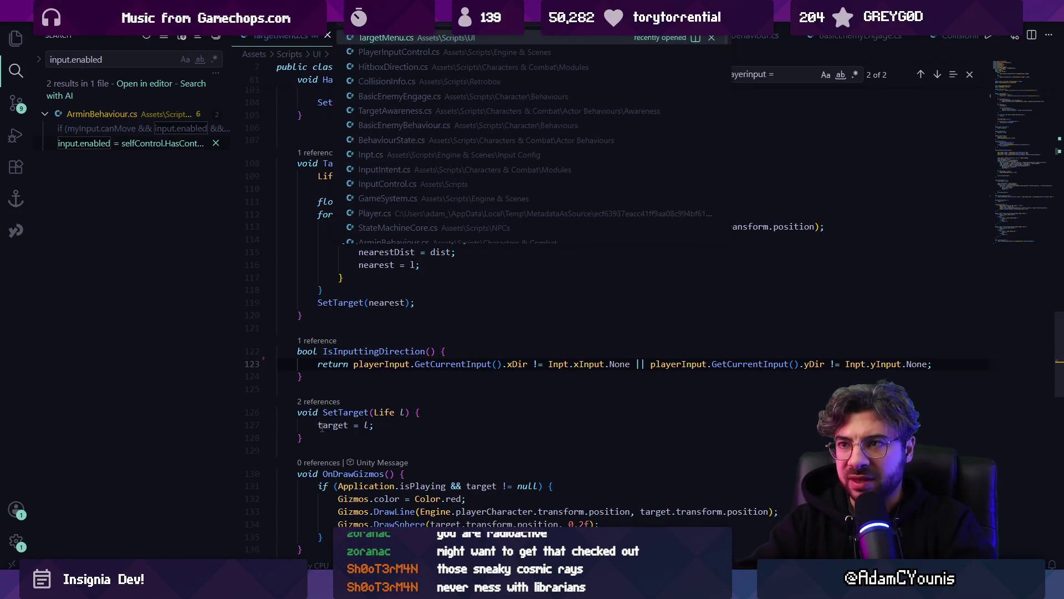
type("Harriette")
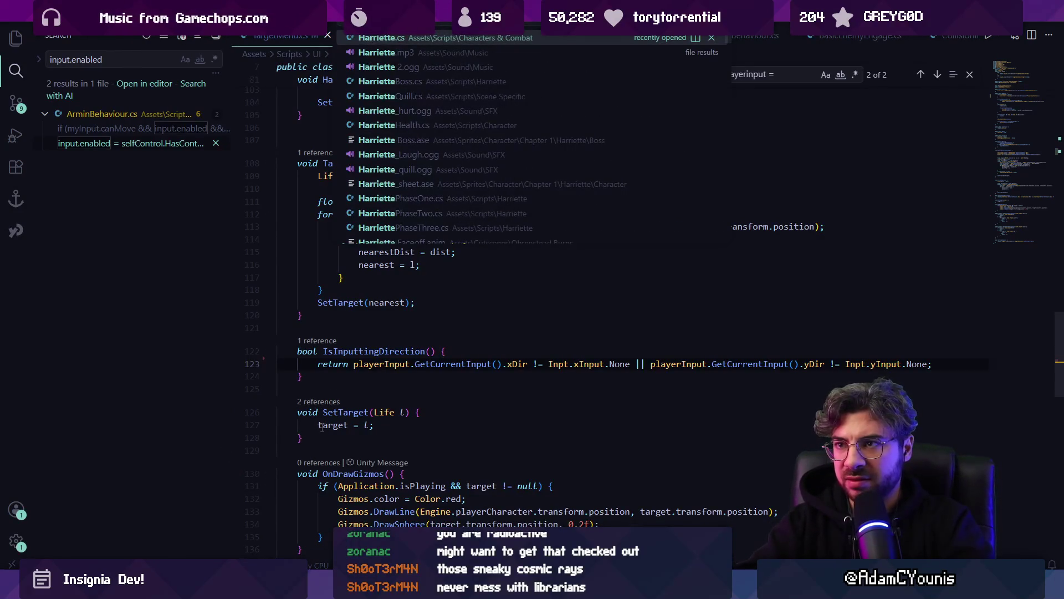
key("ctrl+a")
type("Feather")
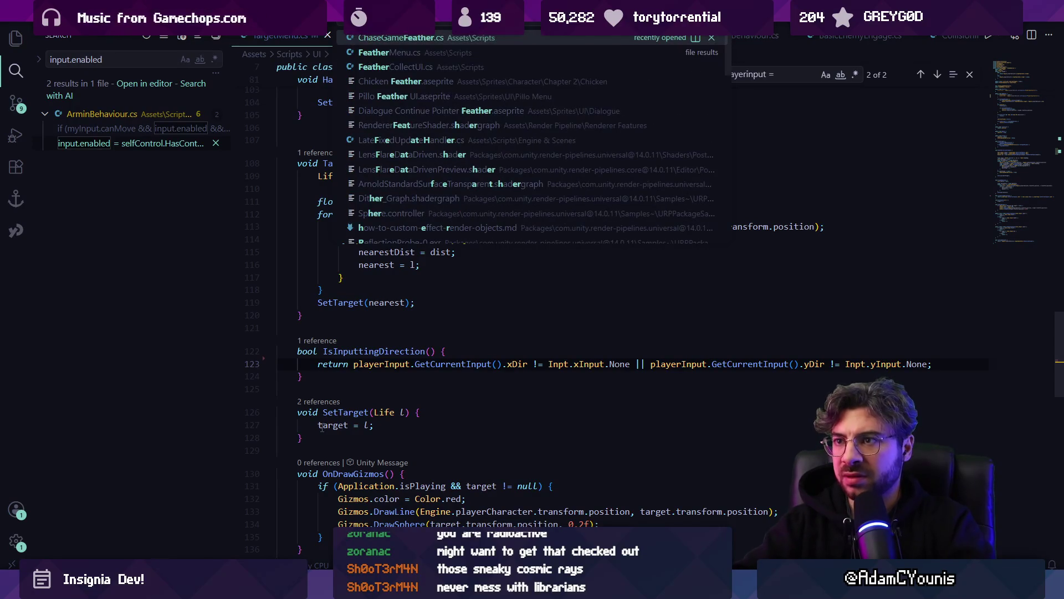
key("ctrl+a")
type("quill")
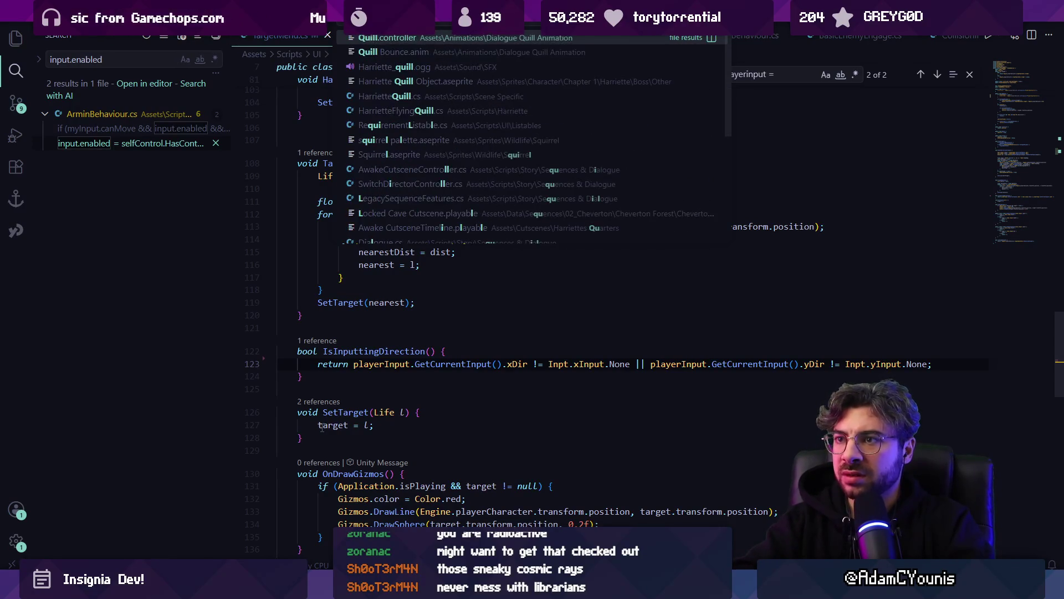
key("Down")
key("Down")
key("Down")
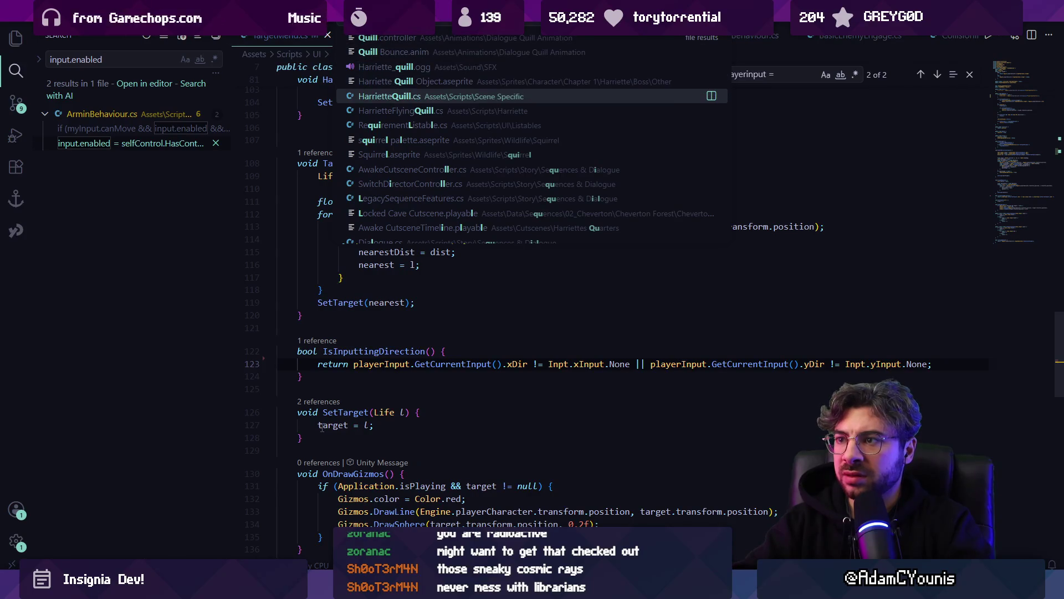
key("Return")
- Open and skim HarrietteFlyingQuill.cs, then return to Unity
key("ctrl+p")
type("fly")
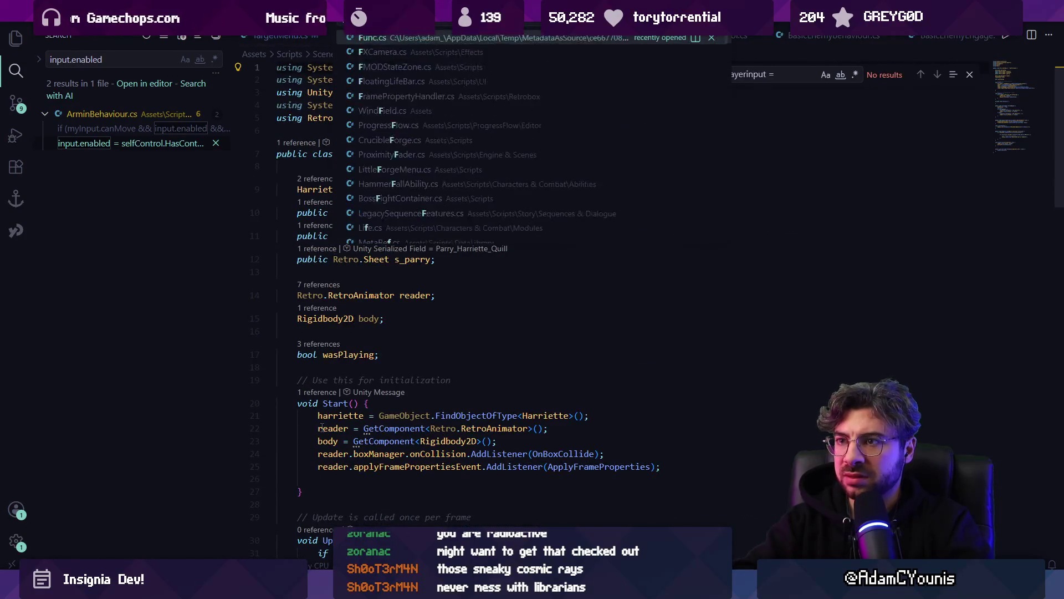
type("ing")
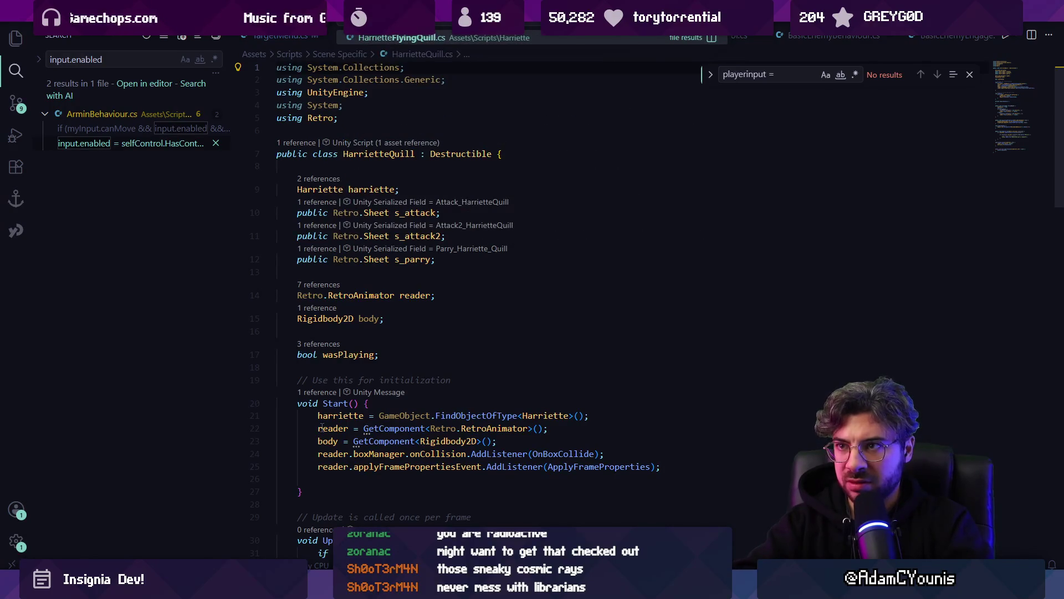
key("Return")
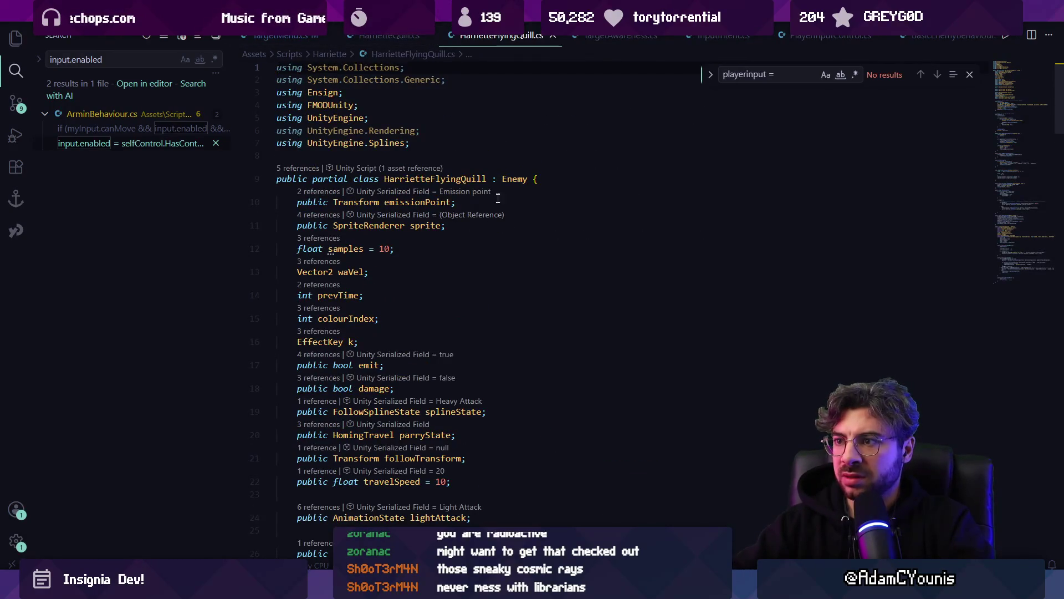
scroll(496, 190, "down", 10)
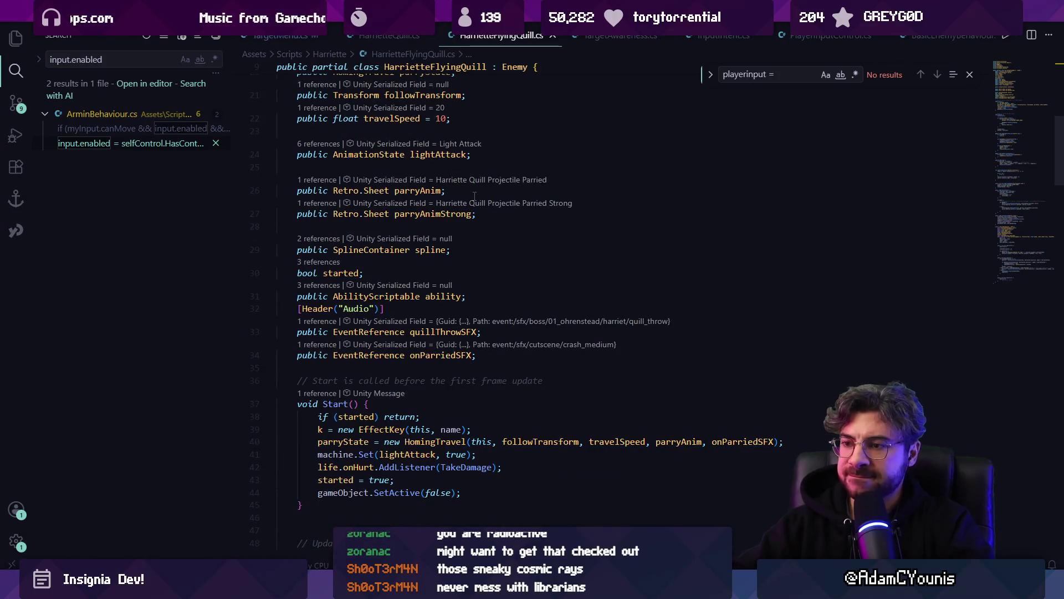
key("alt+Tab")
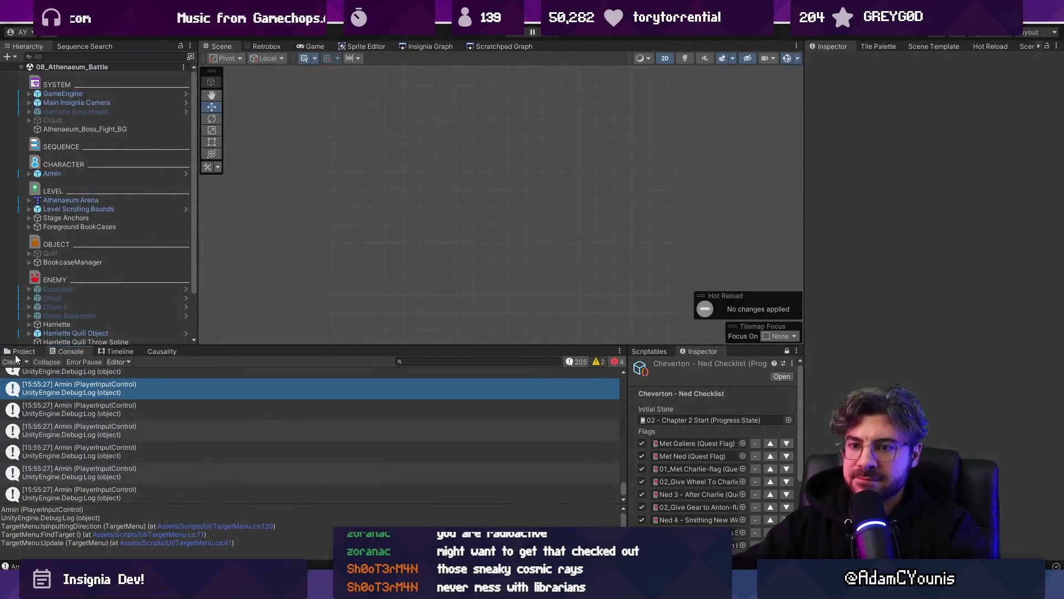
- Find the Attack2 Harriette Quill sheet in the Project tab and view it in Retrobox
left_click(16, 355)
type("quill")
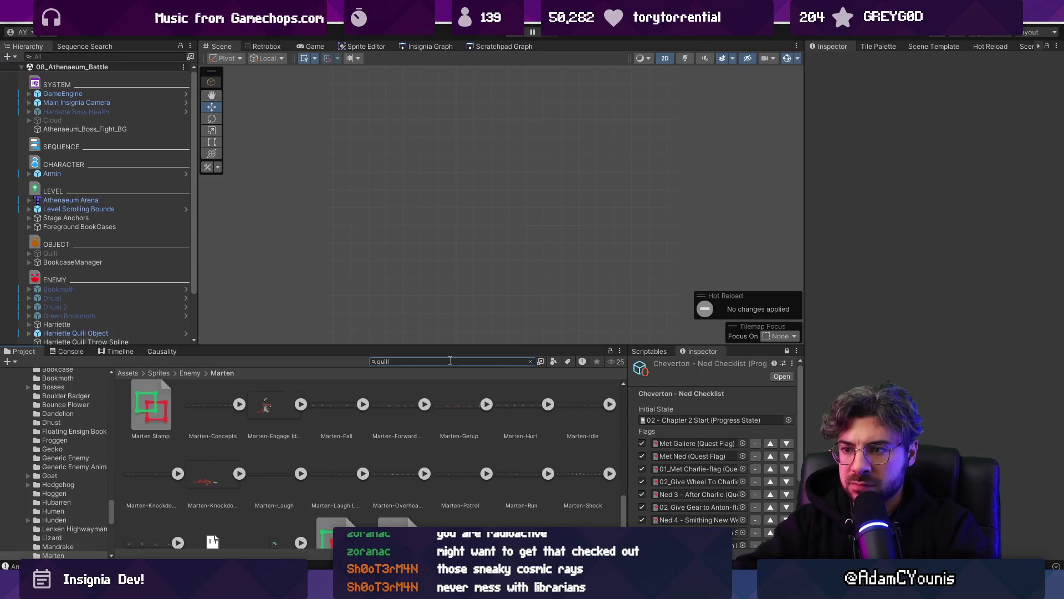
scroll(255, 454, "up", 5)
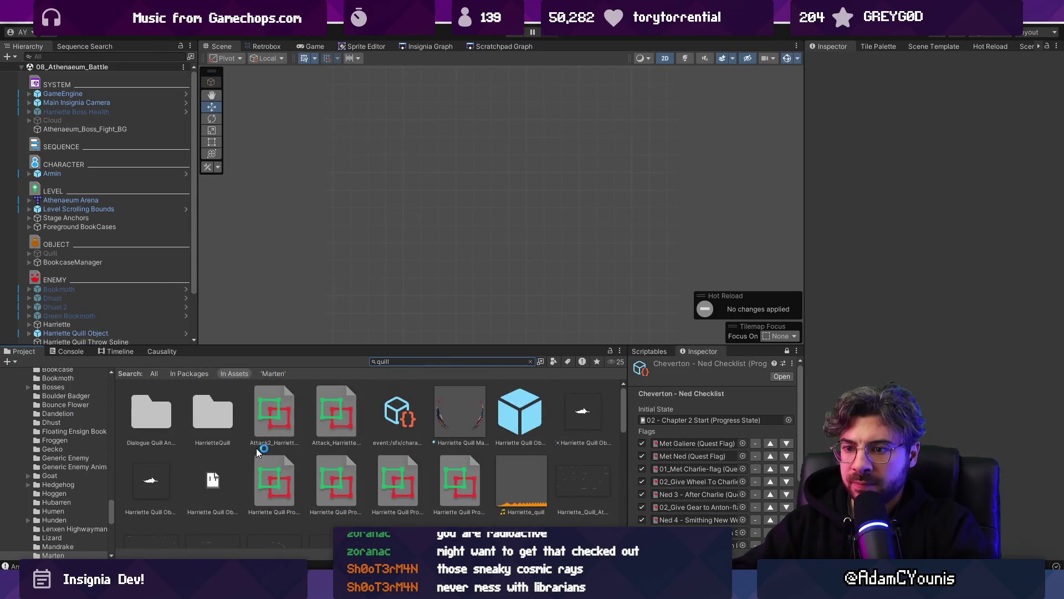
left_click(268, 424)
scroll(272, 410, "down", 3)
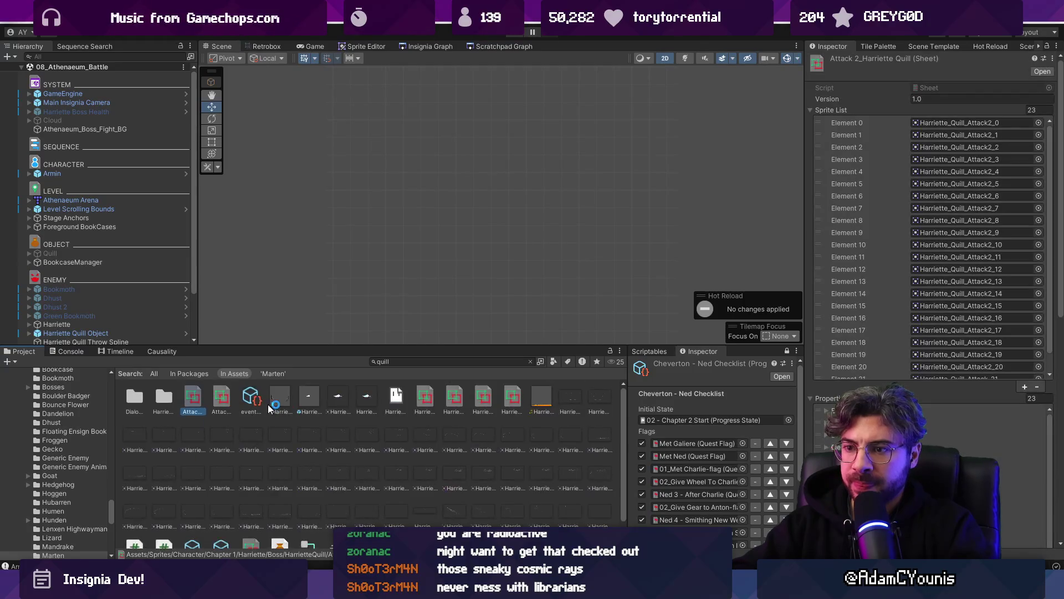
type(" t:sheet")
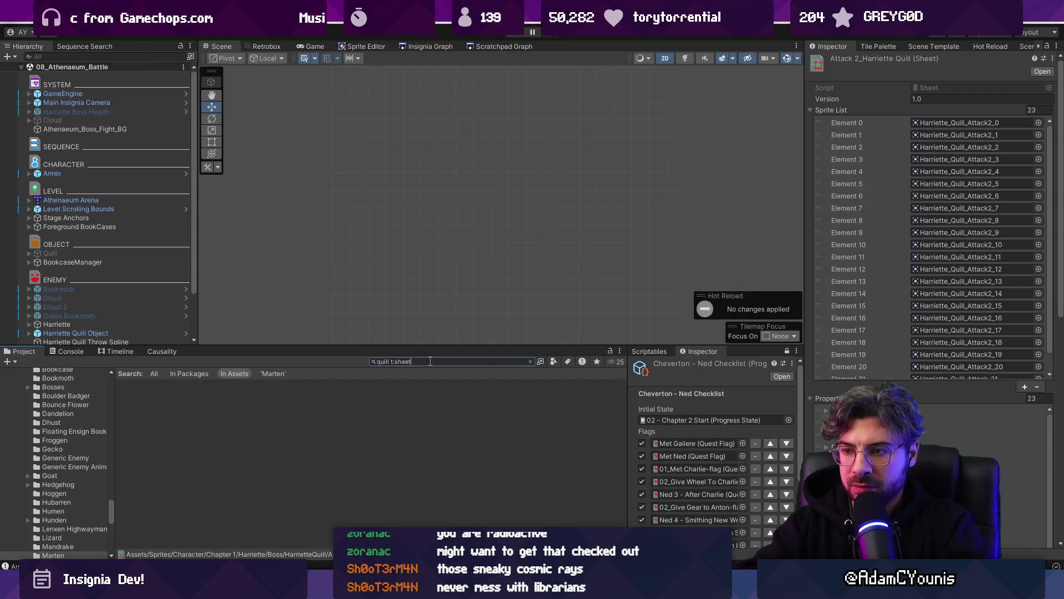
left_click(267, 46)
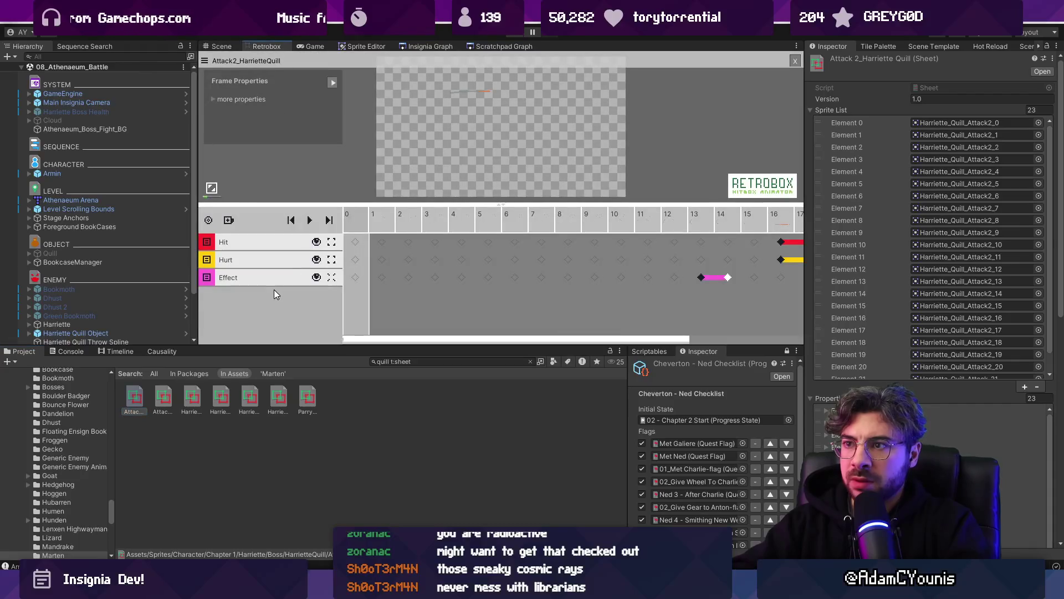
- Review each quill sheet's hitboxes, ending on Projectile Strong, then start the boss-fight playtest
key("Right")
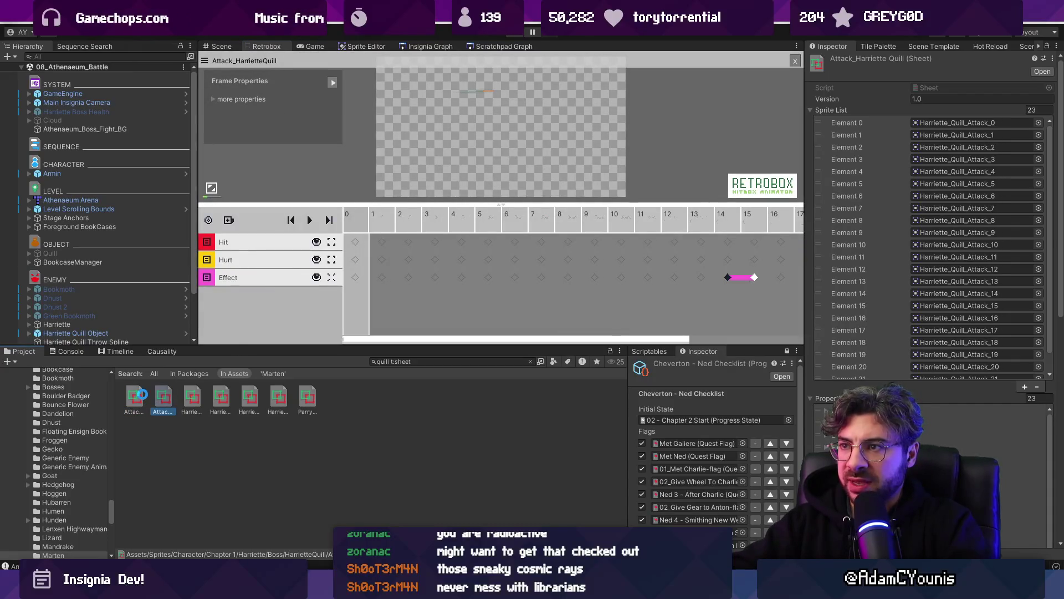
key("Right")
key("Right")
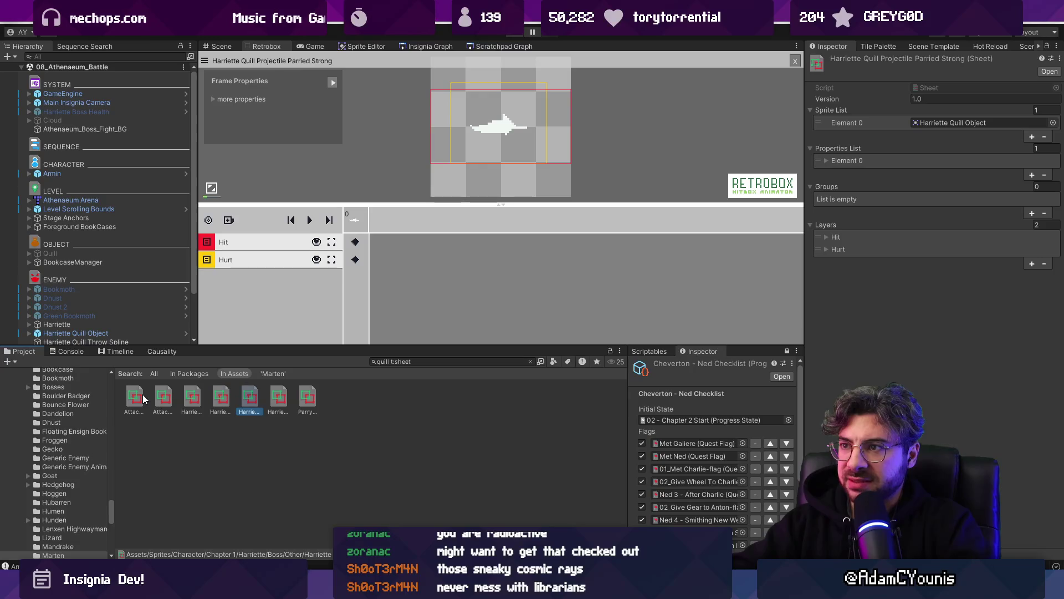
key("Right")
key("Left")
key("Left")
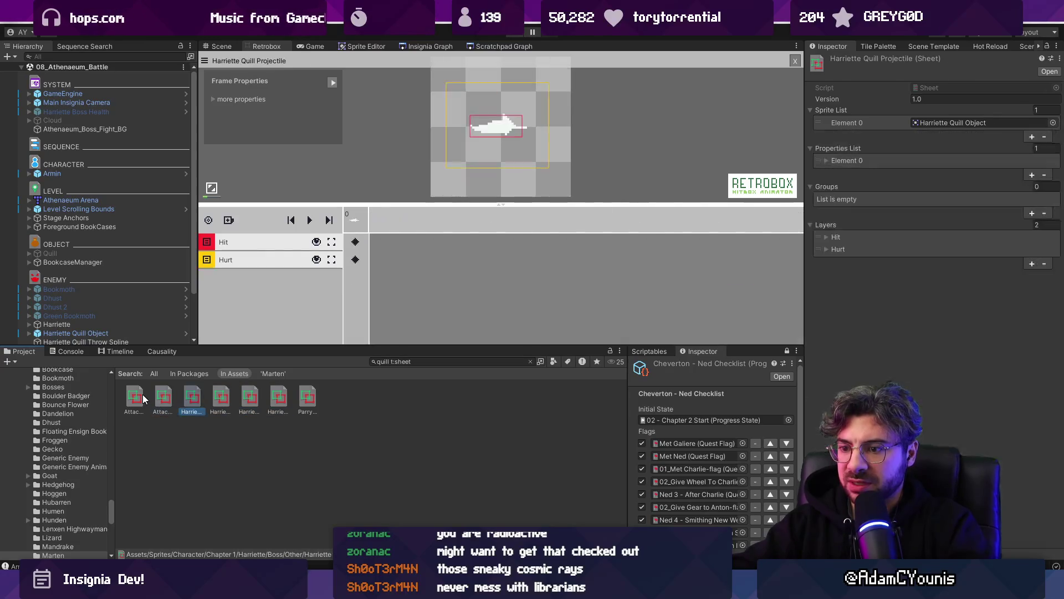
key("Right")
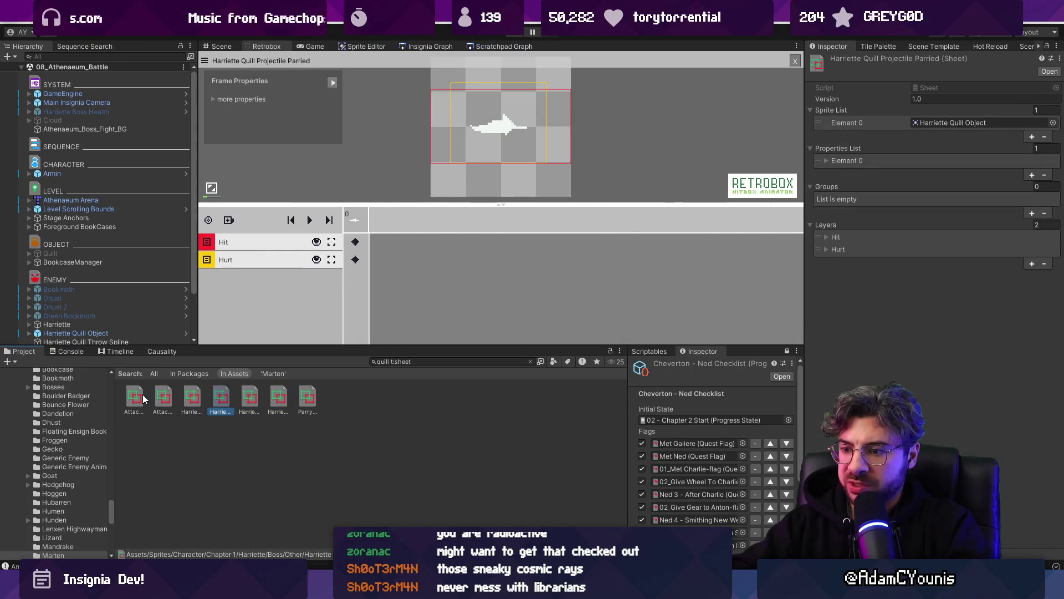
key("Right")
key("Right")
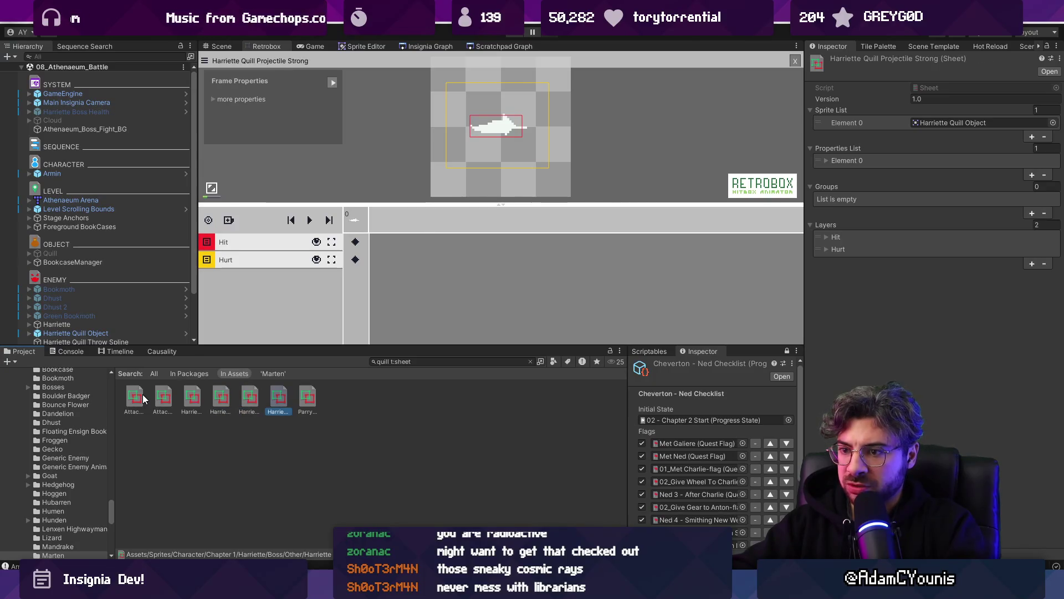
key("Right")
key("Left")
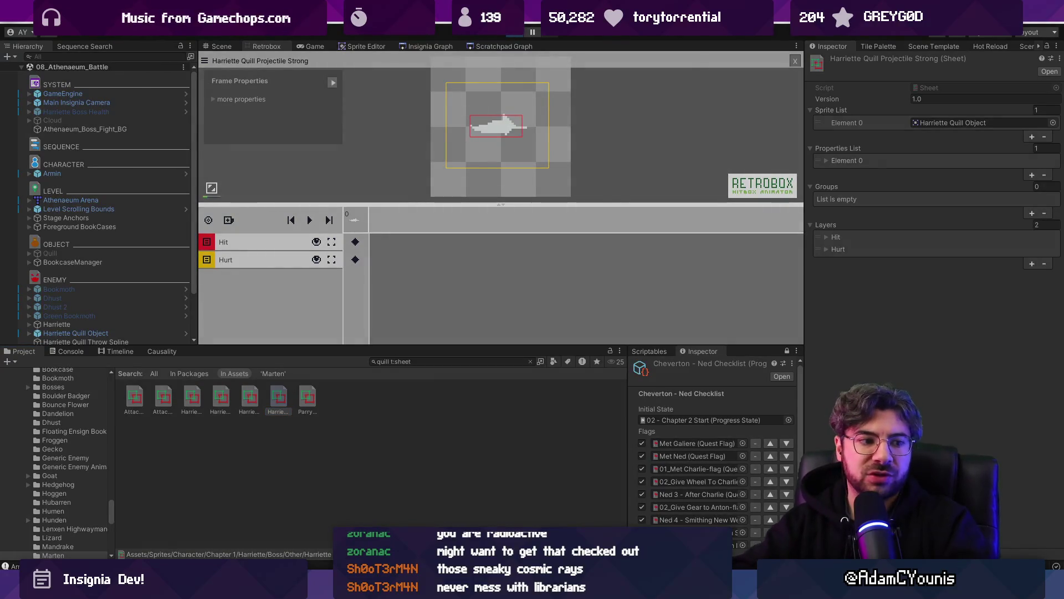
left_click(517, 35)
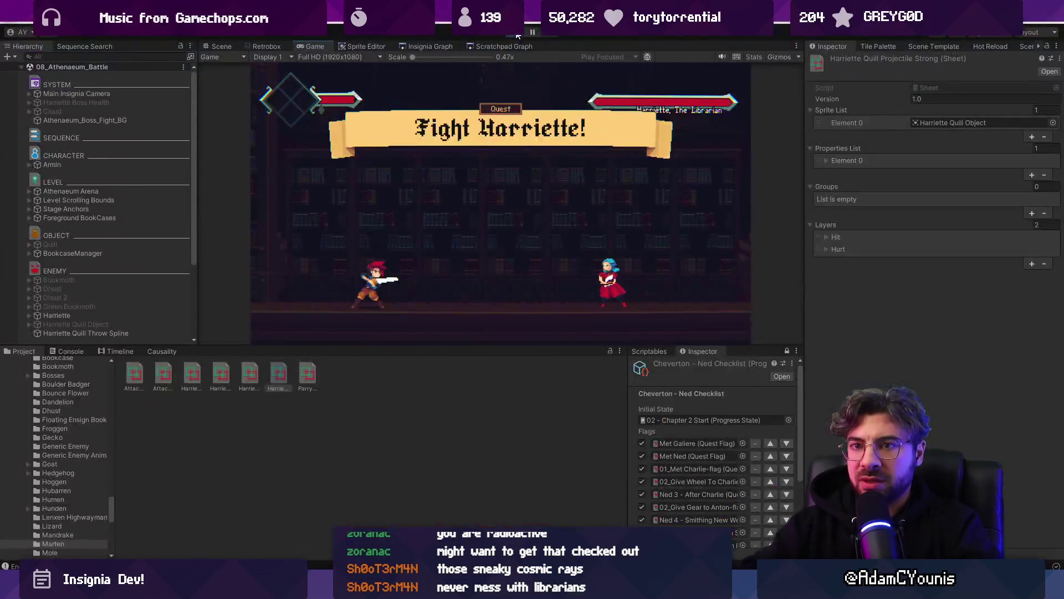
- Set Harriette's Life Health to 600 mid-fight, keep playing, then watch from the Scene view
scroll(95, 263, "down", 3)
left_click(91, 206)
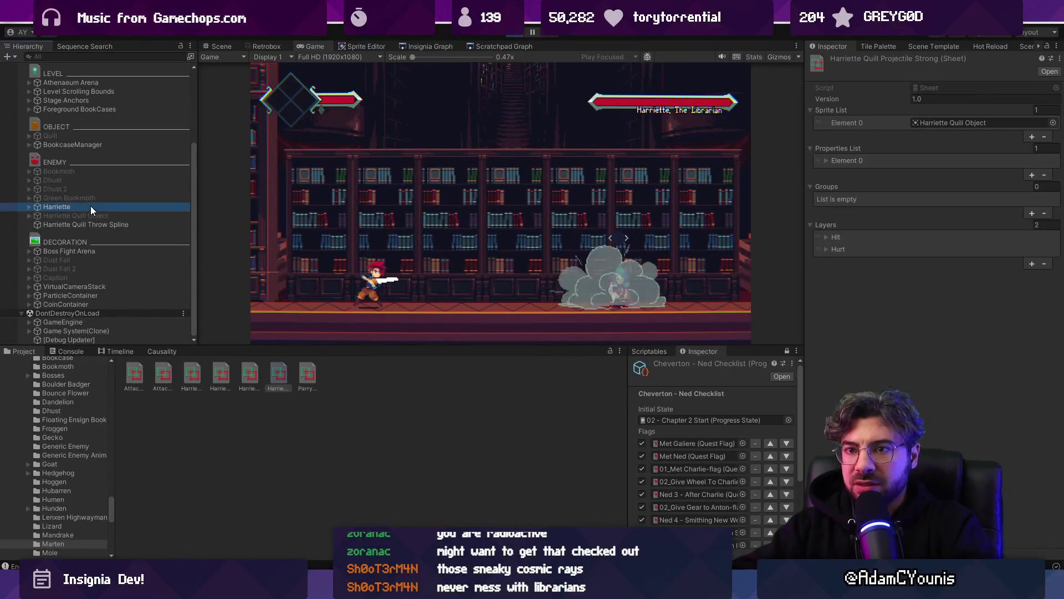
left_click(936, 348)
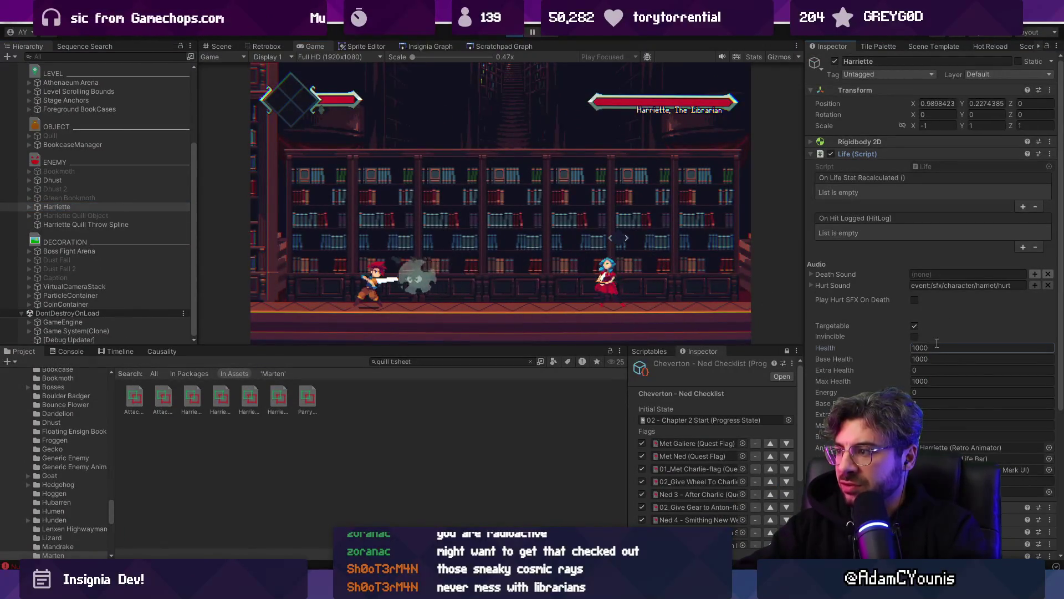
type("600")
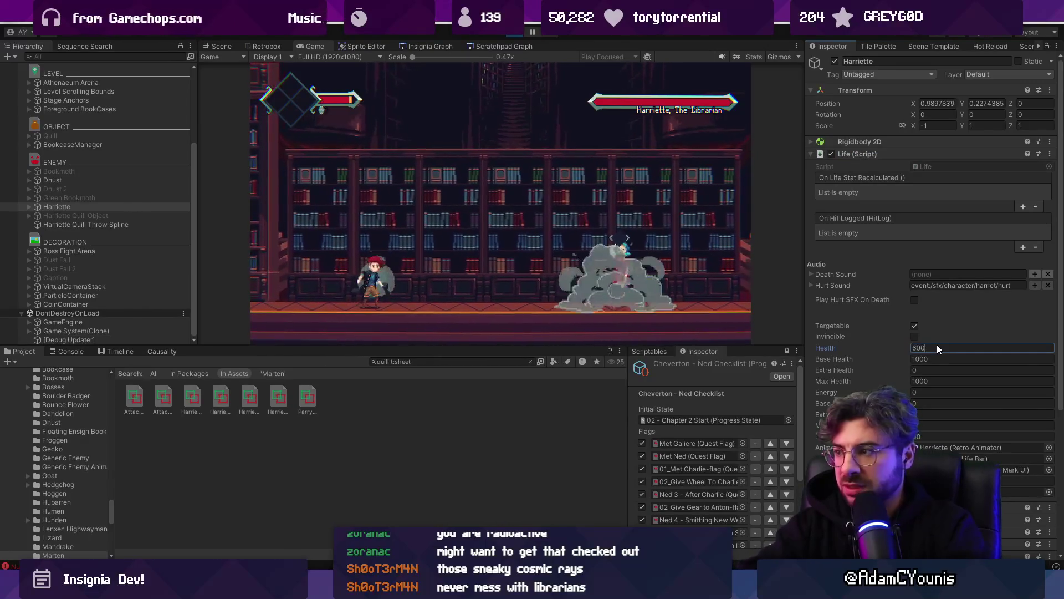
left_click(436, 252)
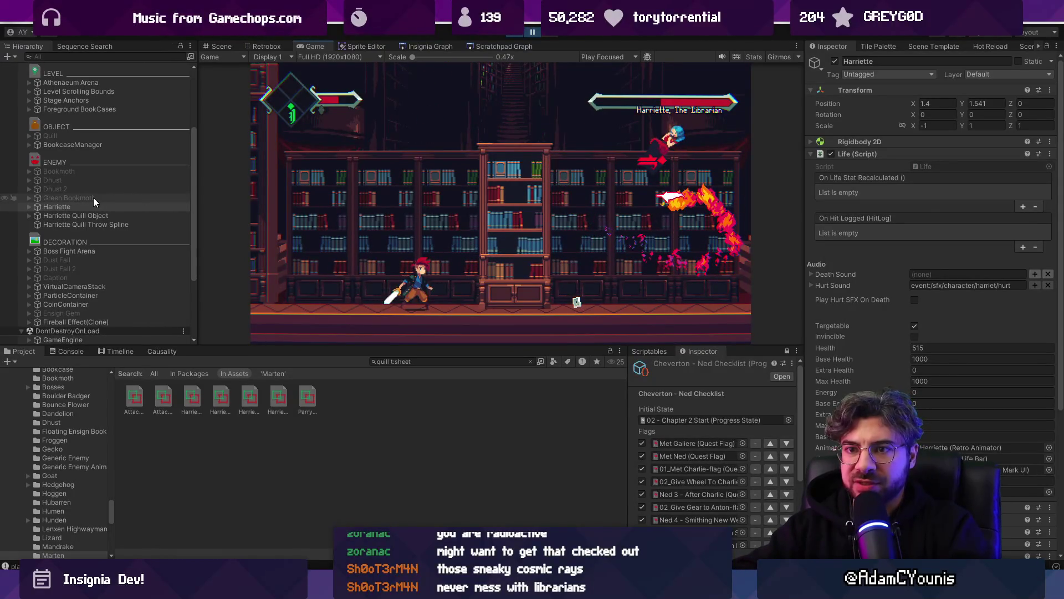
left_click(216, 47)
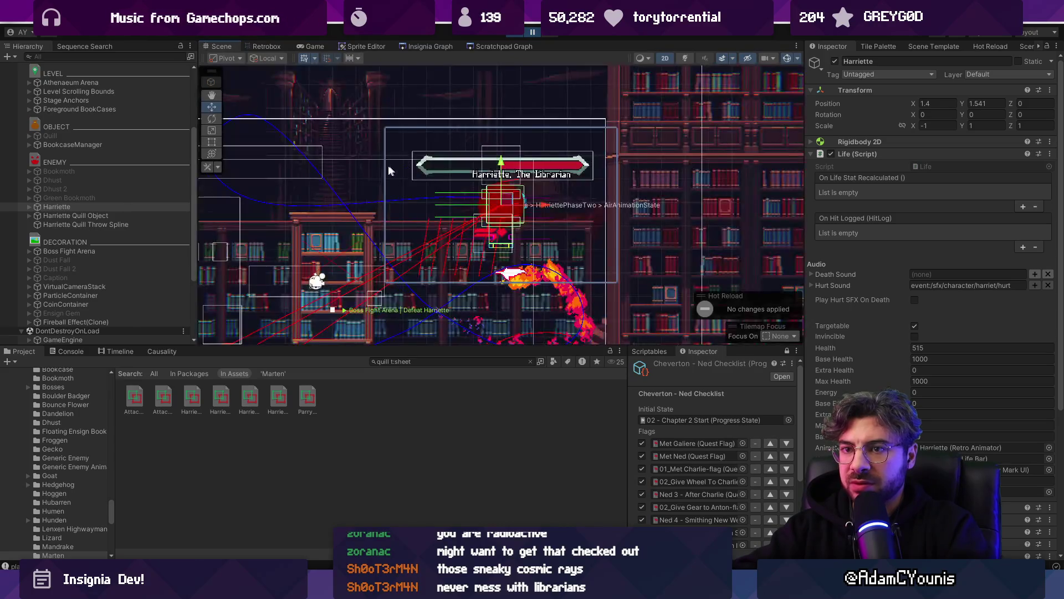
- Inspect the Fireball Effect clone and Quill object, and locate the Quill's source sprite
left_click(485, 279)
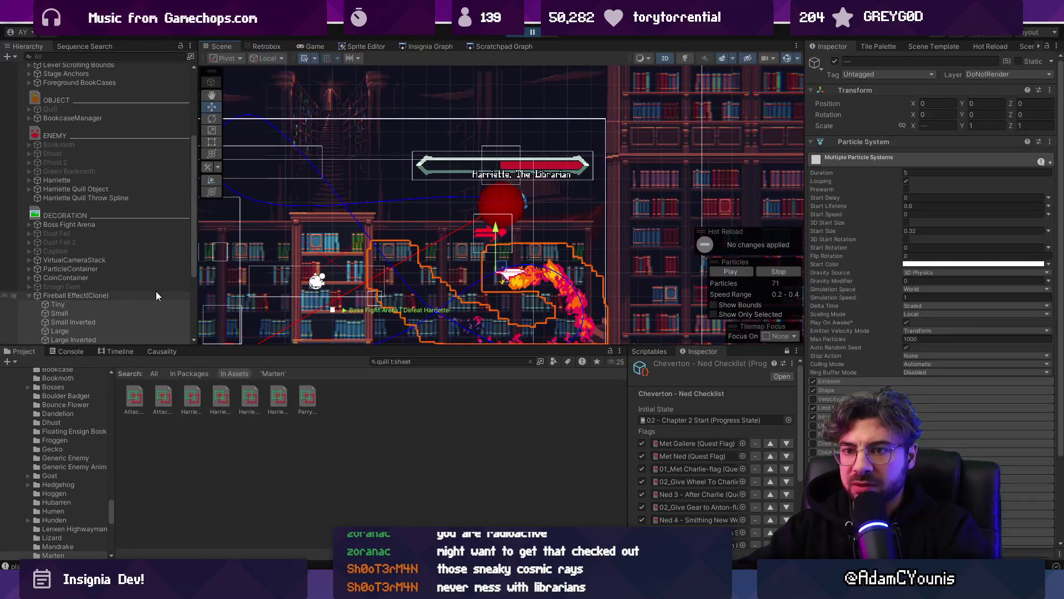
scroll(155, 291, "down", 3)
left_click(107, 262)
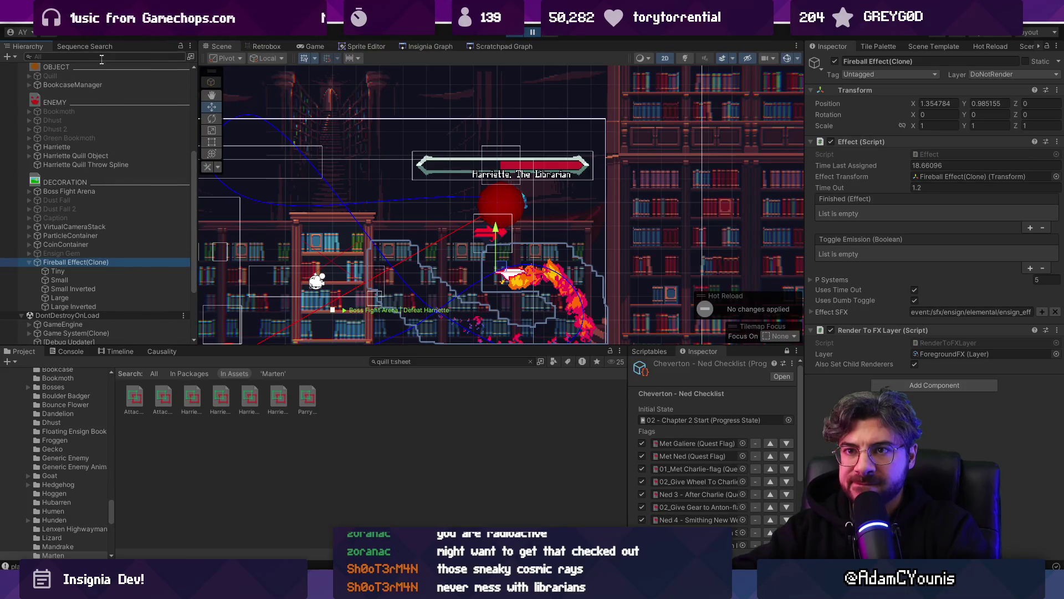
type("quill")
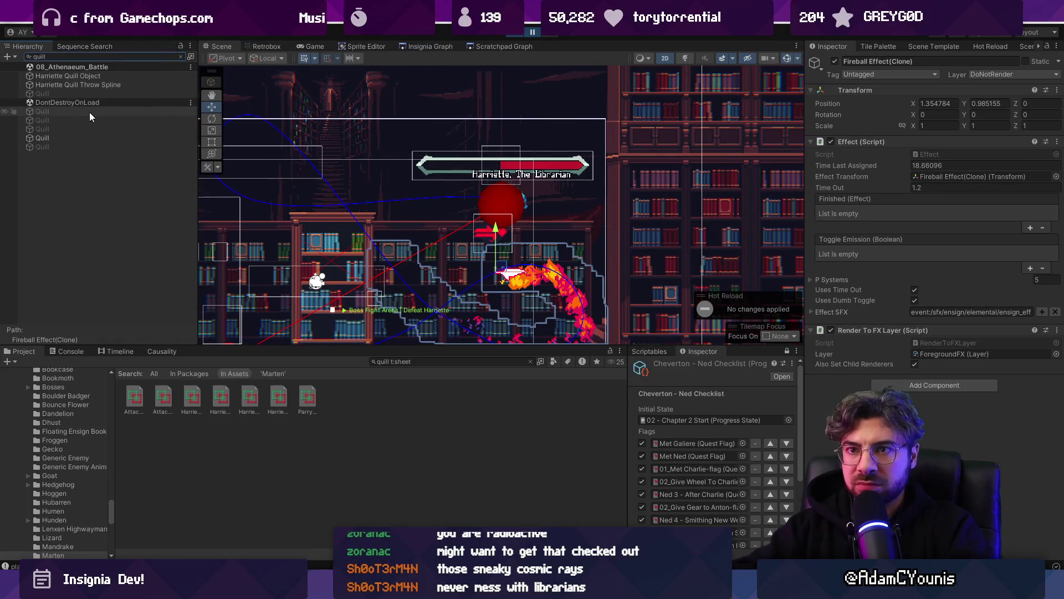
double_click(73, 139)
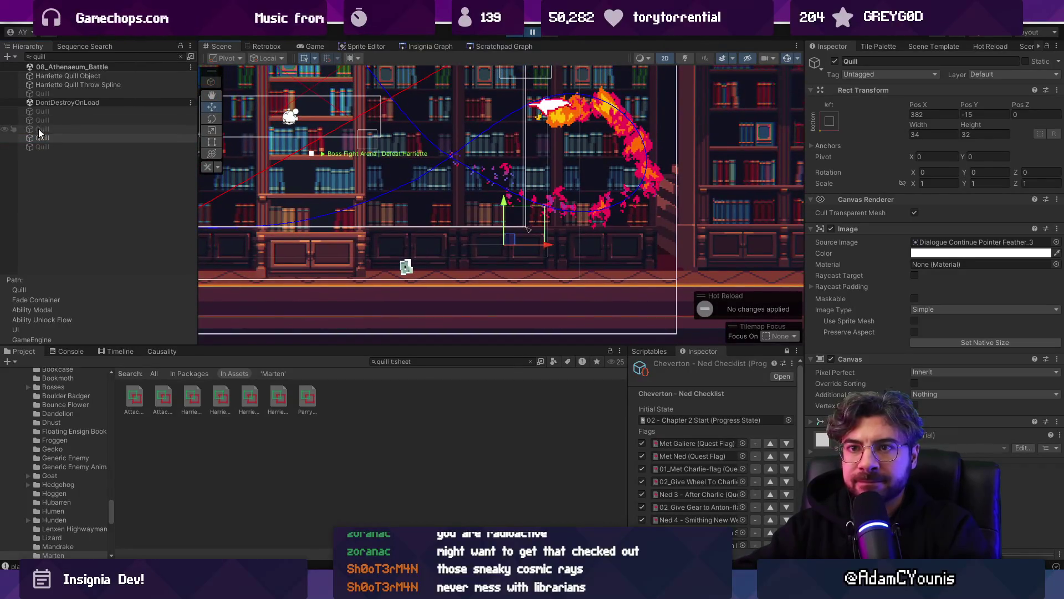
left_click(948, 245)
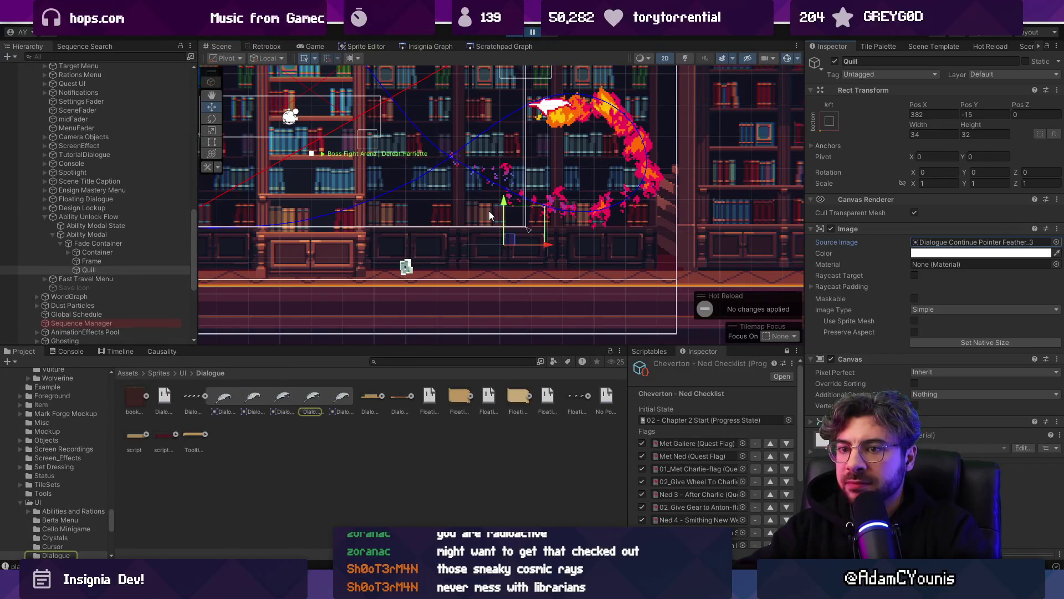
- Select Harriette Quill Object via a 'quill' Hierarchy search and ping its Retro Animator's Projectile Strong sheet
left_click(105, 57)
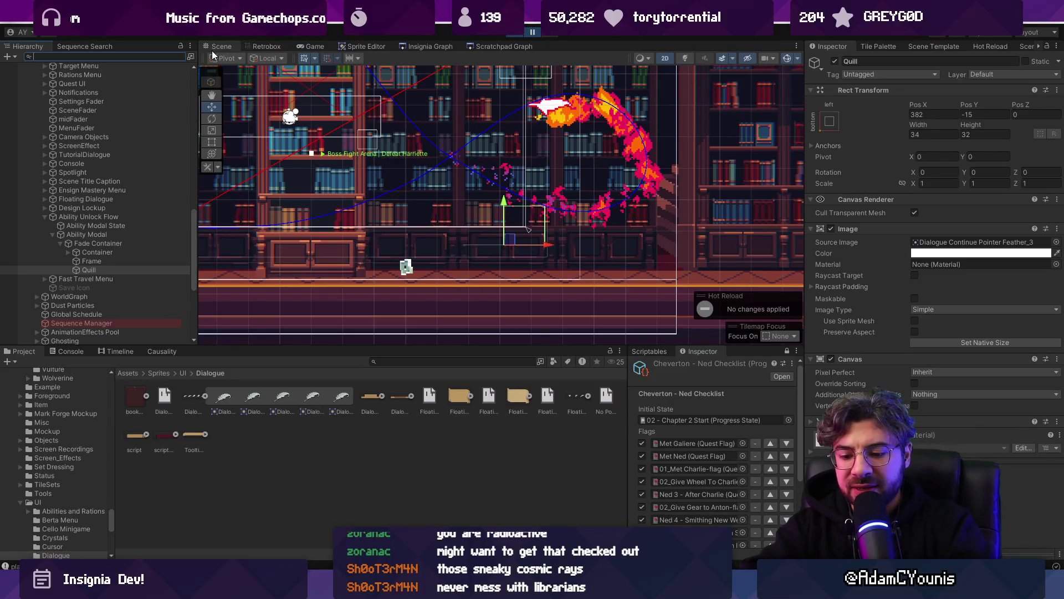
type("quill")
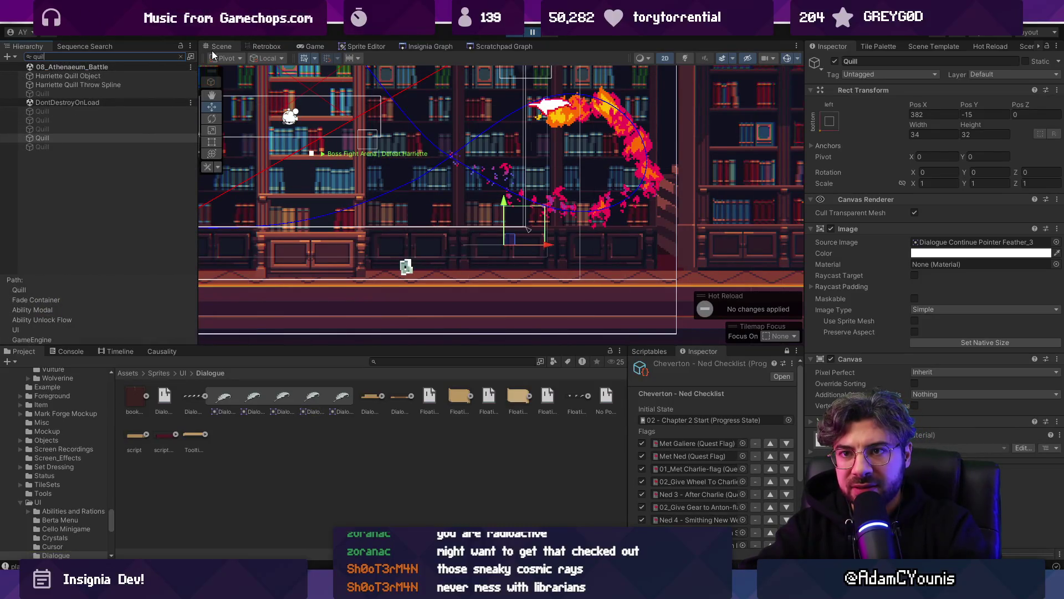
key("Up")
key("Up")
key("Up")
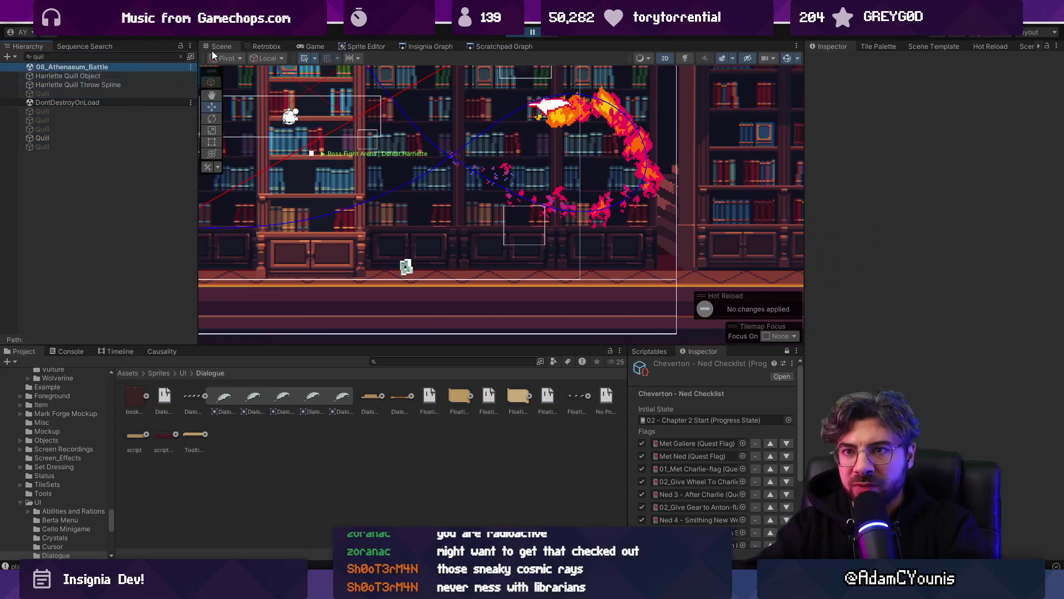
key("f")
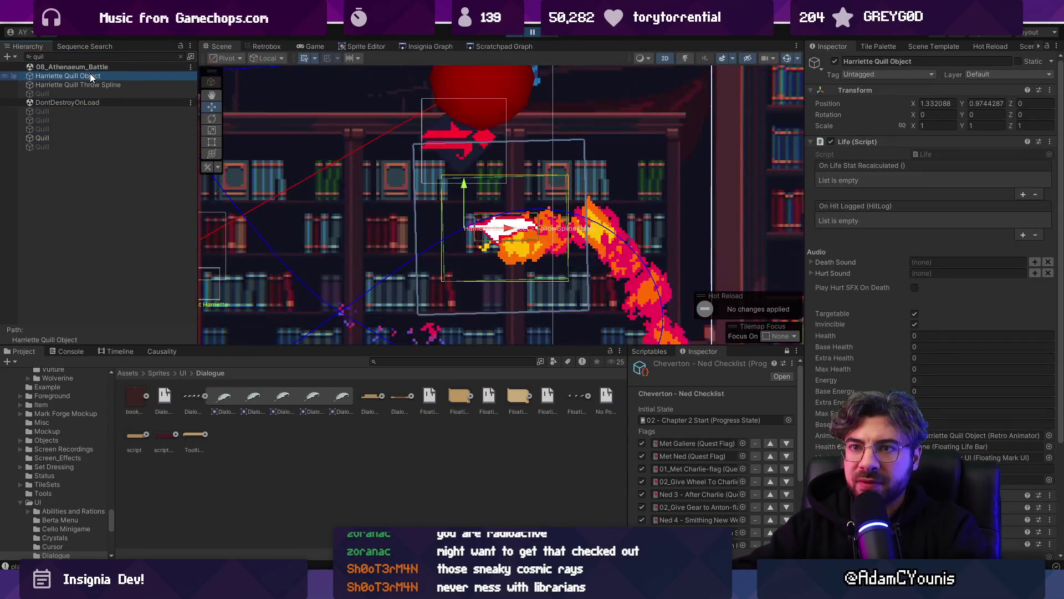
scroll(507, 225, "down", 1)
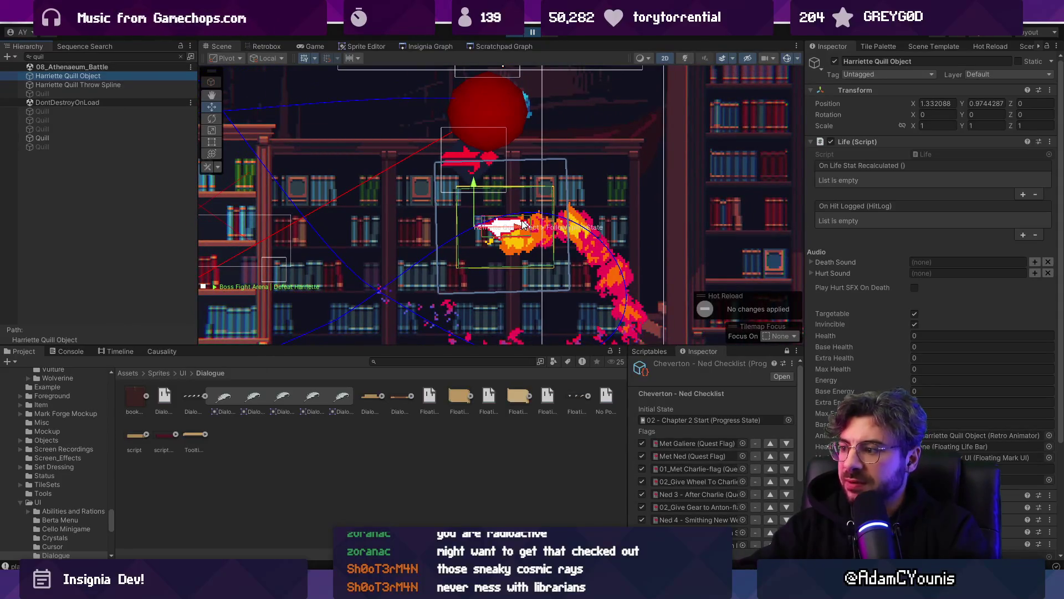
scroll(869, 361, "down", 5)
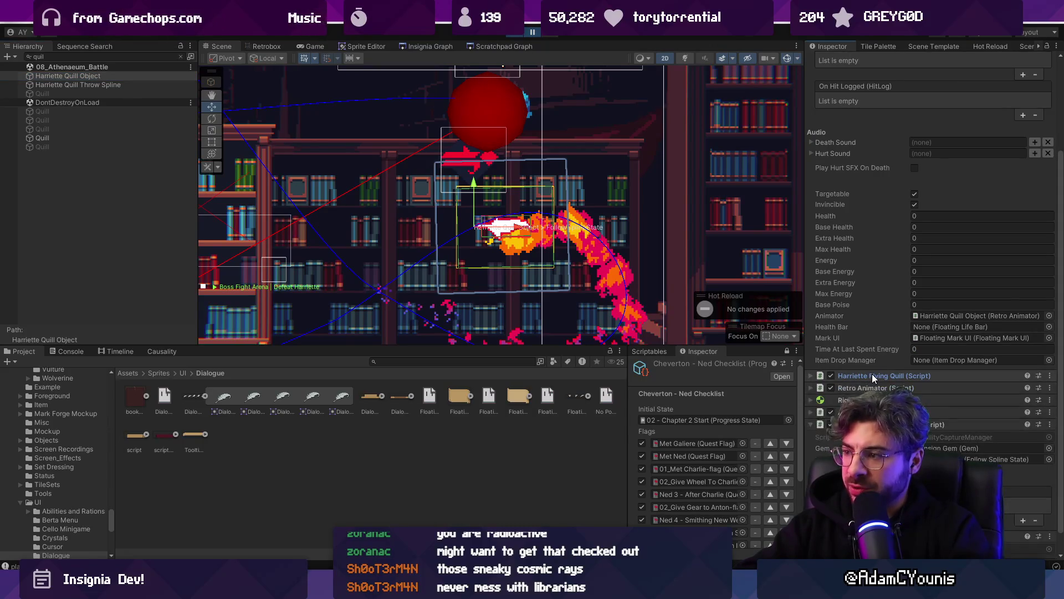
scroll(871, 373, "down", 1)
left_click(875, 365)
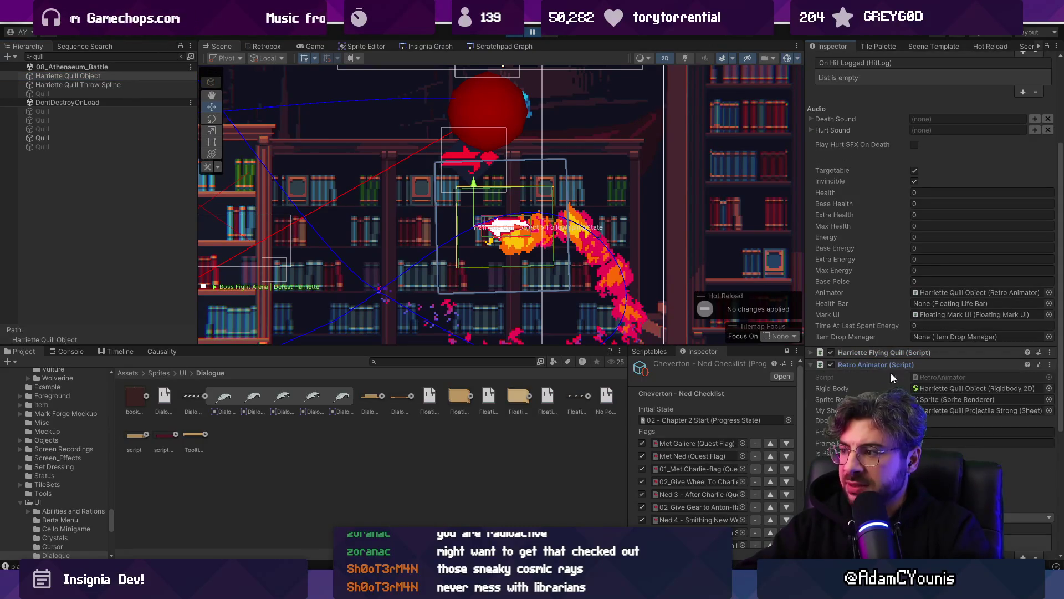
left_click(935, 409)
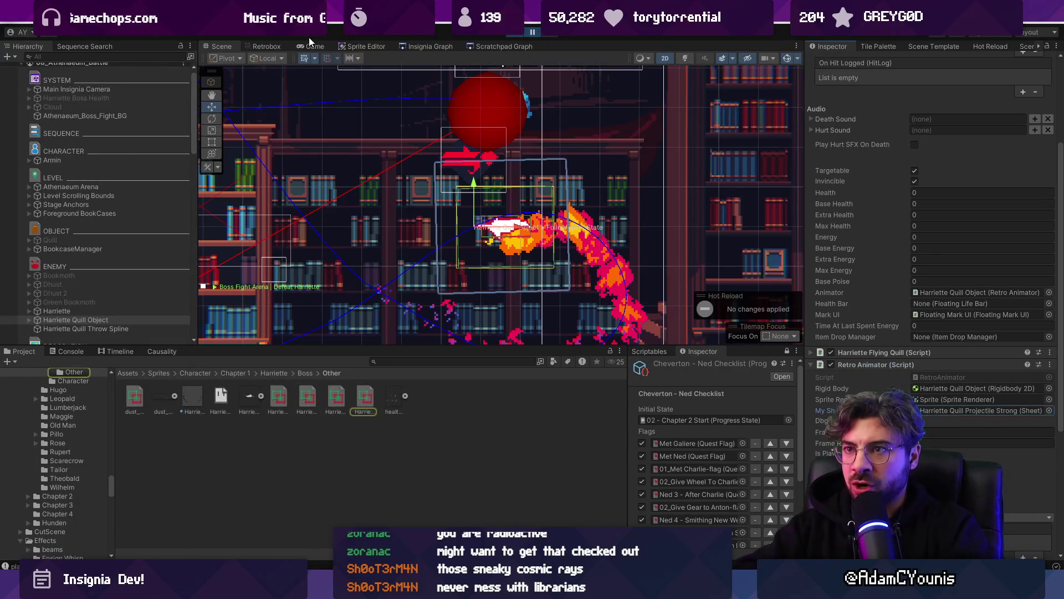
- In Retrobox, set the Projectile Strong sheet's Hit keyframe HitboxDirection to Forward
left_click(268, 44)
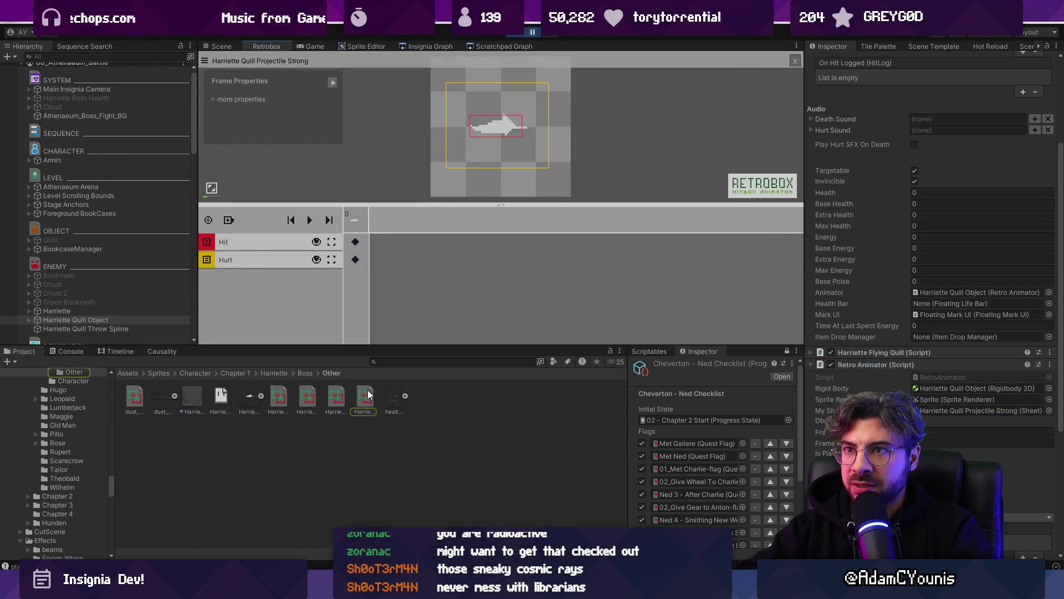
left_click(354, 242)
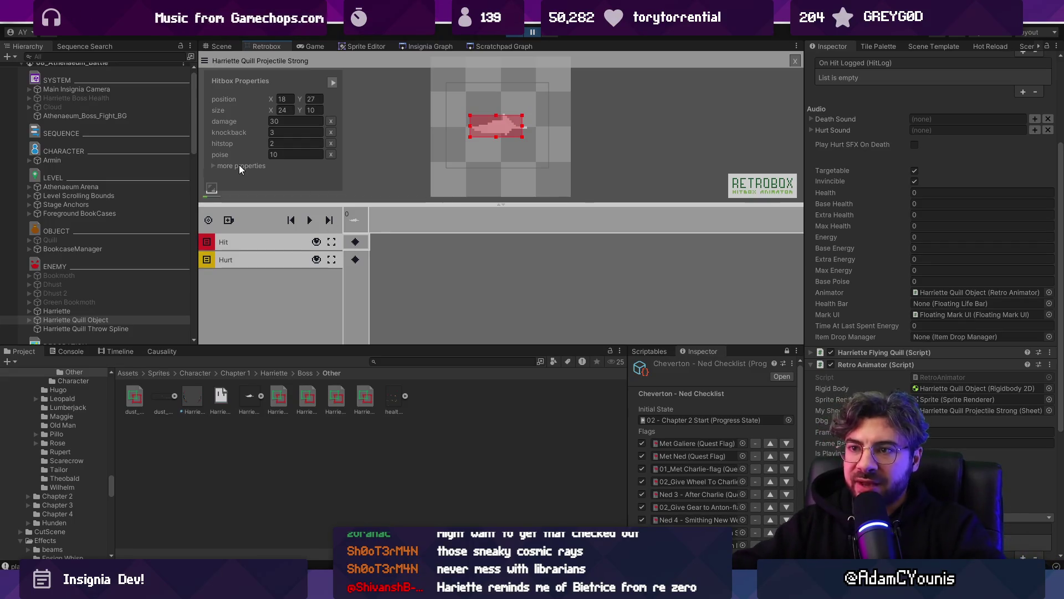
left_click_drag(368, 203, 380, 259)
left_click(214, 167)
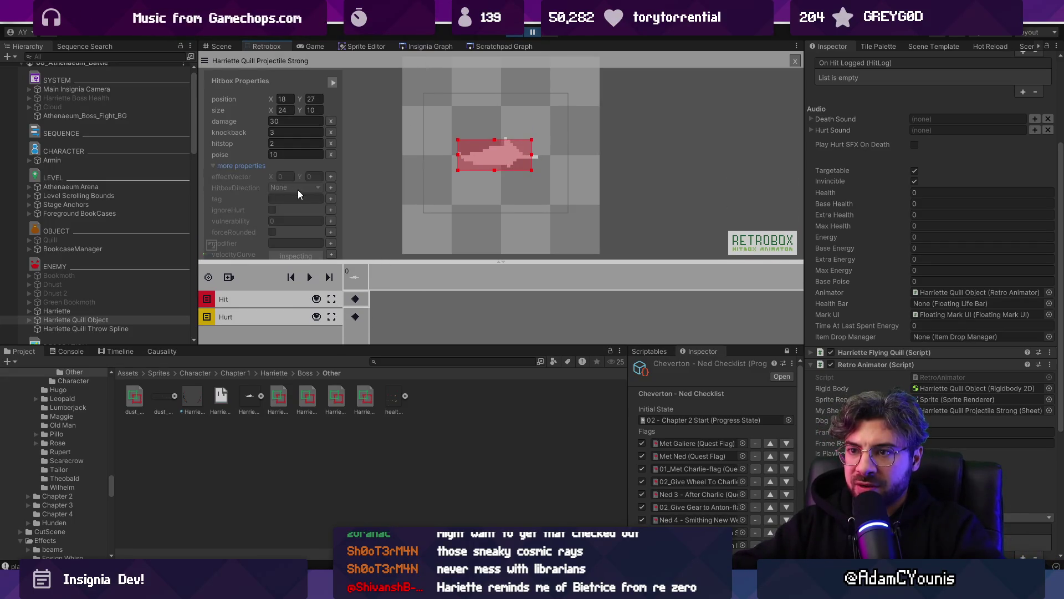
left_click(323, 188)
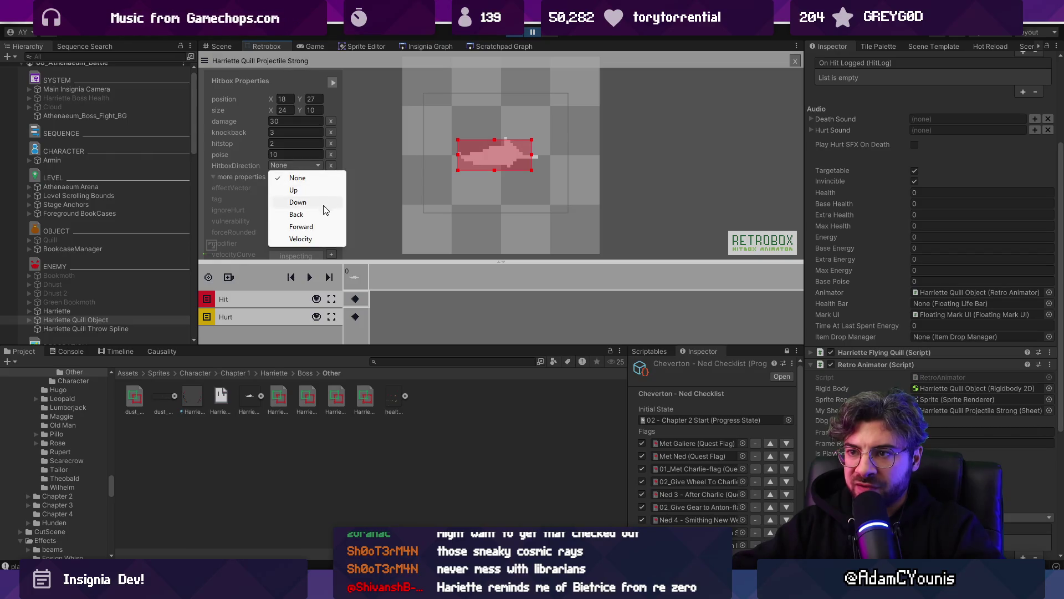
left_click(322, 227)
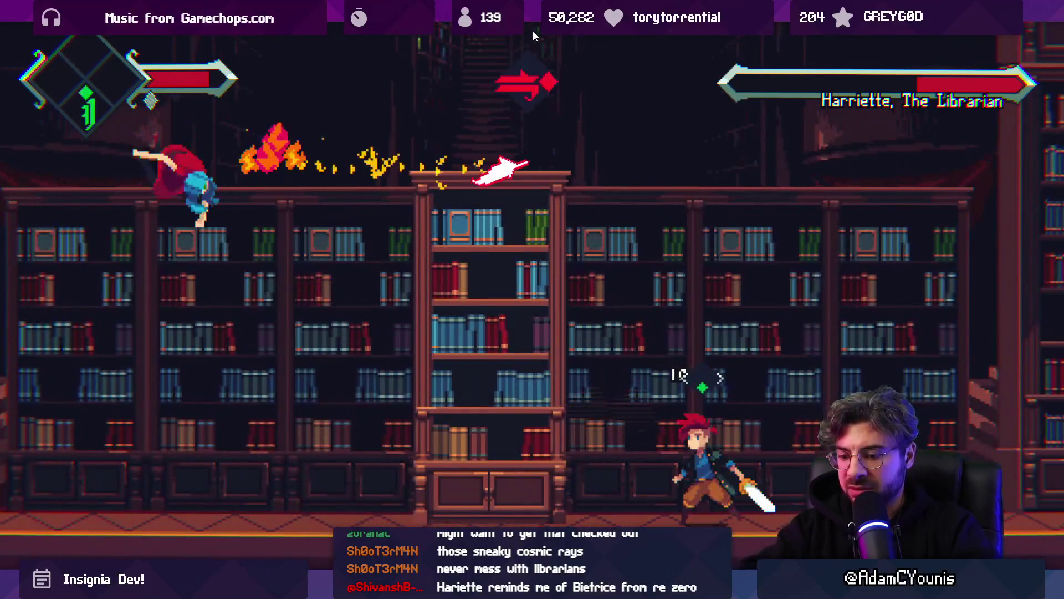
- Pause the Harriette playtest after parrying a quill
left_click(533, 31)
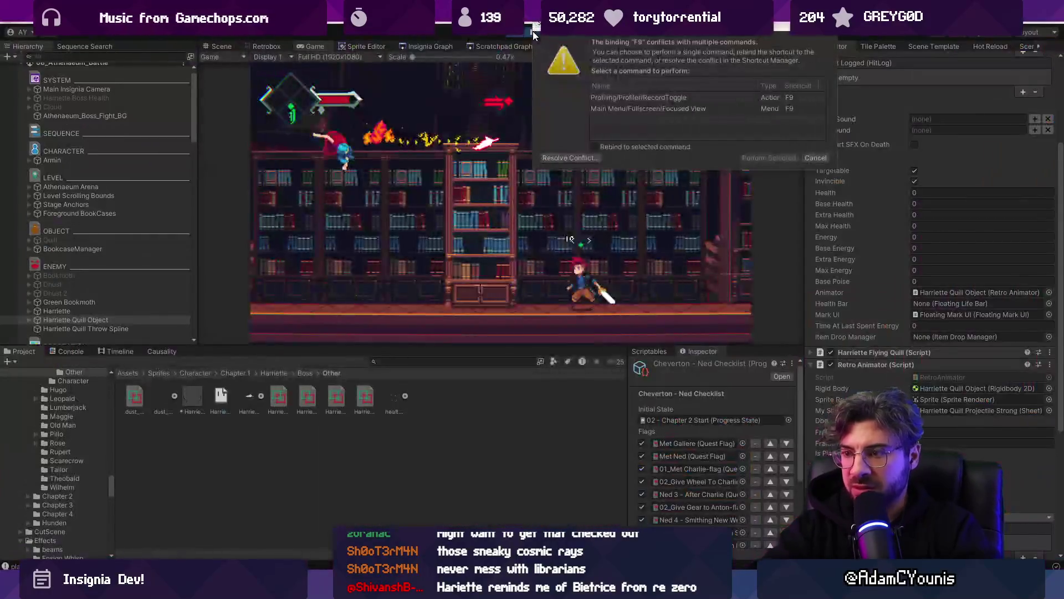
- Remove the 'Quill parried' debug log from the quill script's parry handling
key("alt+Tab")
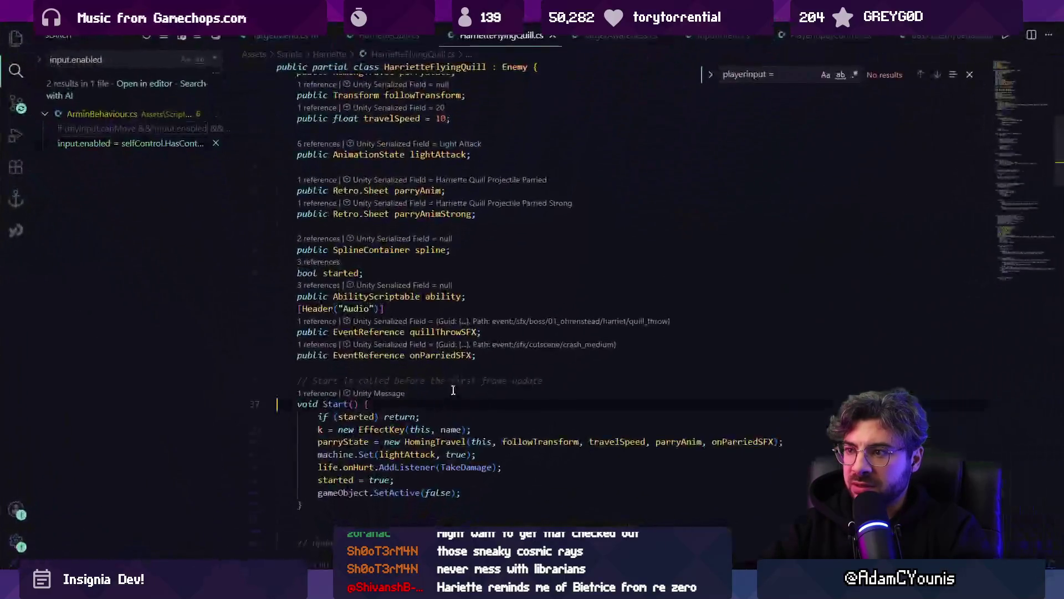
key("ctrl+p")
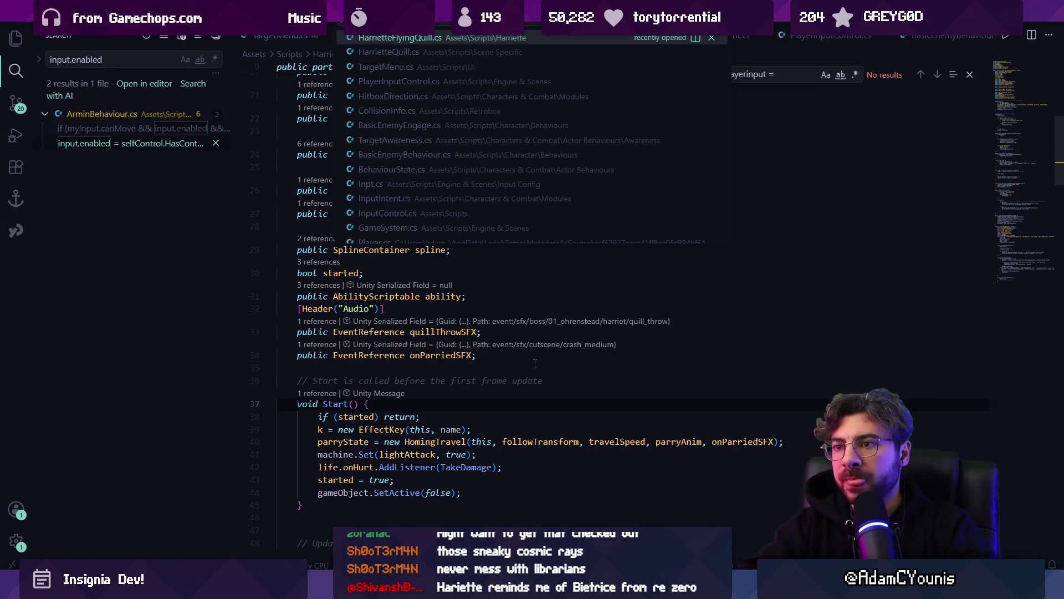
key("Escape")
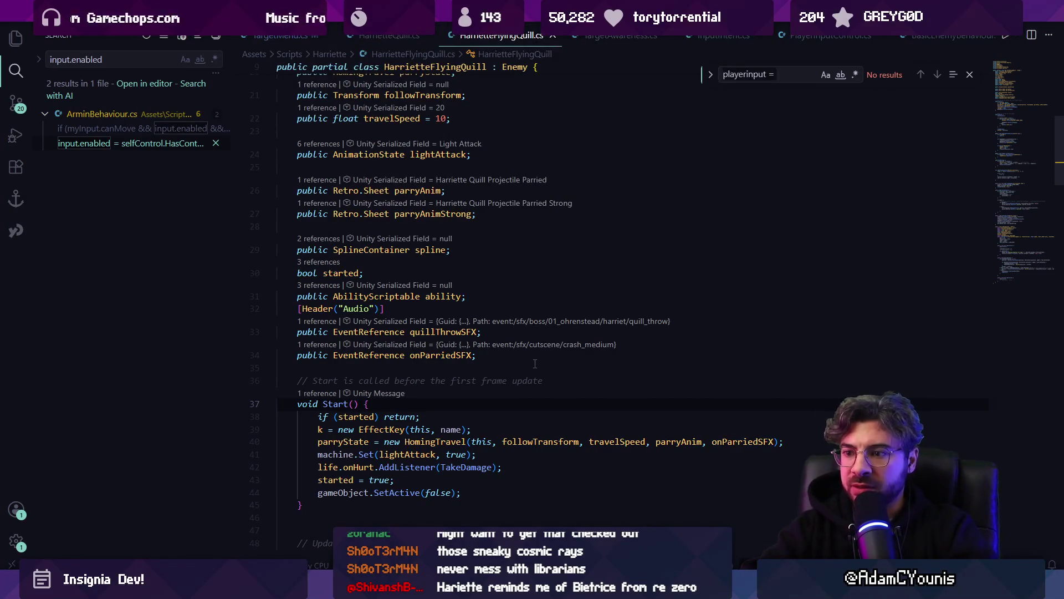
key("ctrl+f")
type("par")
key("Return")
key("Return")
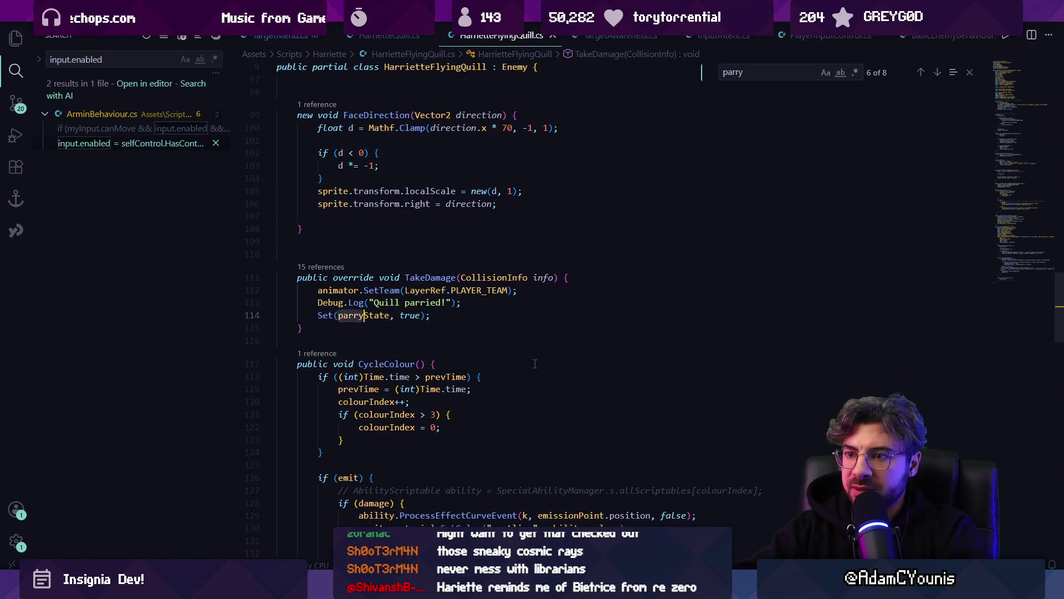
key("Escape")
key("Up")
key("Up")
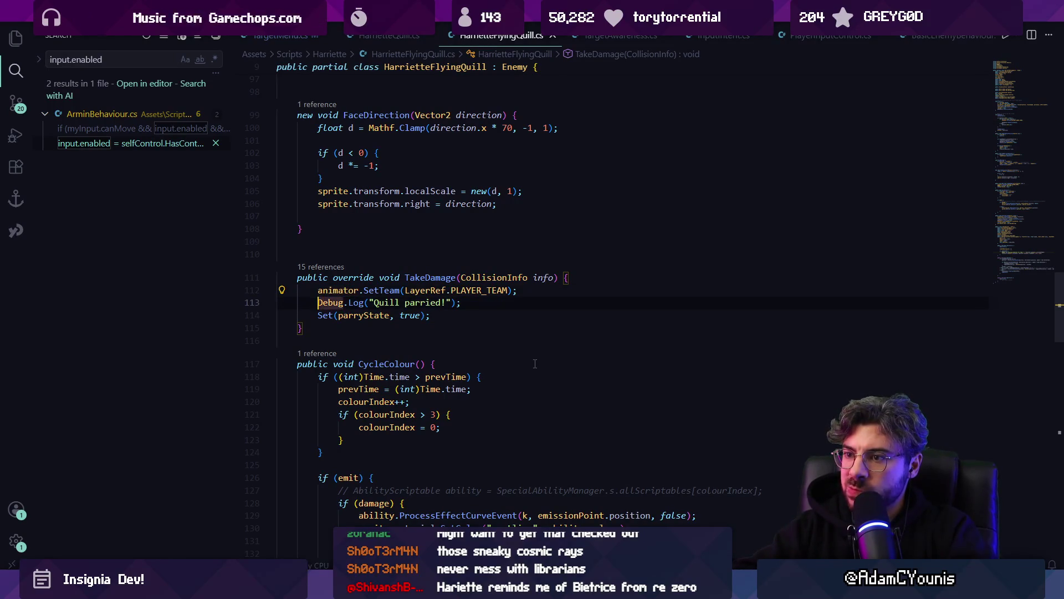
key("ctrl+x")
key("Return")
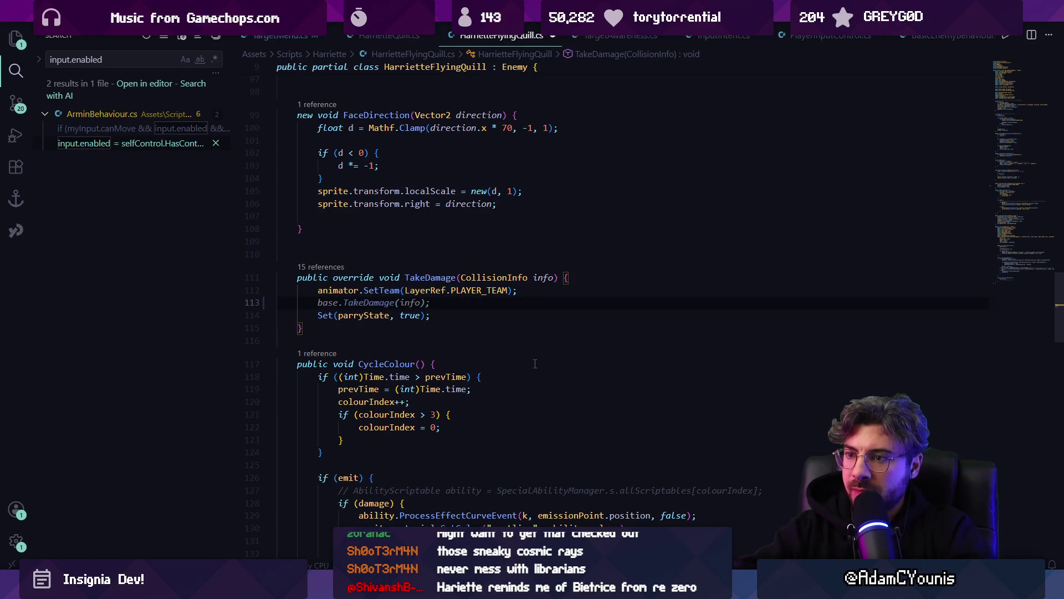
key("Up")
key("Return")
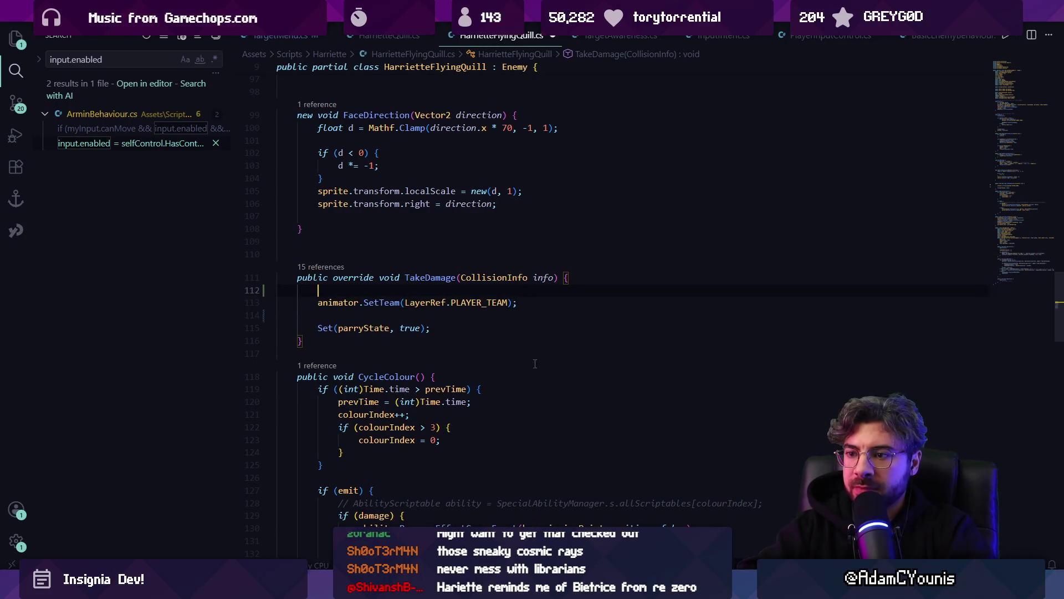
- Wrap TakeDamage's team change and parry state in a new if block
key("ctrl+f")
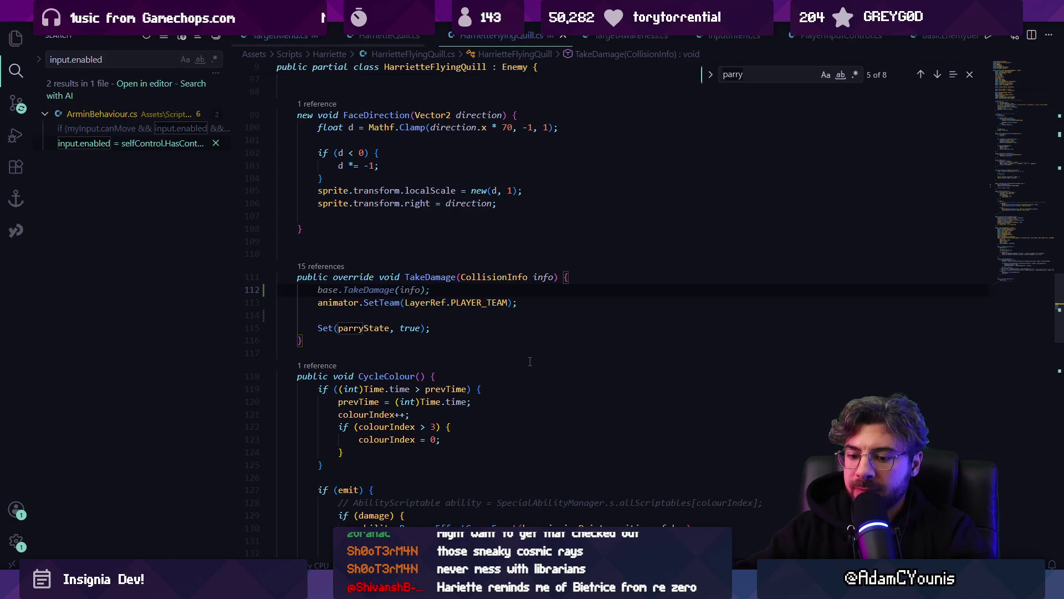
type("aked")
key("Return")
key("Return")
key("Return")
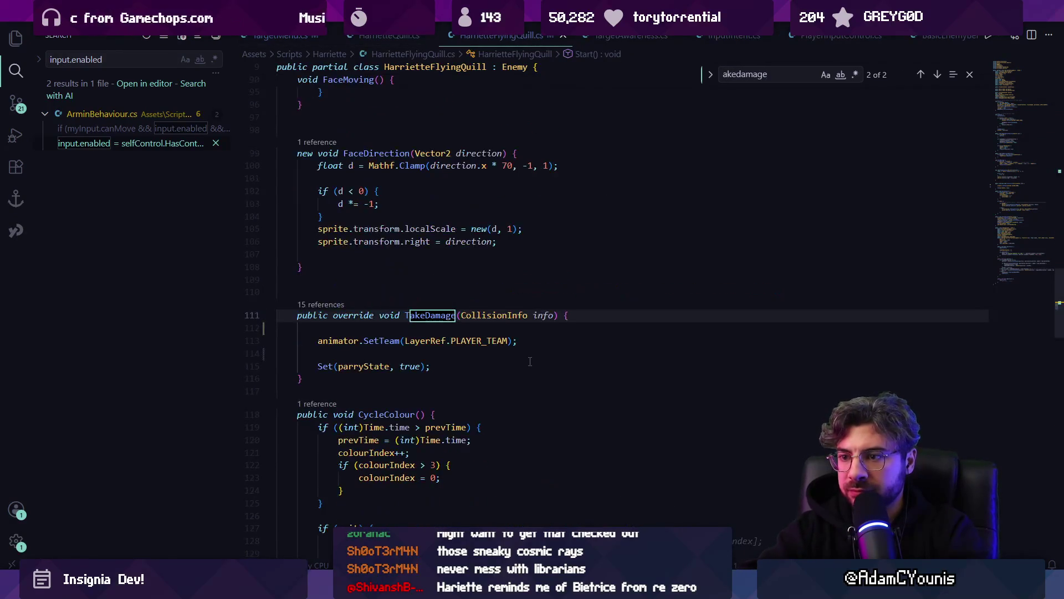
key("Escape")
key("Down")
type("i")
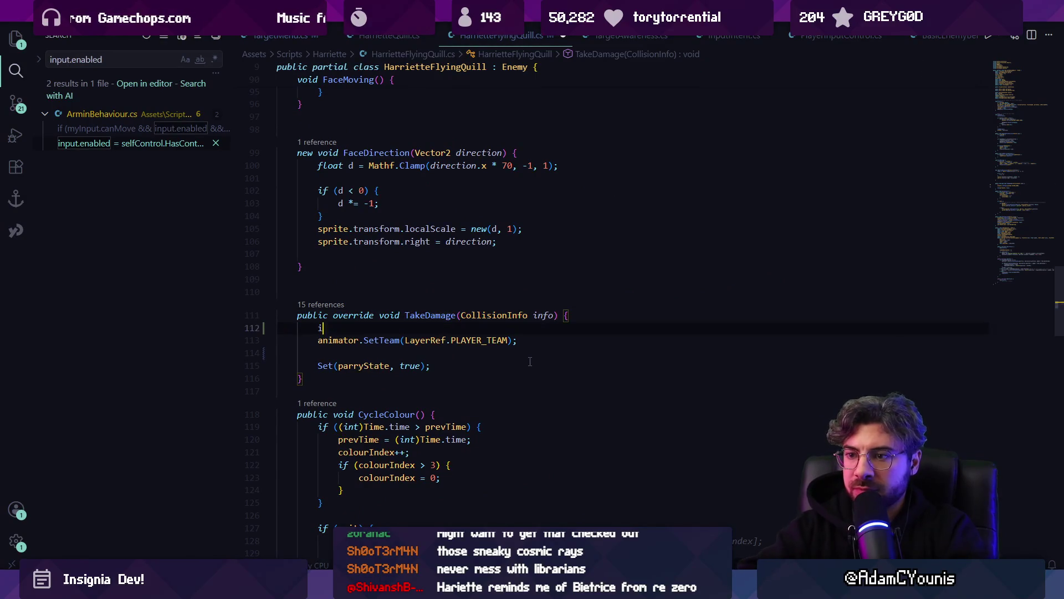
type("f () {")
key("Return")
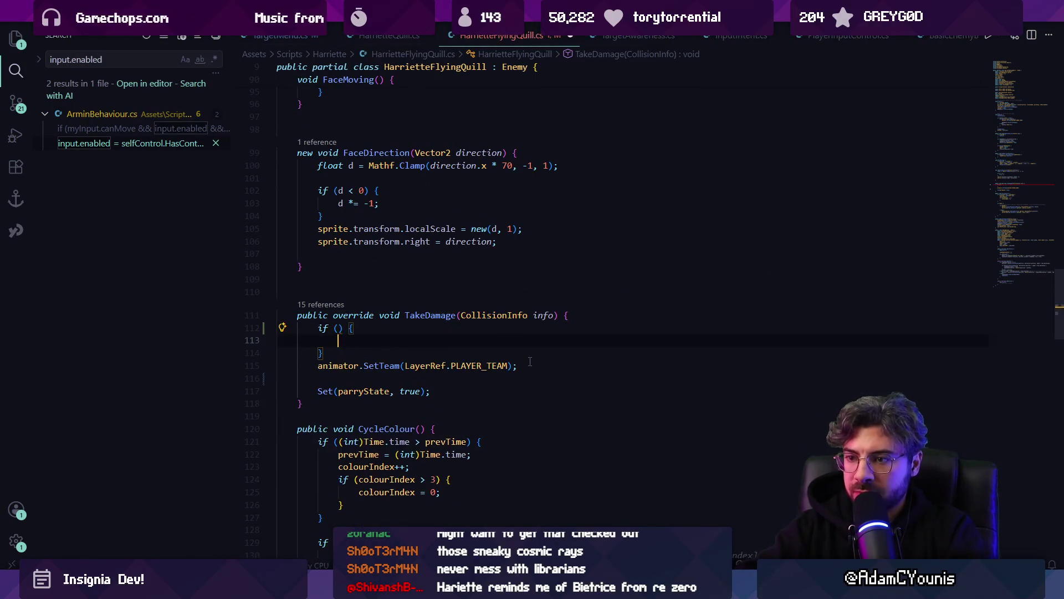
key("Down")
key("Down")
key("Delete")
key("alt+Down")
key("alt+Down")
key("alt+Down")
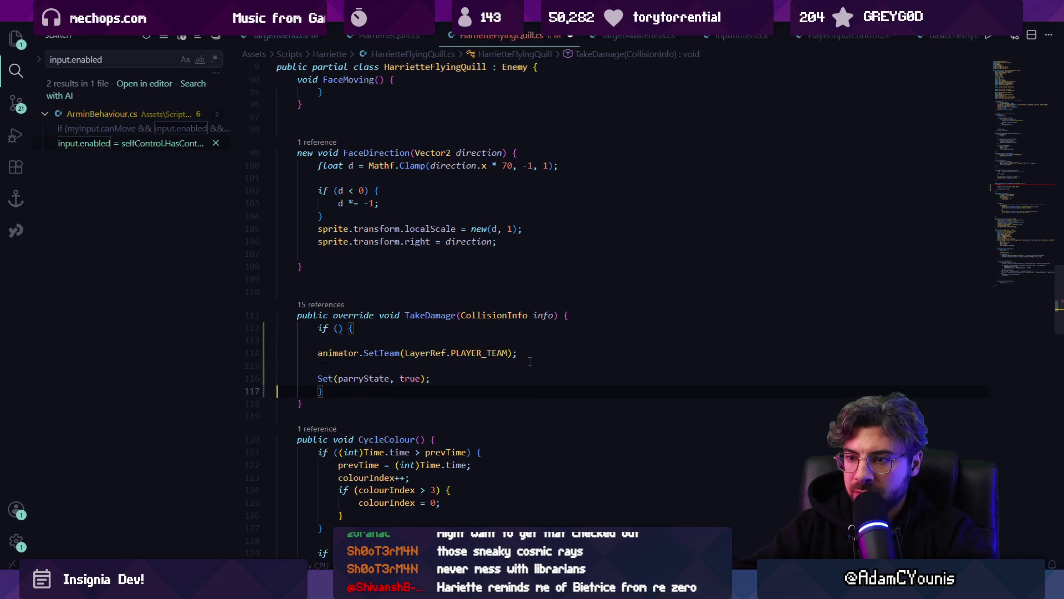
key("Up")
key("Up")
key("BackSpace")
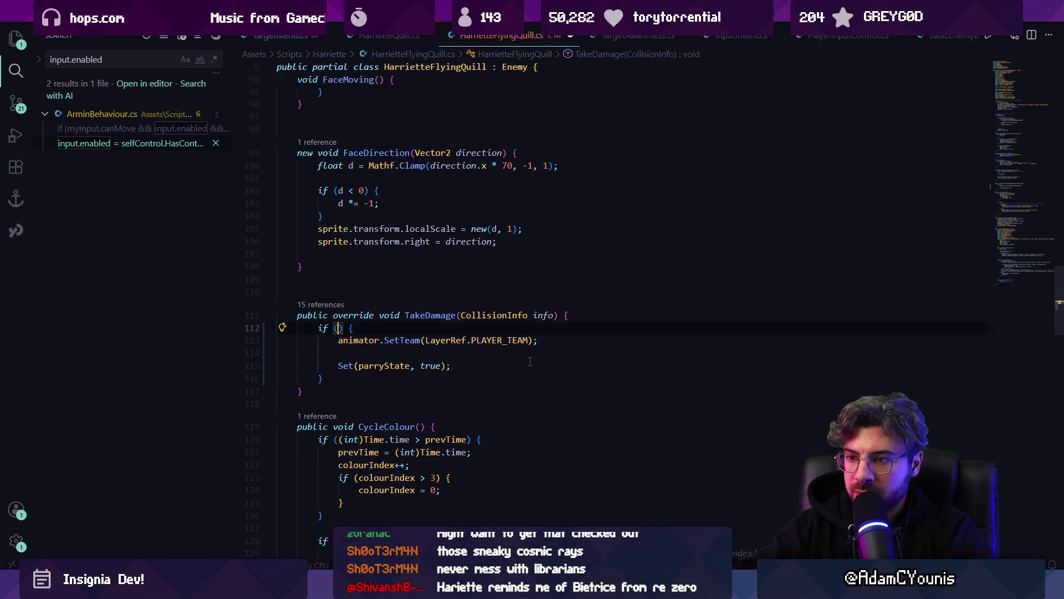
- Make the if condition info.outcome == CollisionInfo.Outcome.Outplayed, remove the blank line, and return to Unity
type("info.")
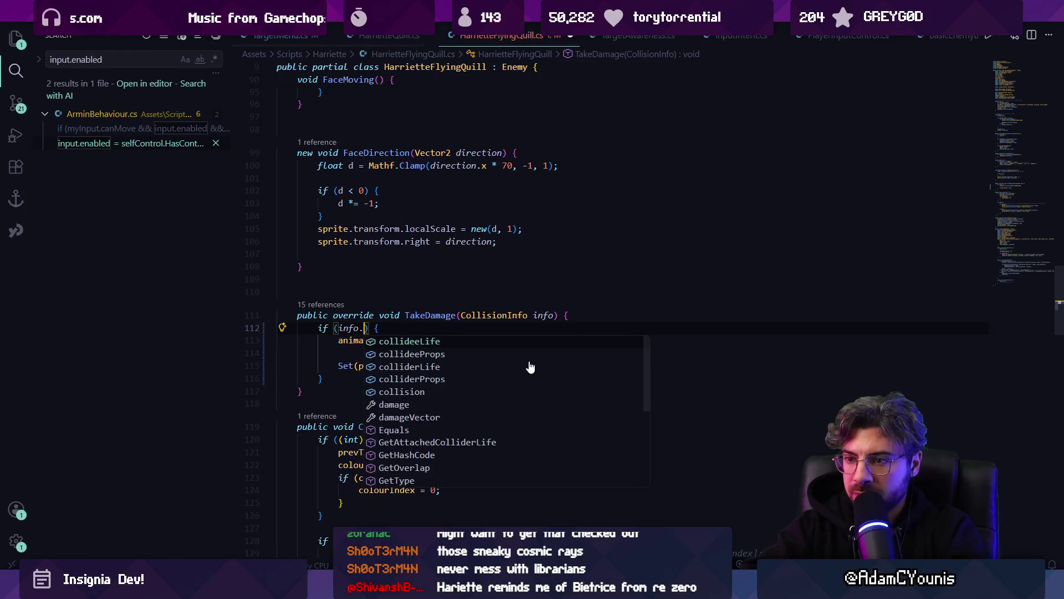
type("ouit")
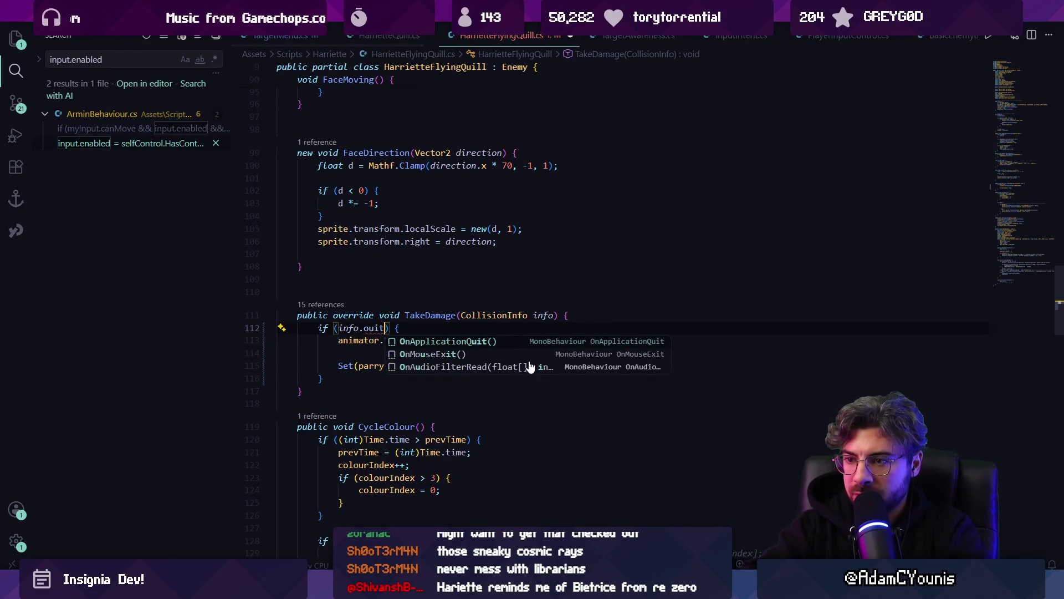
key("BackSpace")
key("BackSpace")
key("BackSpace")
type("utcome.")
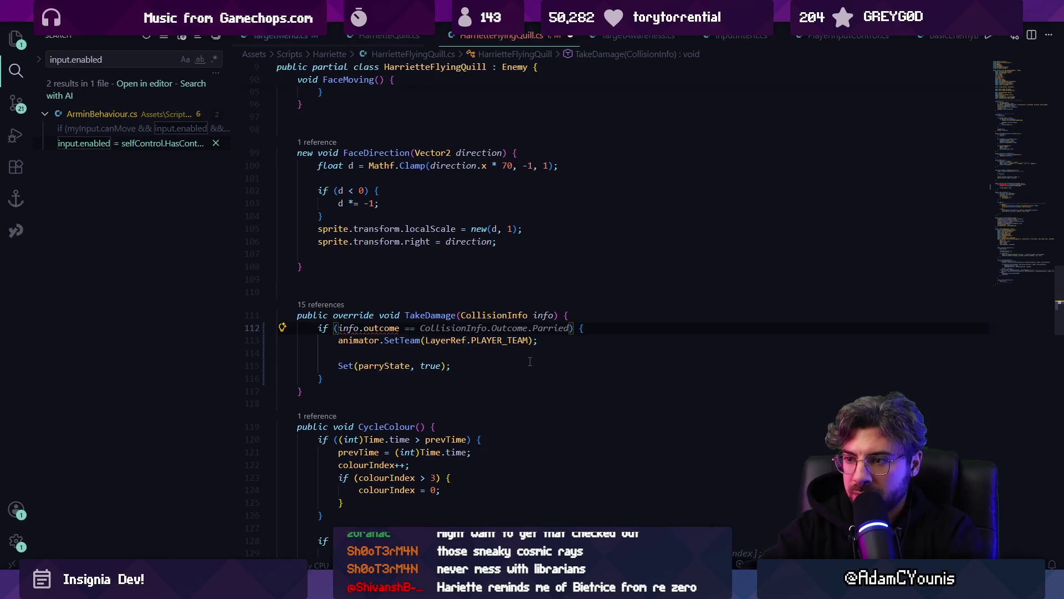
type("p")
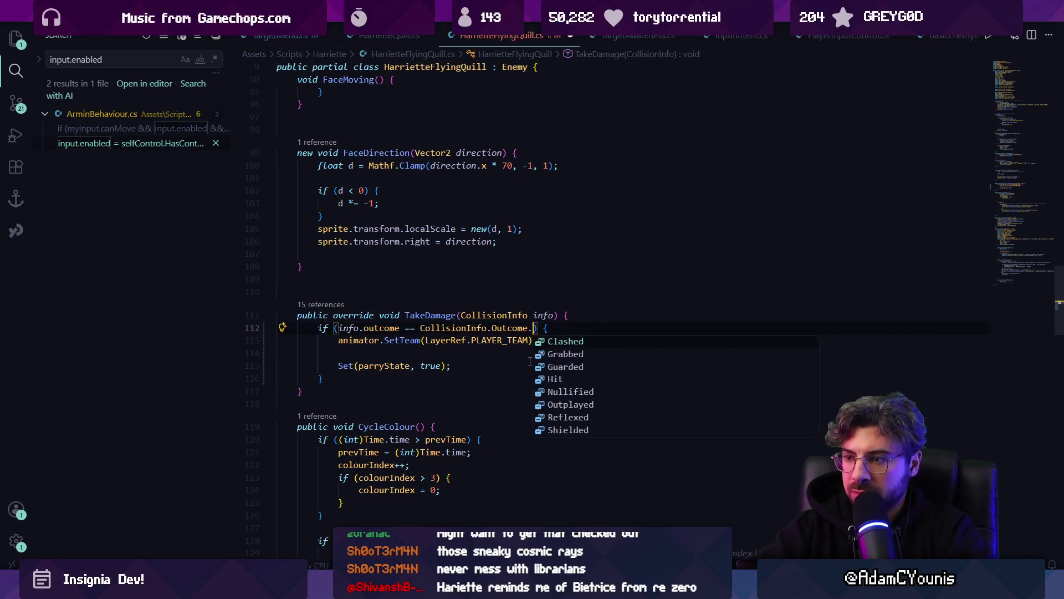
key("Escape")
type(".outplayed")
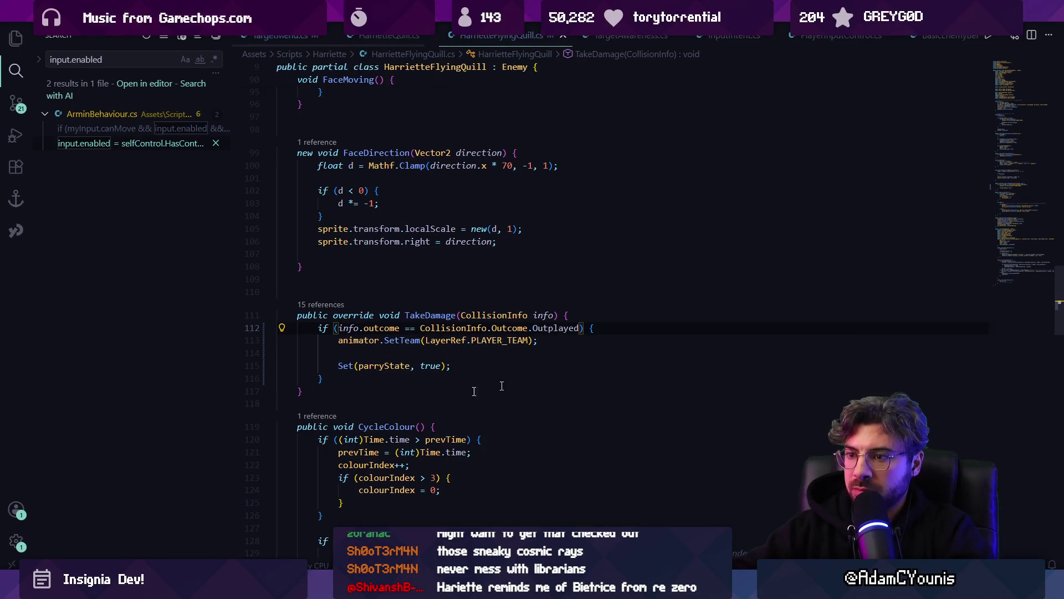
left_click(363, 340)
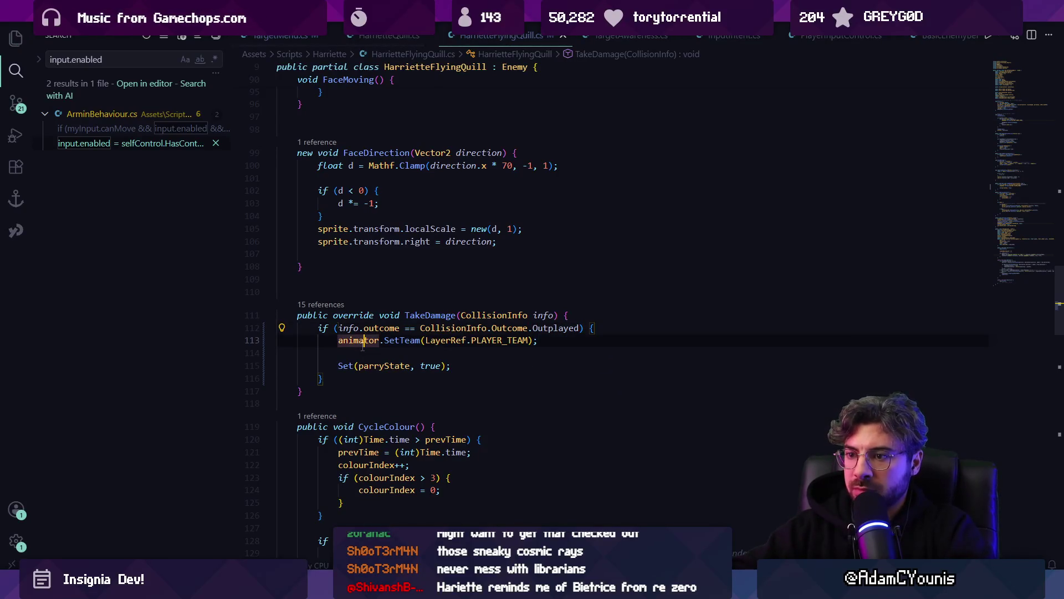
key("BackSpace")
key("alt+Tab")
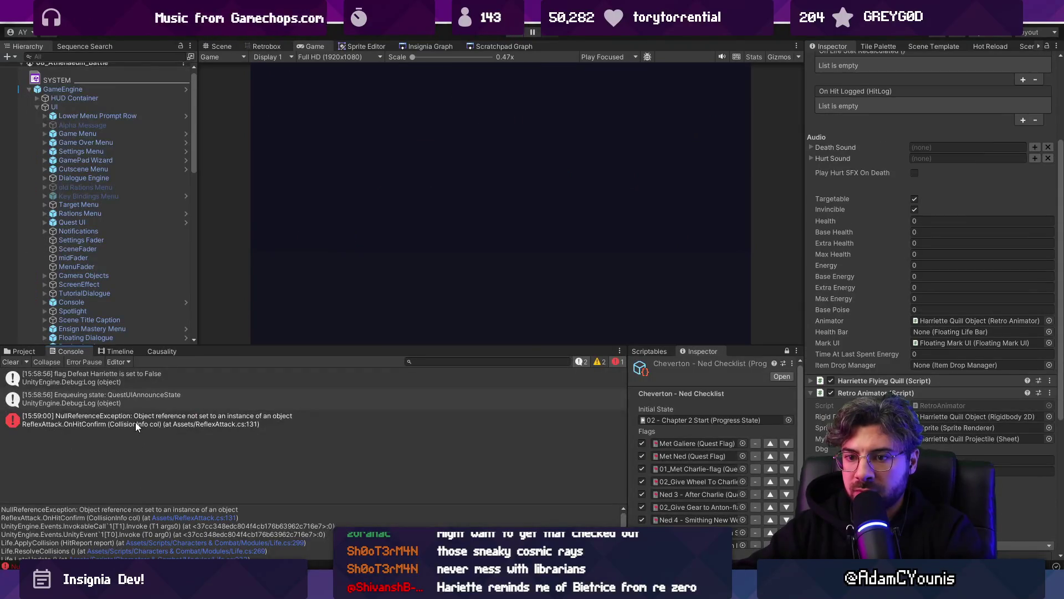
- Open ReflexAttack.cs at line 131 from the NullReferenceException's stack trace
left_click(135, 421)
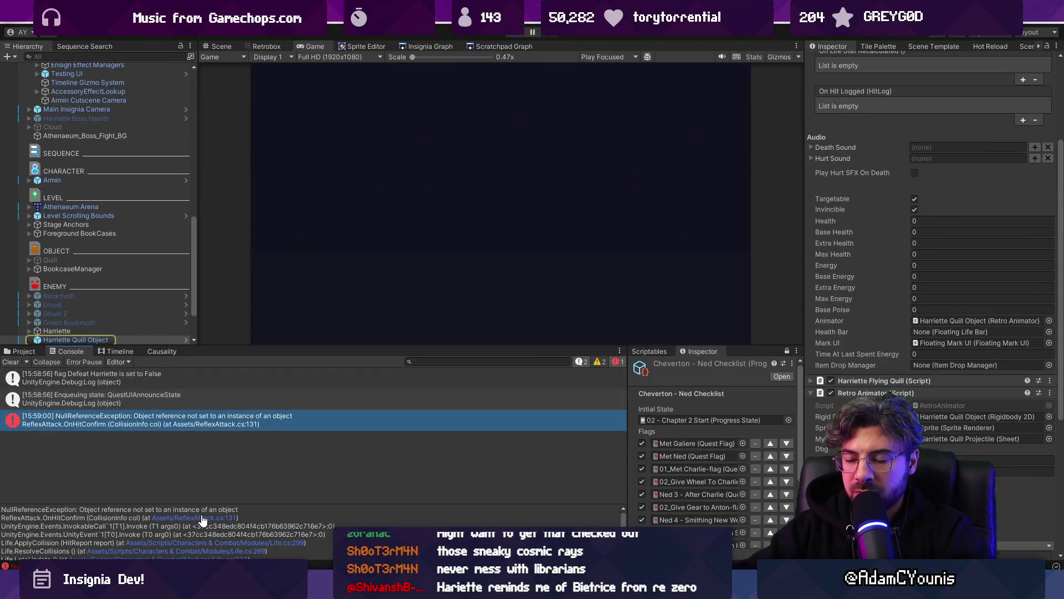
left_click(203, 517)
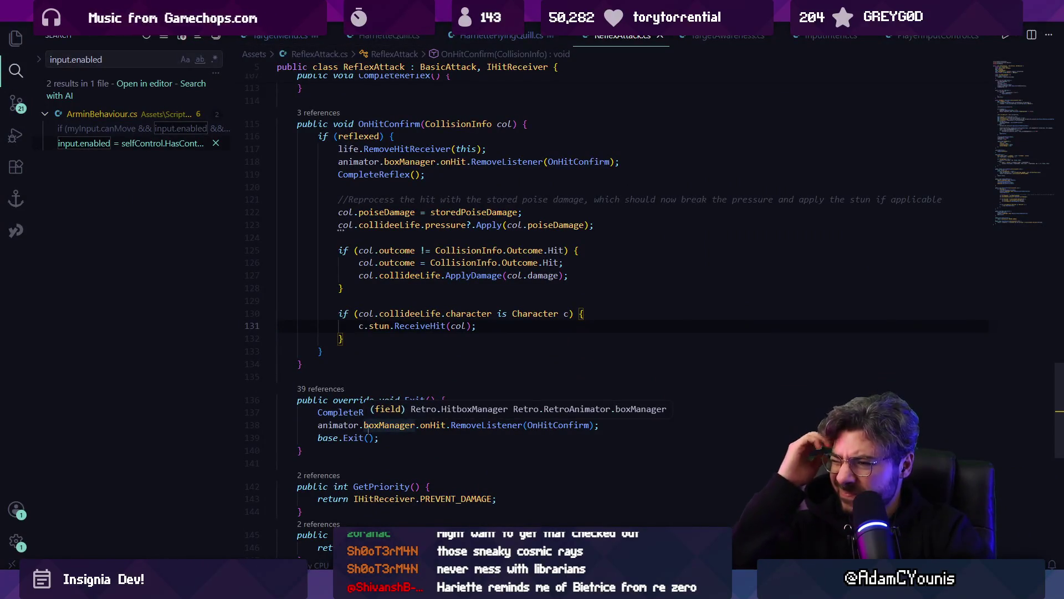
- Check TakeDamage's Outplayed comparison in HarrietteFlyingQuill.cs via Go to Definition, then return to Unity
key("ctrl+Tab")
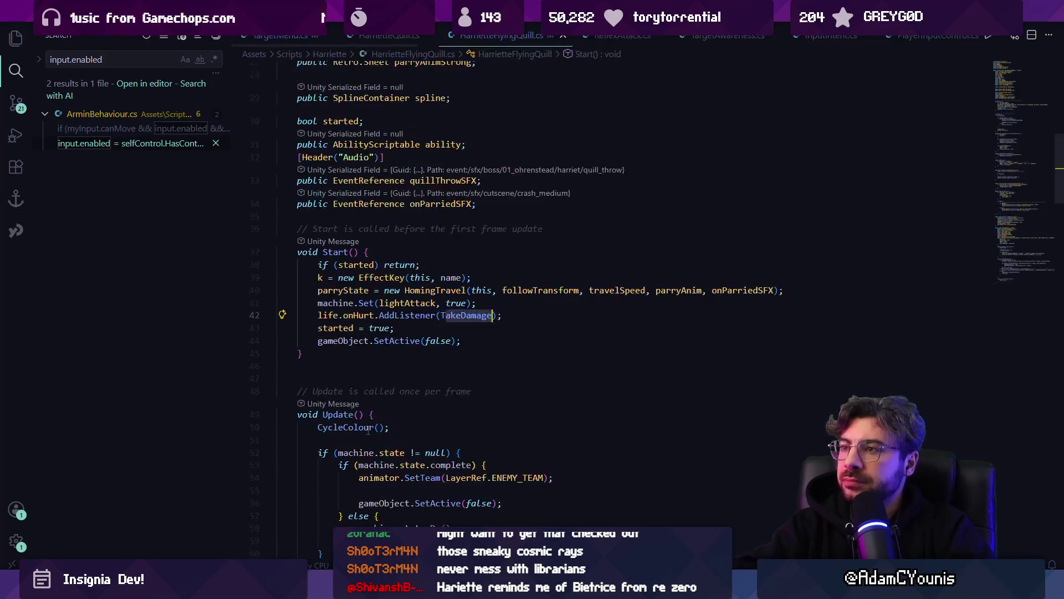
key("F12")
key("Down")
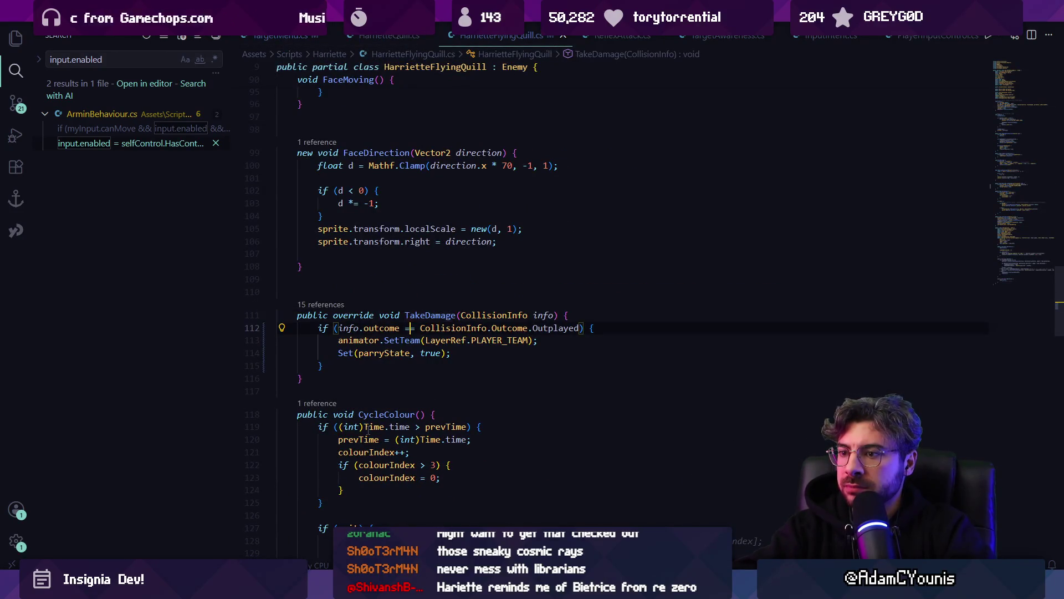
key("ctrl+Right")
key("ctrl+Right")
key("ctrl+Right")
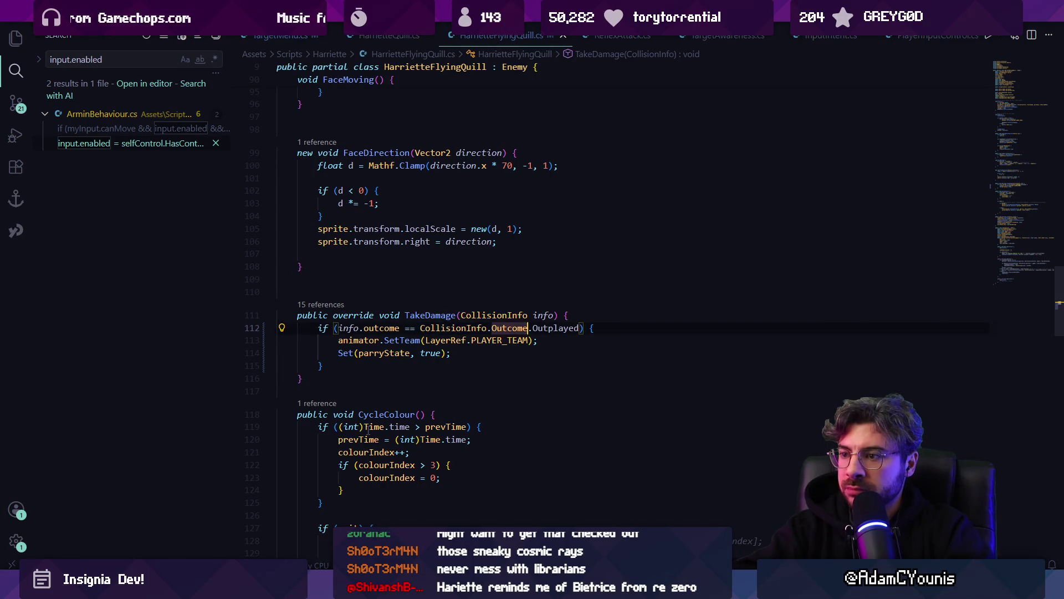
key("alt+Tab")
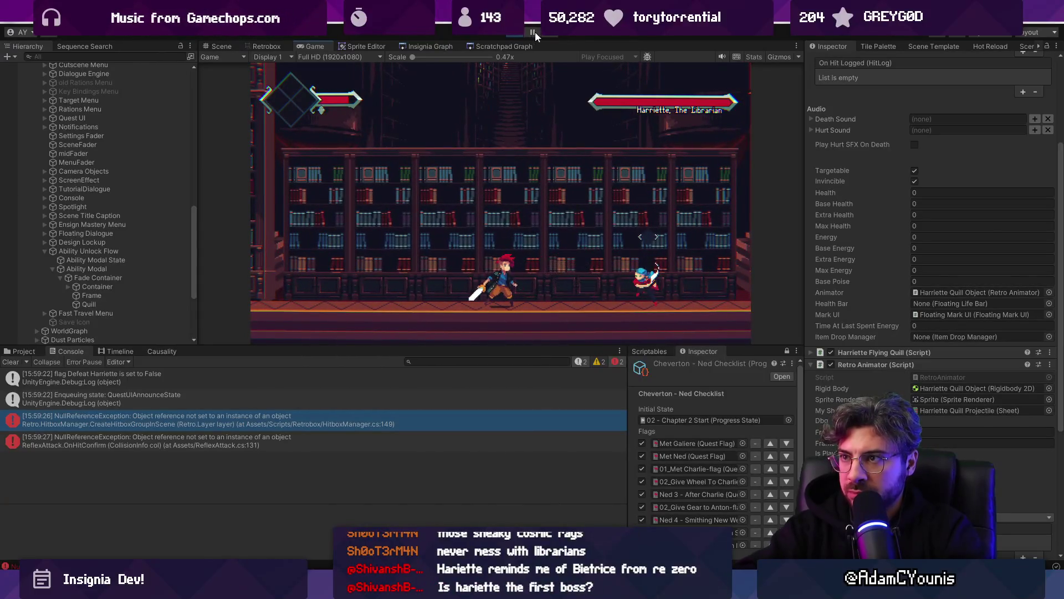
- Stop the game and revert line 112 of the quill script to Outplayed, then save
left_click(535, 31)
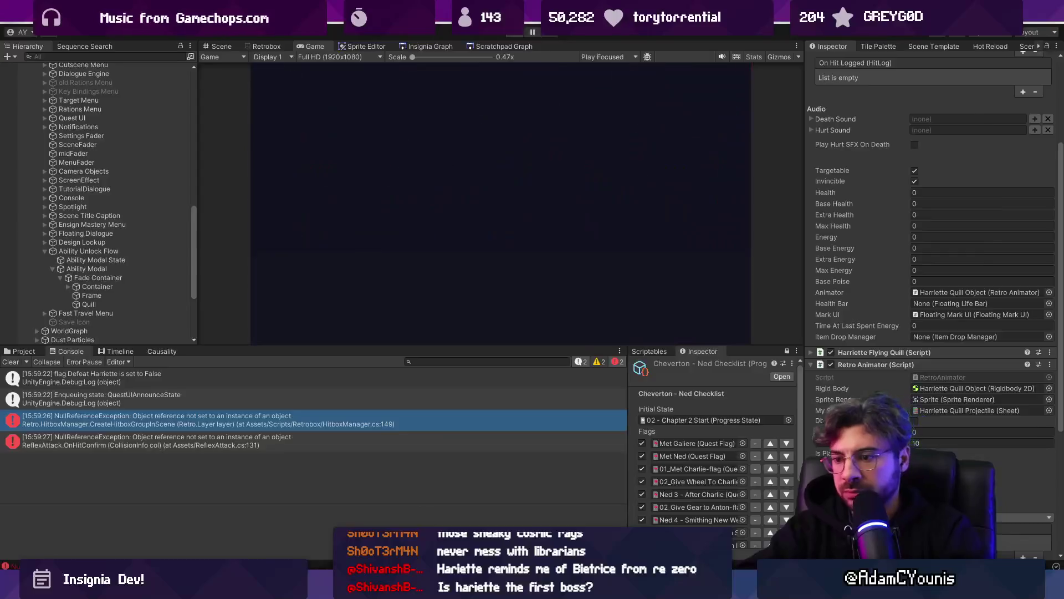
key("alt+Tab")
key("ctrl+z")
key("ctrl+z")
key("ctrl+z")
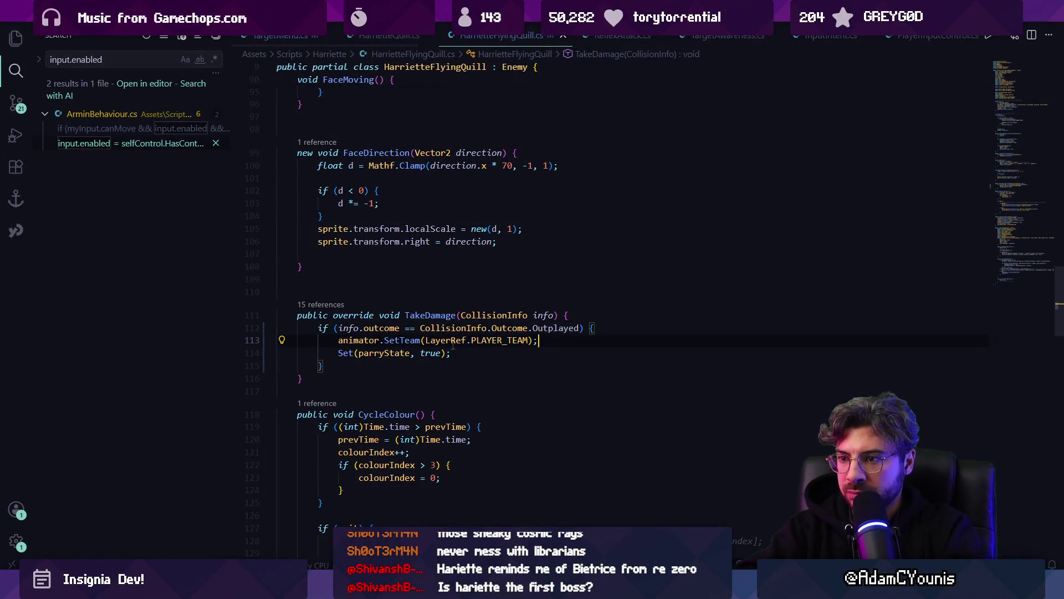
key("alt+Tab")
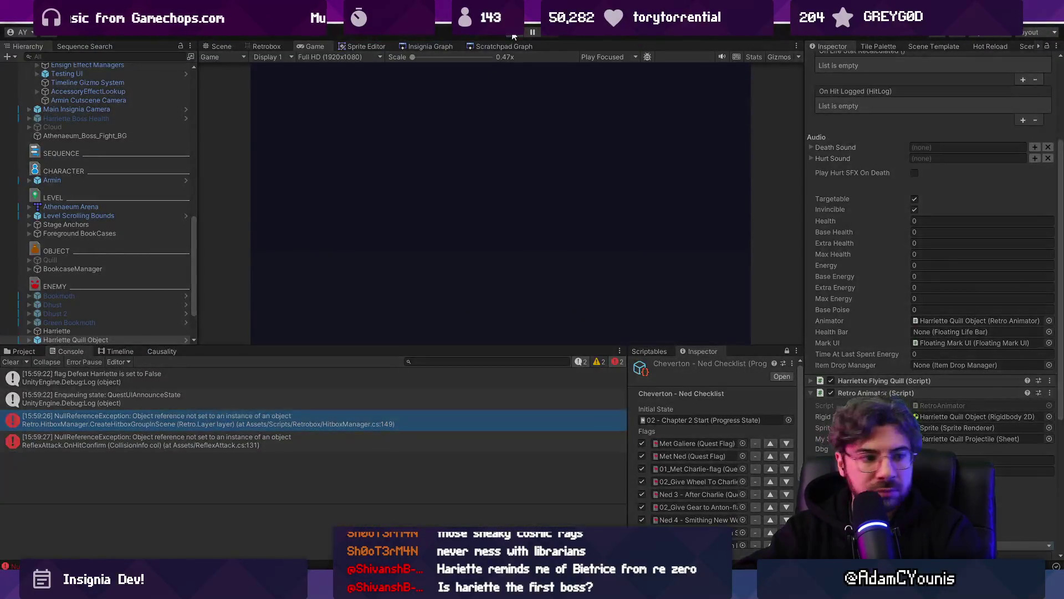
- Playtest the Harriette boss fight, attacking her, then restore the full editor layout
left_click(513, 36)
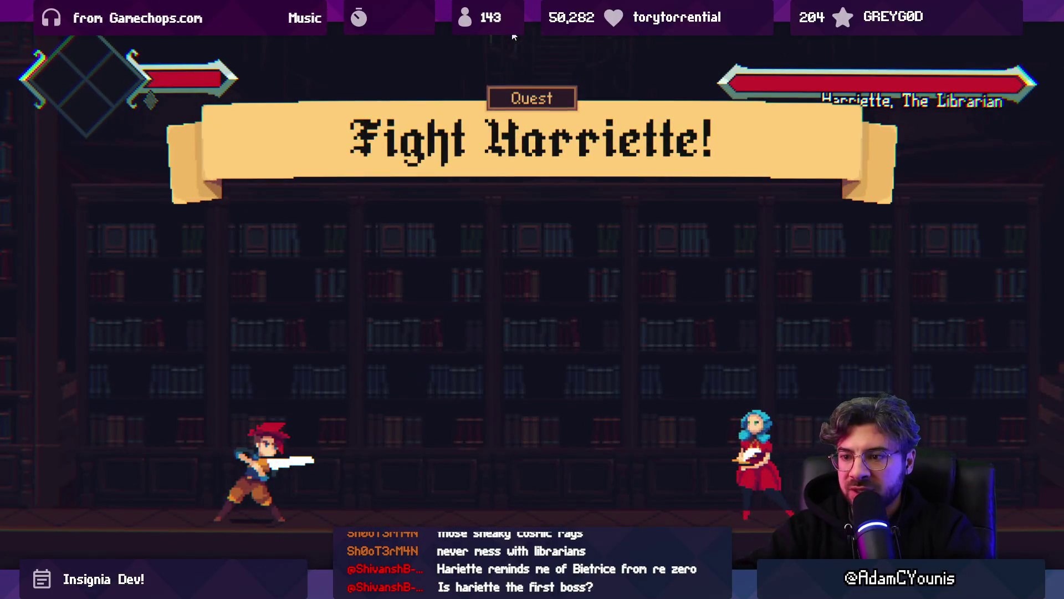
key("Right")
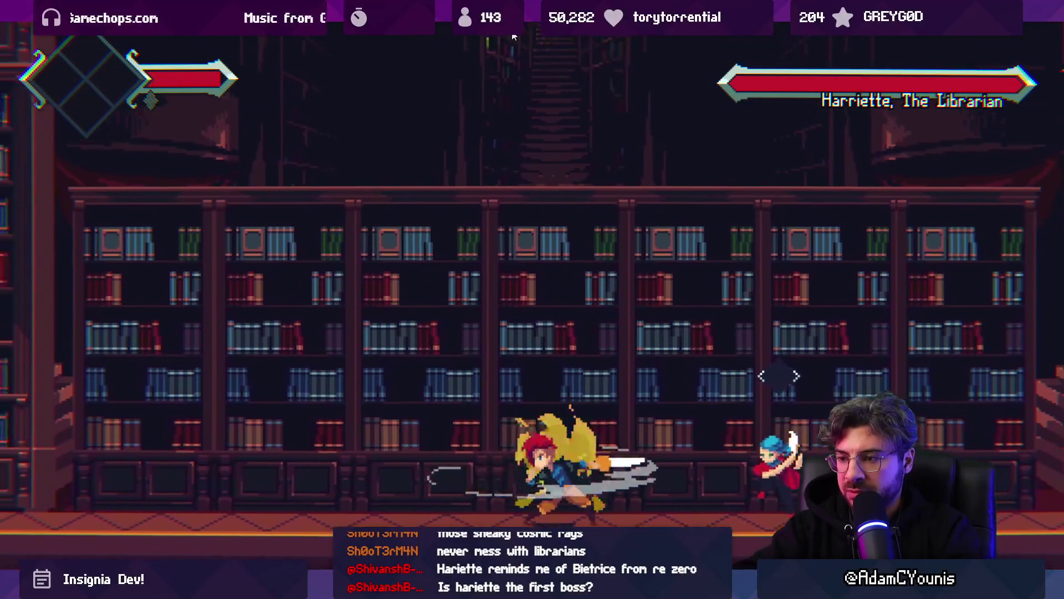
key("Left")
key("Right")
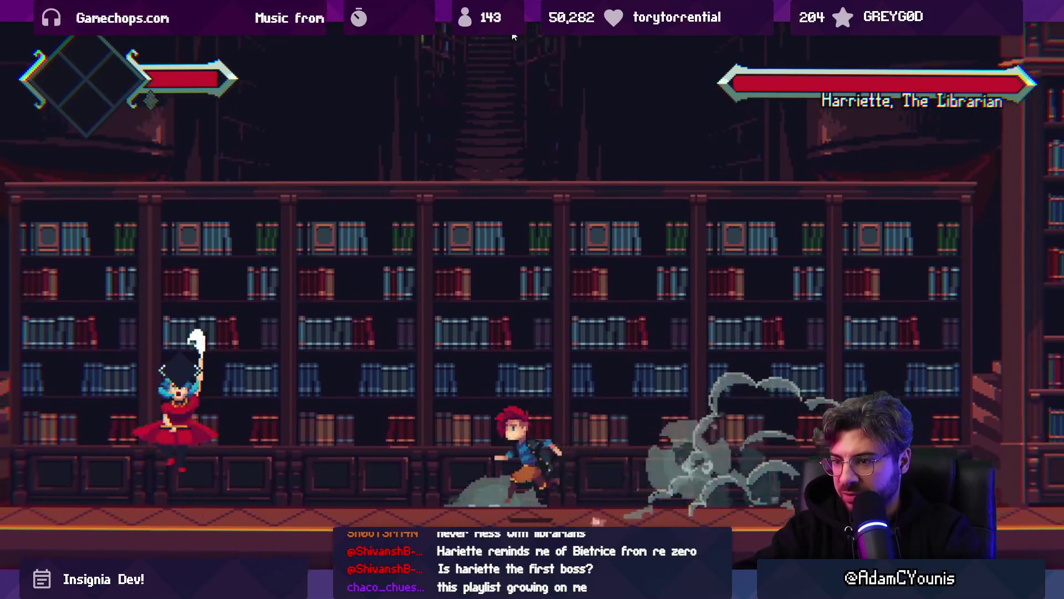
key("ctrl+shift+F7")
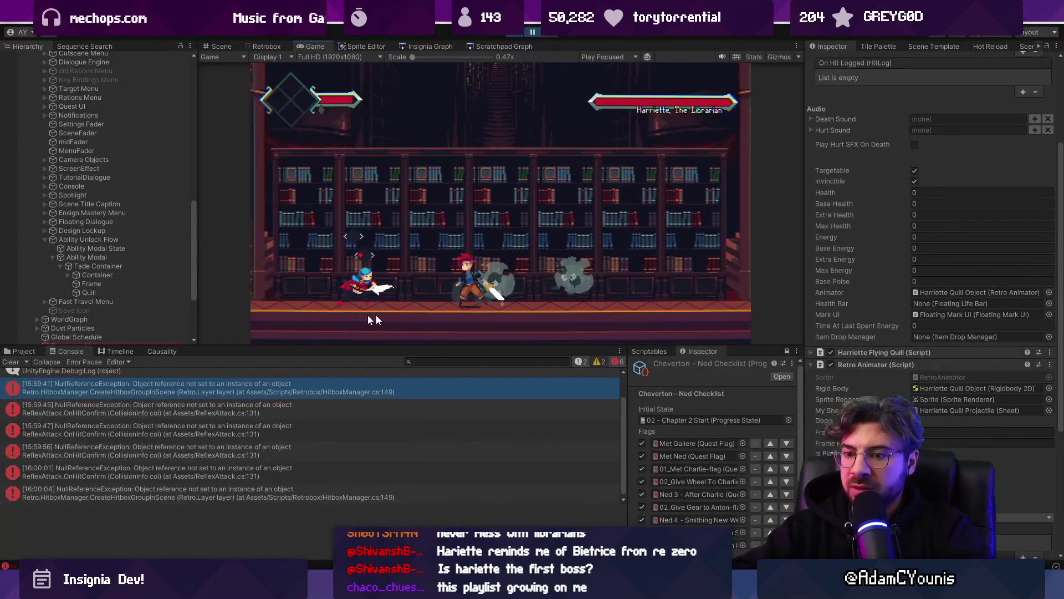
- Inspect the boxDictionary lookup at HitboxManager.cs line 149 from the error's stack trace
left_click(137, 383)
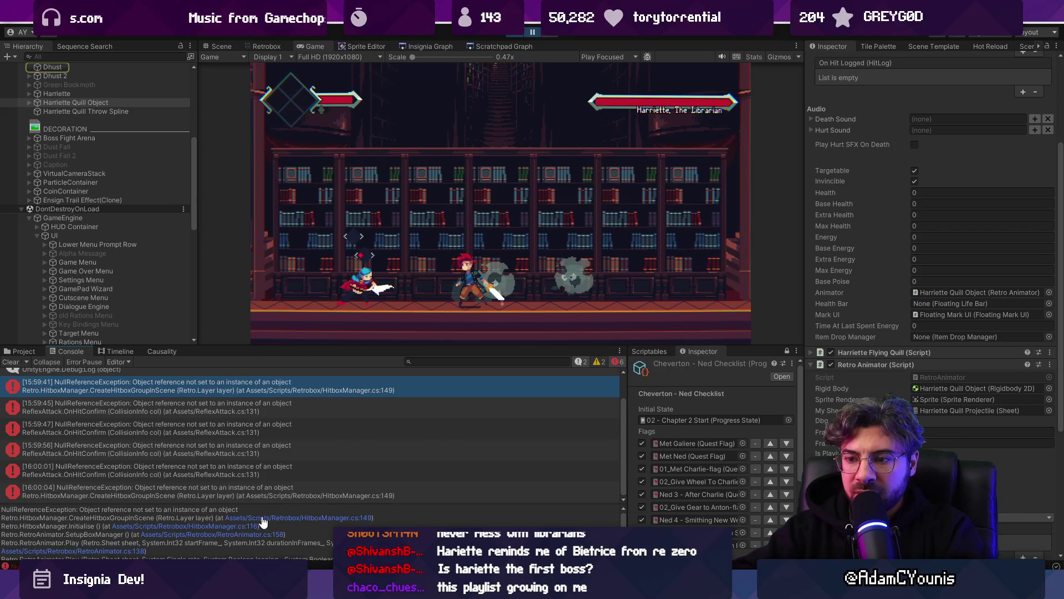
left_click(263, 519)
left_click(598, 336)
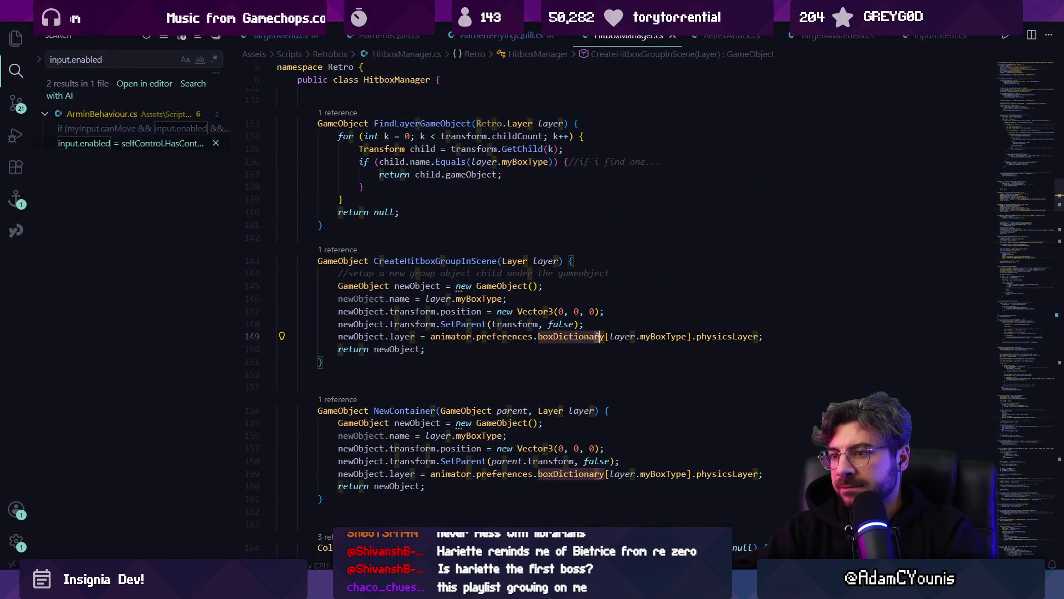
key("alt+Tab")
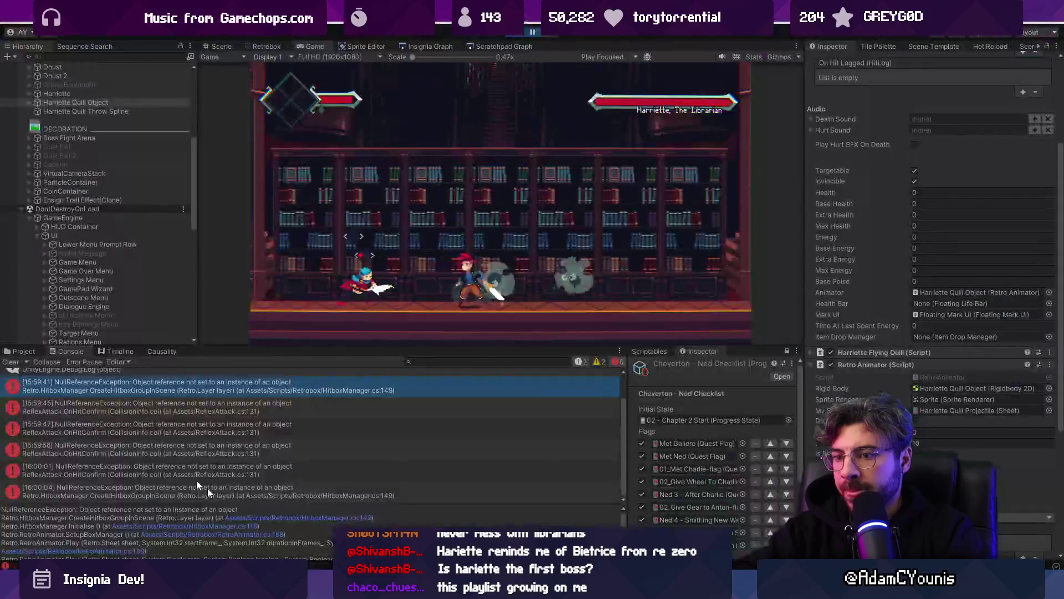
- Clear the Console and rerun briefly, then open the new ReflexAttack error at line 131 with its full trace
left_click(10, 362)
left_click(534, 32)
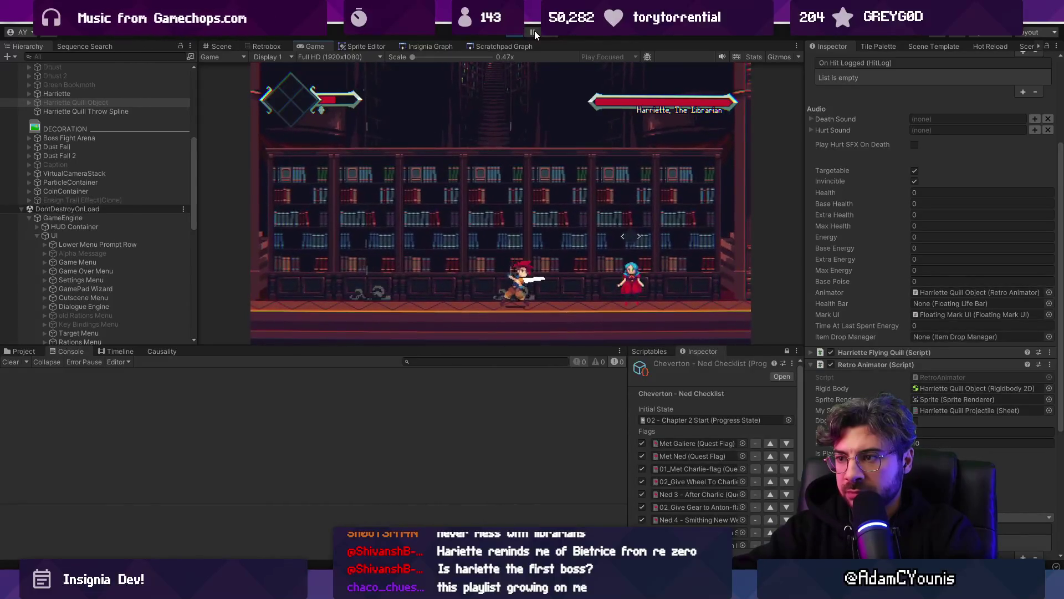
left_click(534, 32)
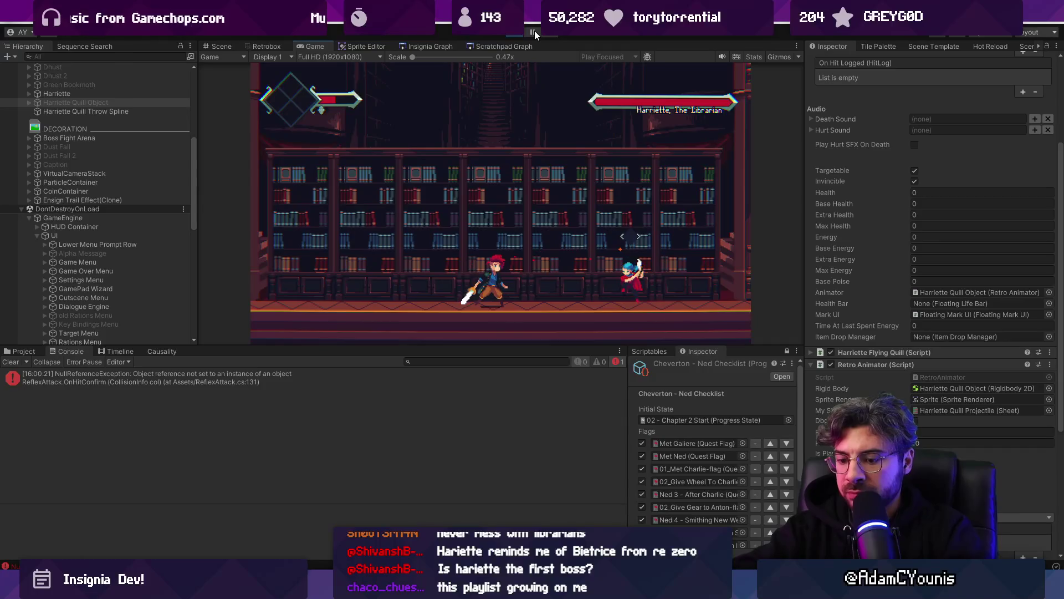
left_click(251, 375)
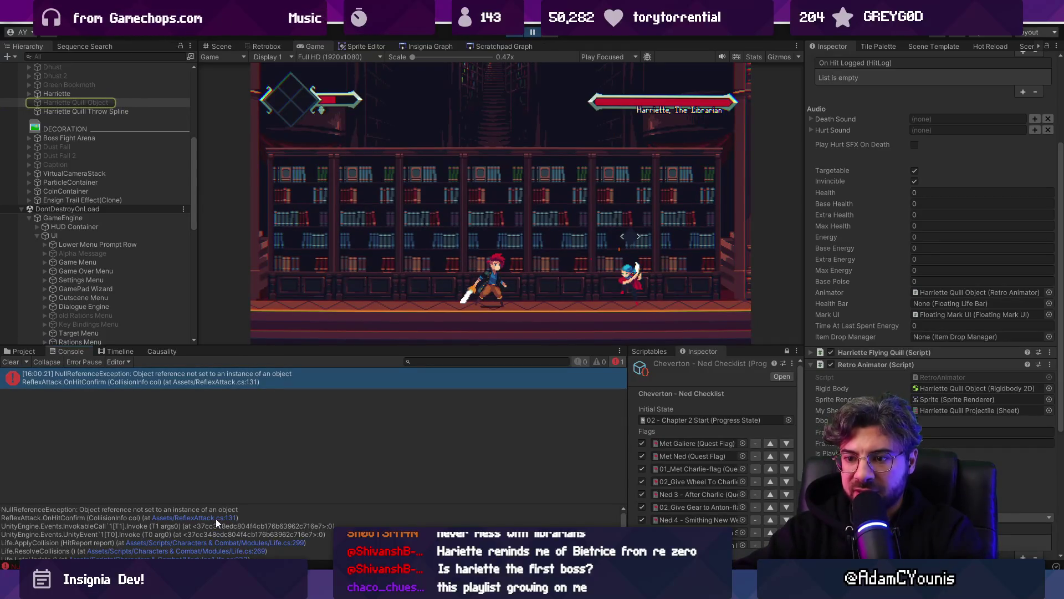
left_click_drag(223, 505, 227, 470)
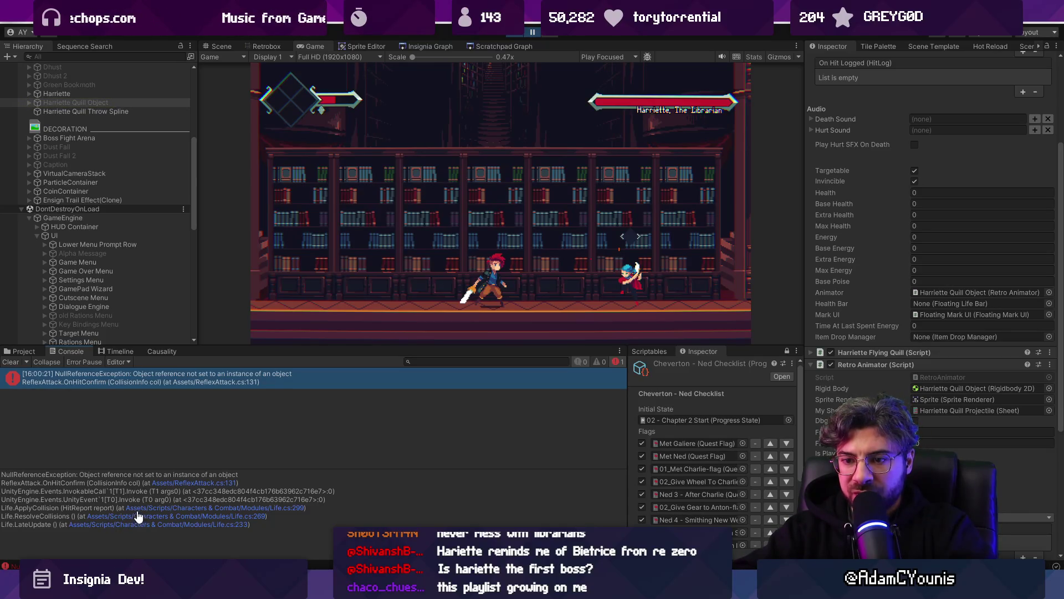
left_click(175, 483)
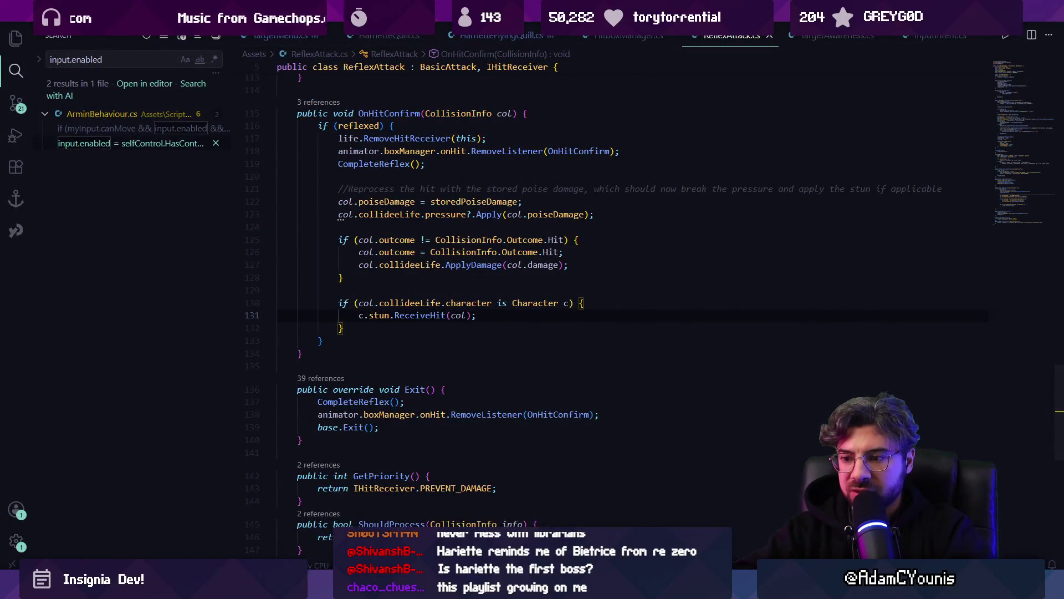
- Examine the collideeLife Character check on line 130 of ReflexAttack.cs
mouse_move(386, 589)
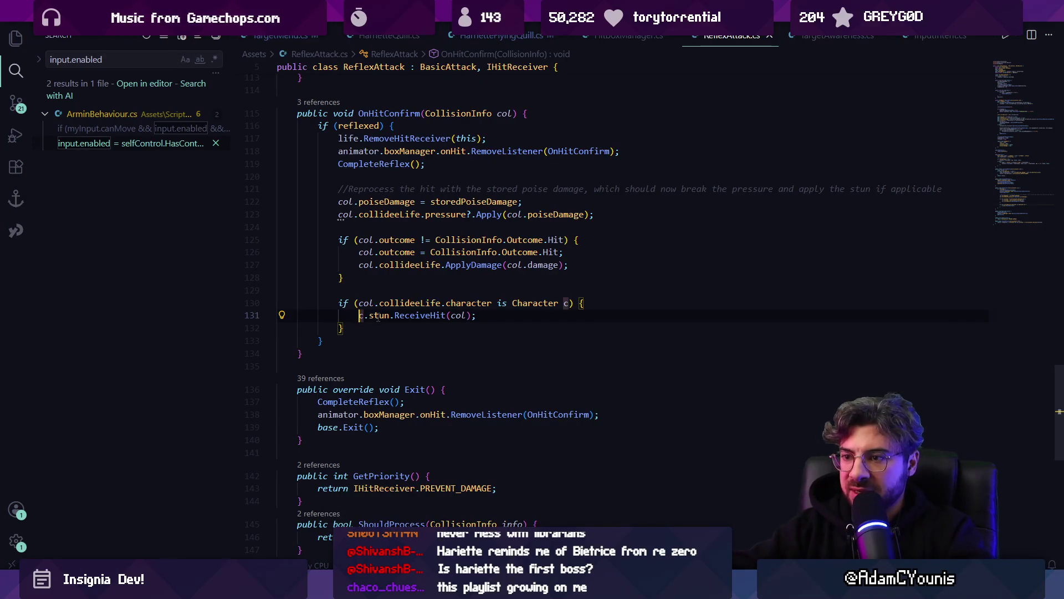
key("Right")
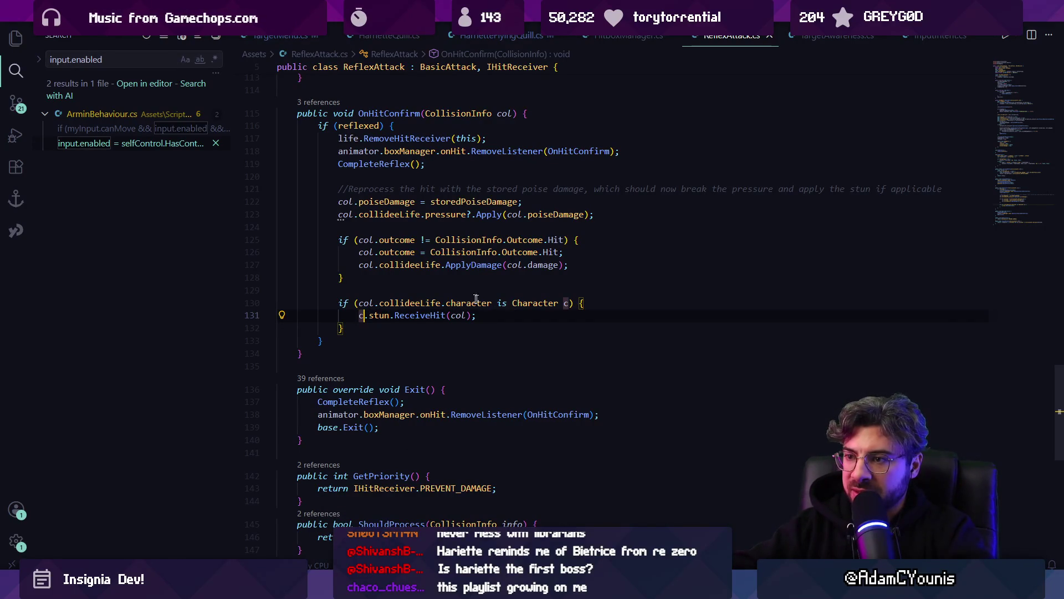
left_click(410, 303)
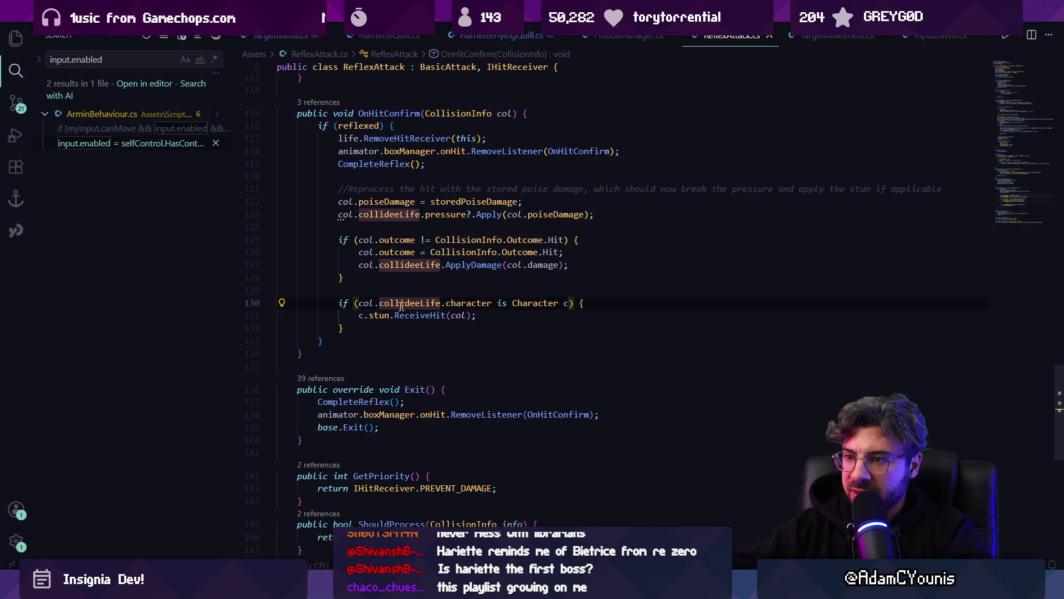
left_click(513, 303)
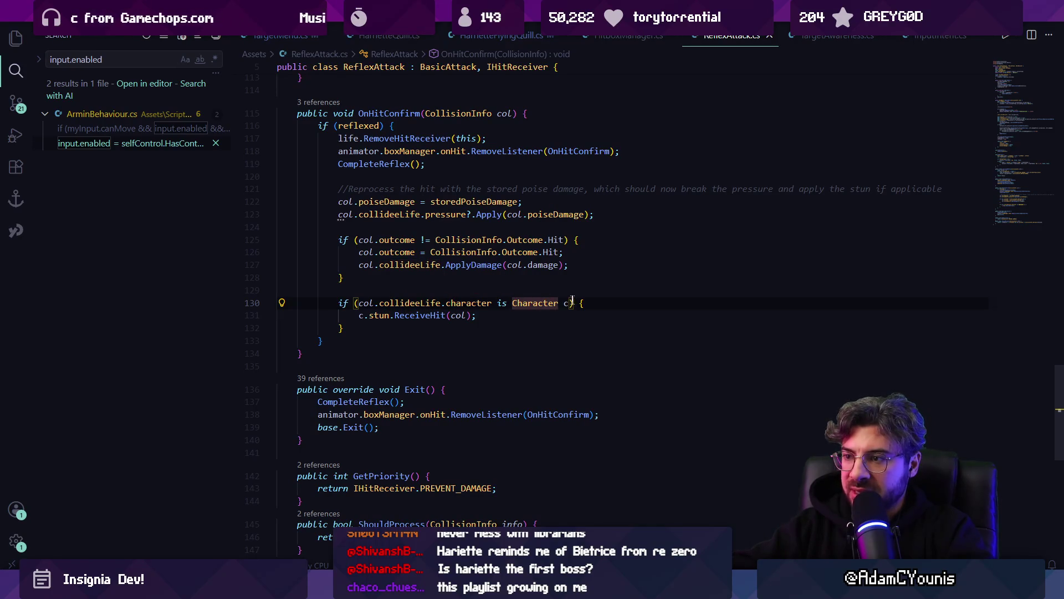
- Change line 131 to c.stun?.ReceiveHit(col), then bring up HarrietteFlyingQuill.cs at TakeDamage
left_click(359, 316)
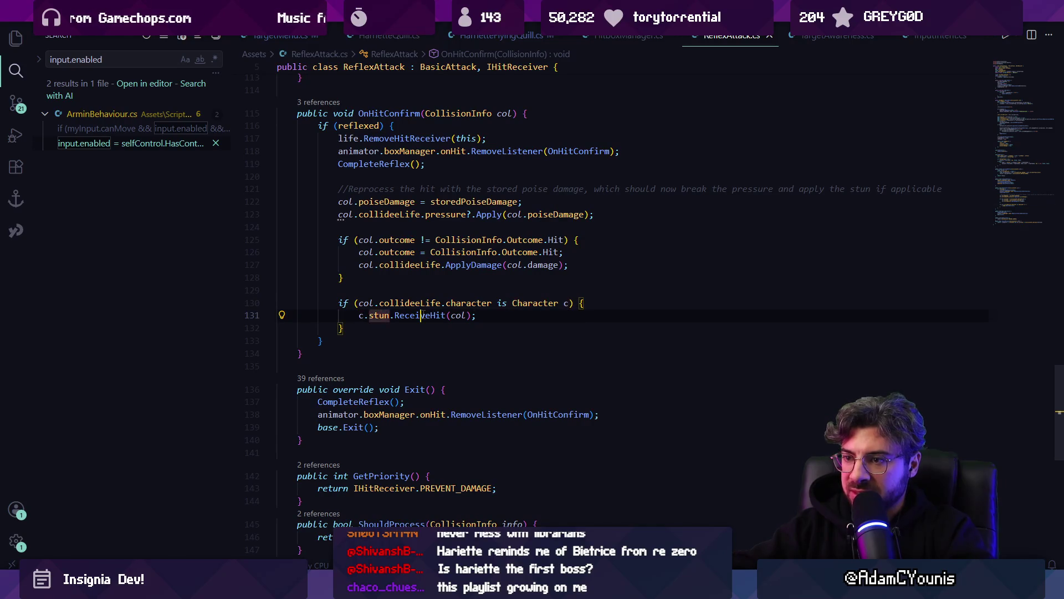
key("Left")
type("?")
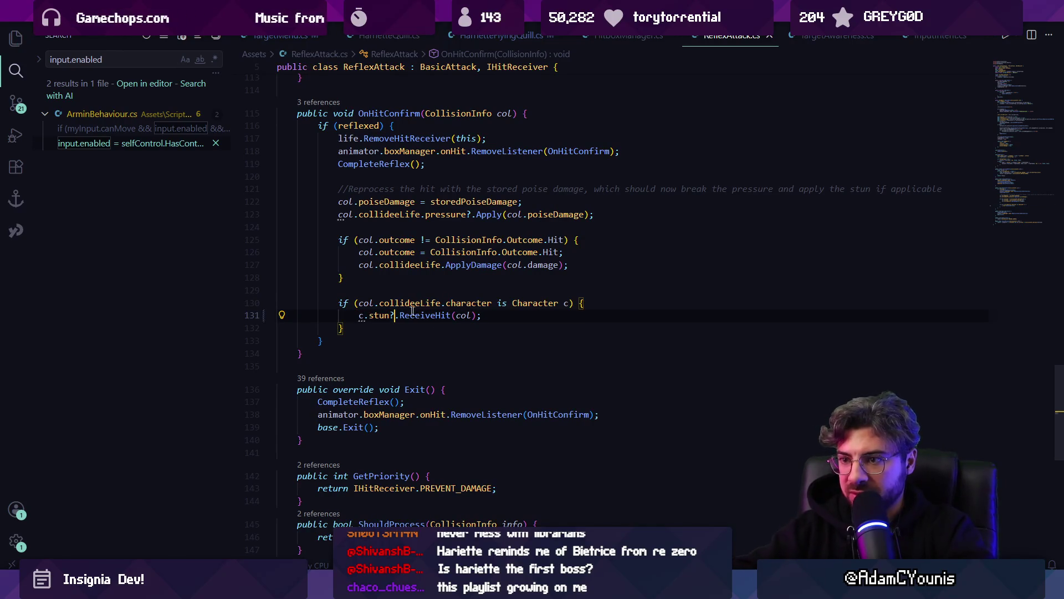
key("alt+Tab")
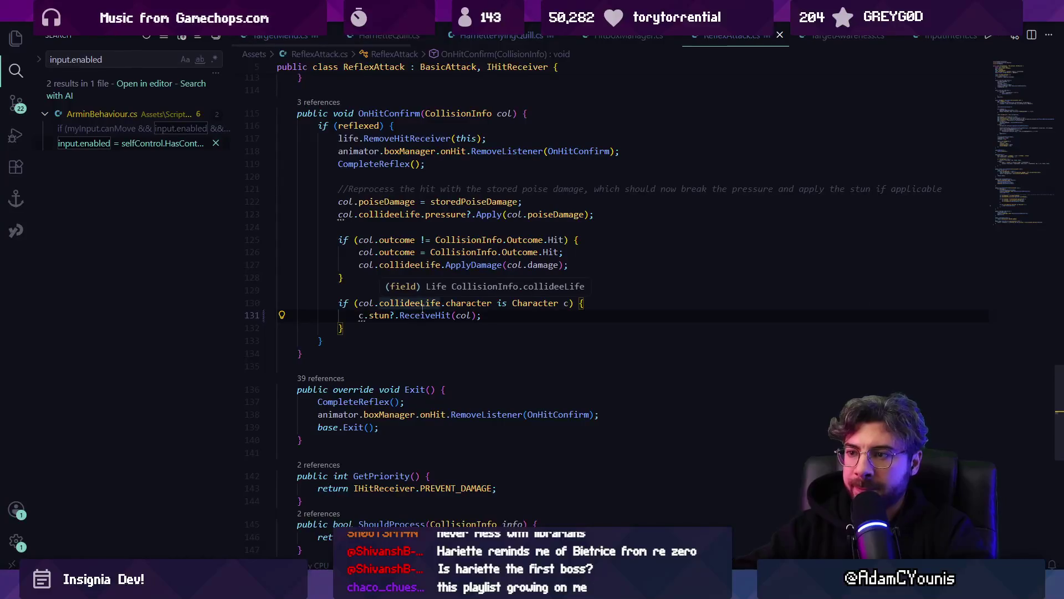
key("alt+Left")
key("alt+Left")
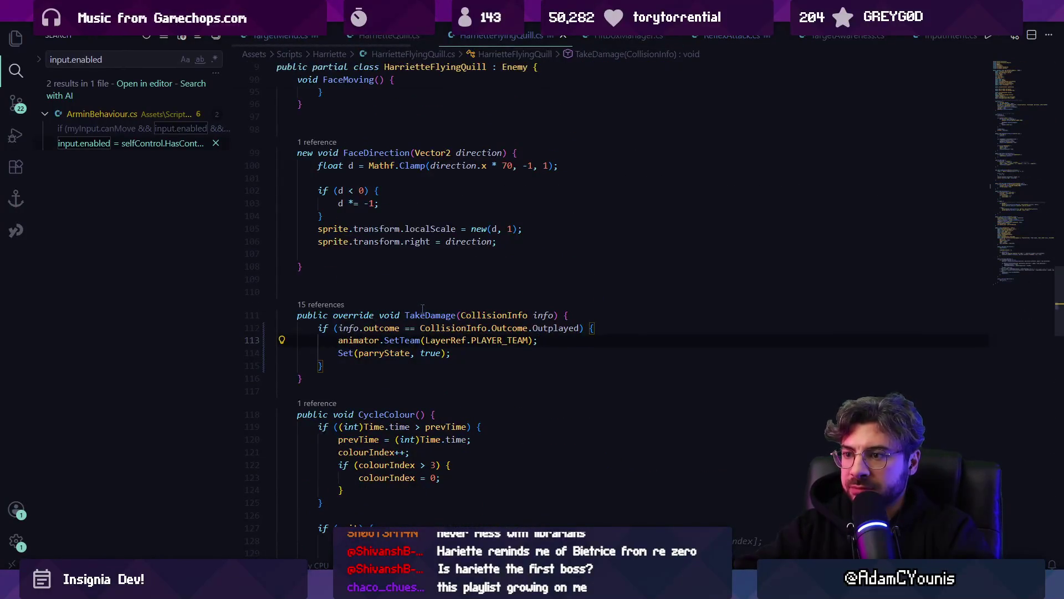
- Add a Debug.Log of info.outcome at the top of TakeDamage, then run the fight to read the logs
key("Return")
type("Debug.Log(\"Harriette quill took damage with outcome \" + info.outcome);")
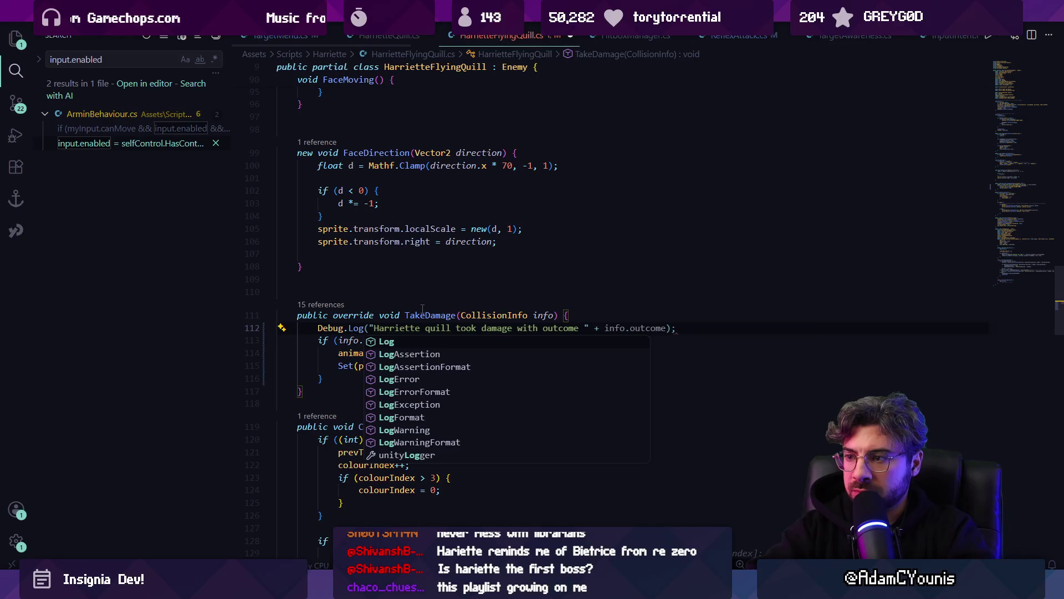
key("Tab")
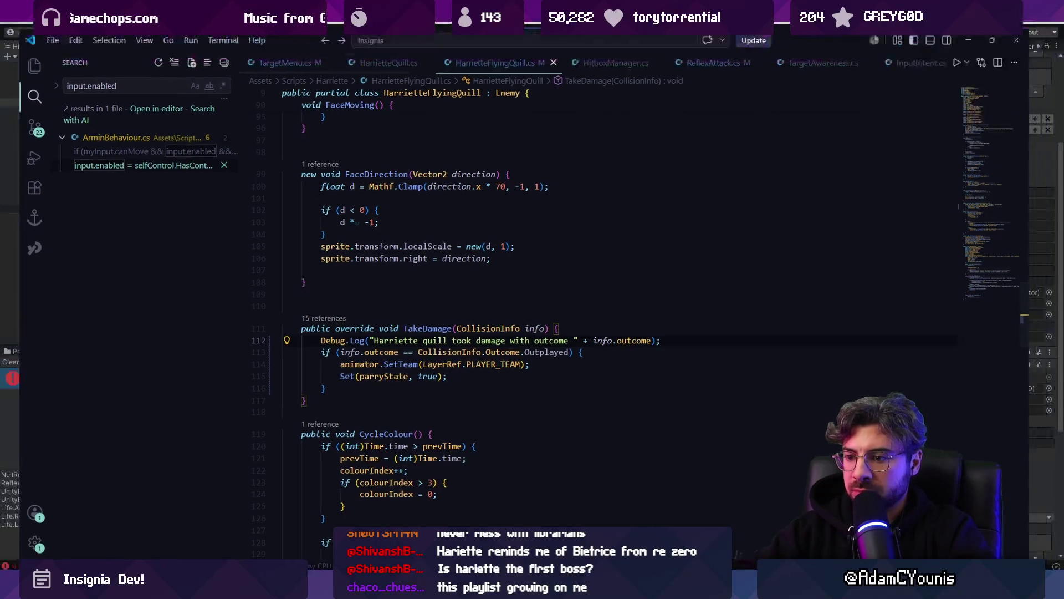
key("alt+Tab")
left_click(526, 33)
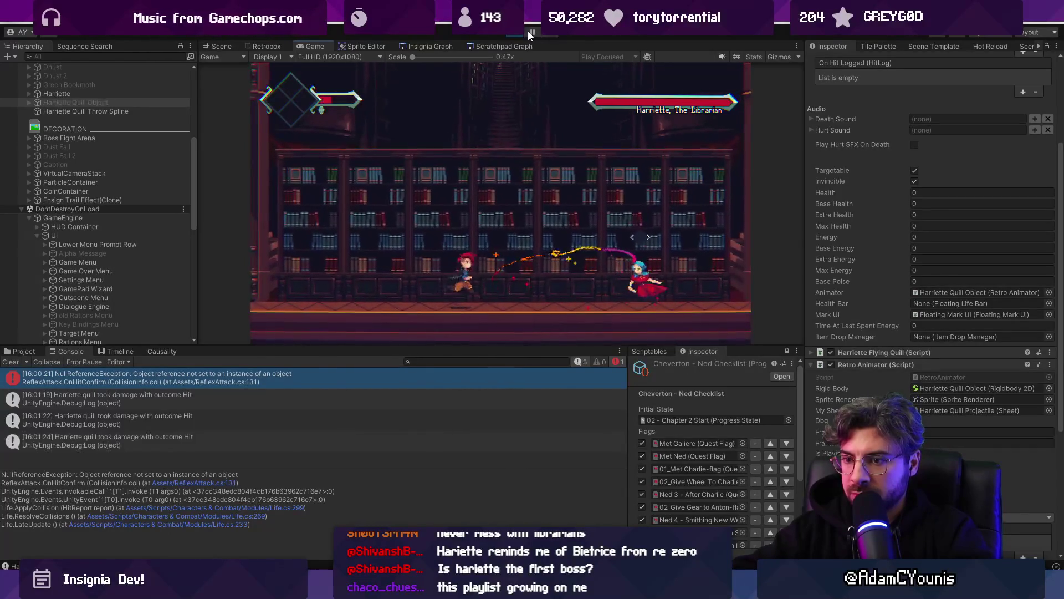
left_click(527, 31)
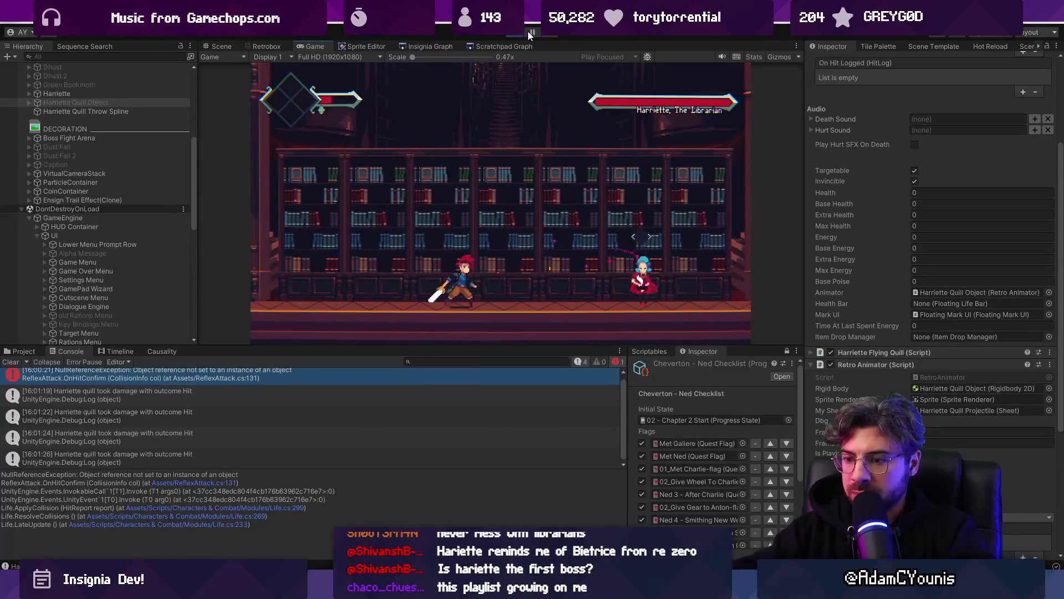
- Change the parry check on line 113 from Outplayed to Hit
key("alt+Tab")
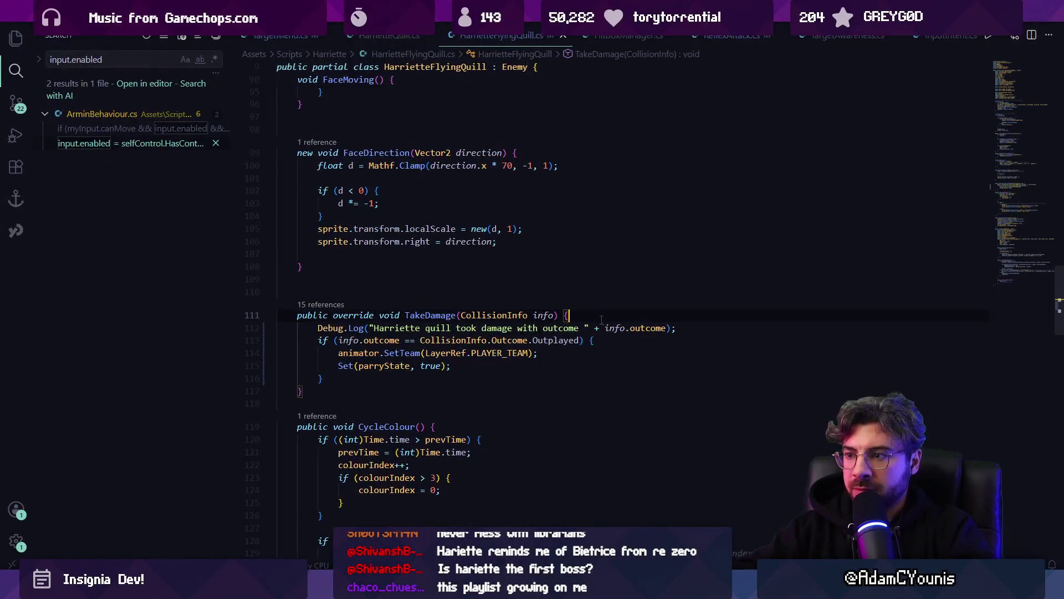
double_click(648, 328)
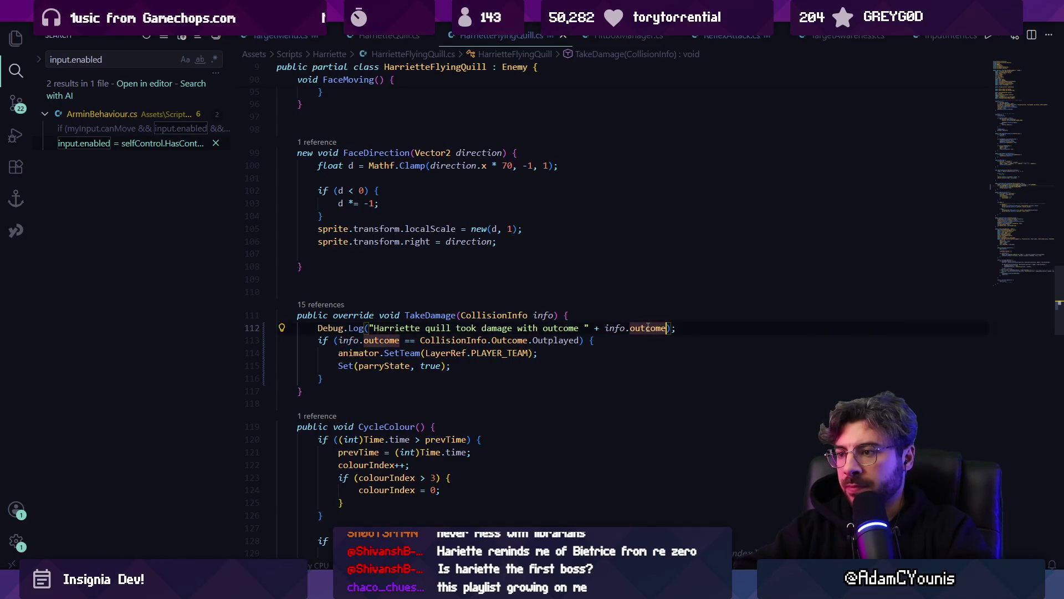
type("Hit")
key("Escape")
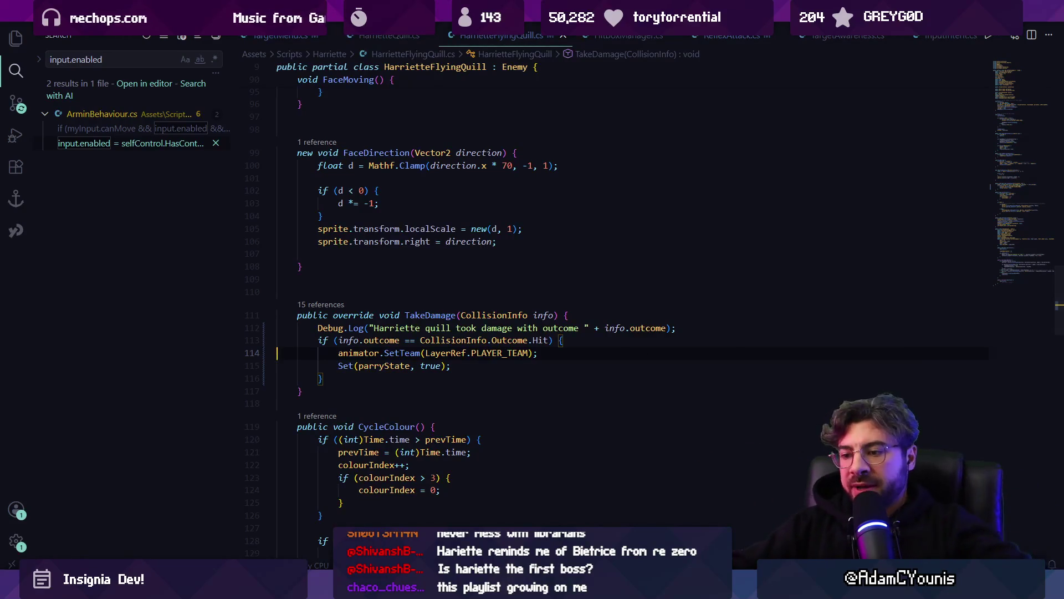
key("alt+Tab")
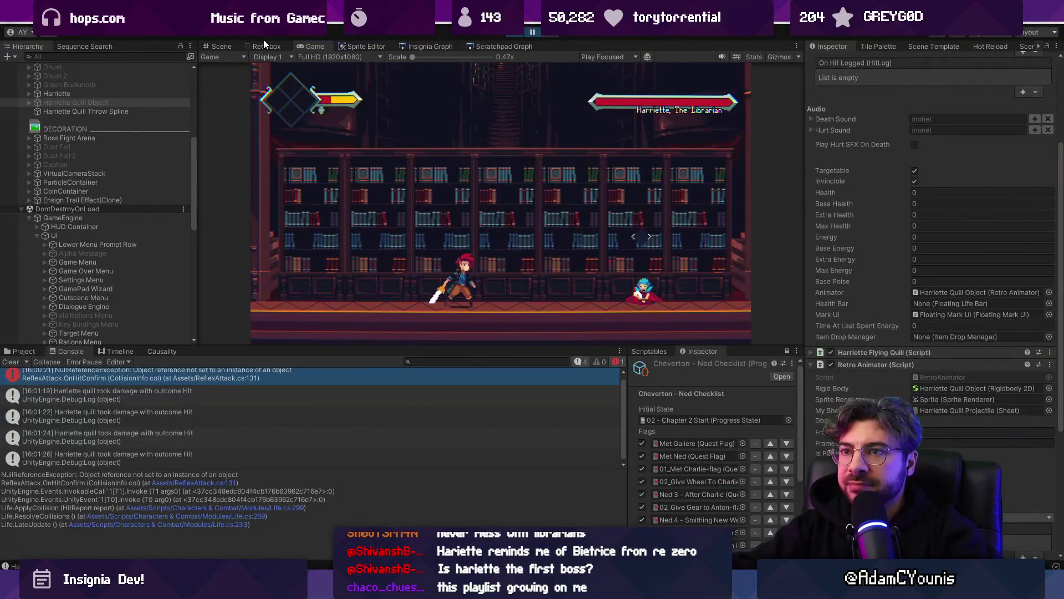
- Set the Strong quill projectile's HitboxDirection to Forward in Retrobox and save
left_click(265, 44)
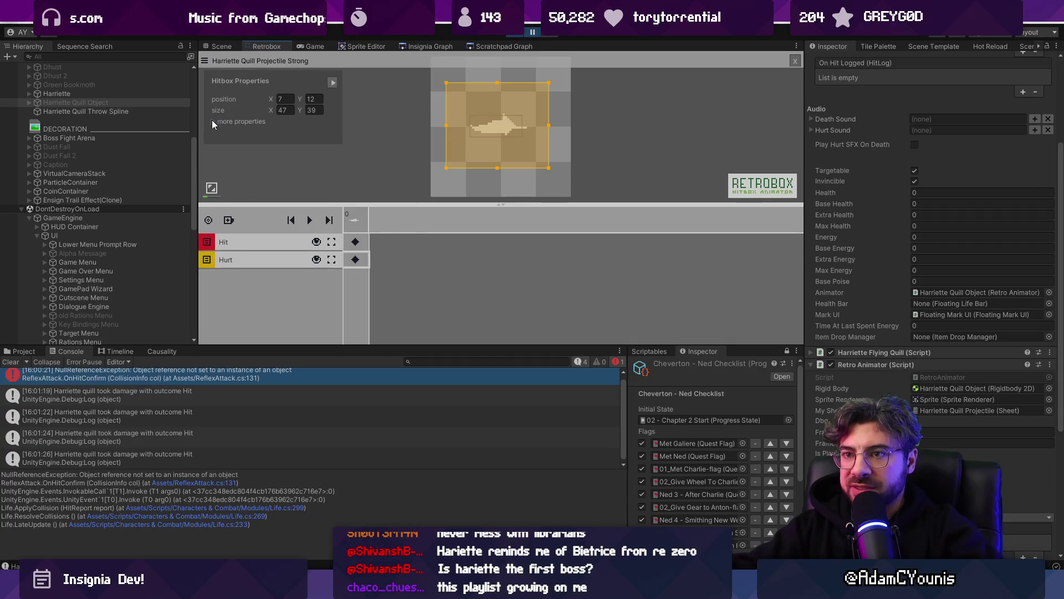
left_click(213, 122)
left_click_drag(356, 204, 357, 249)
left_click(331, 187)
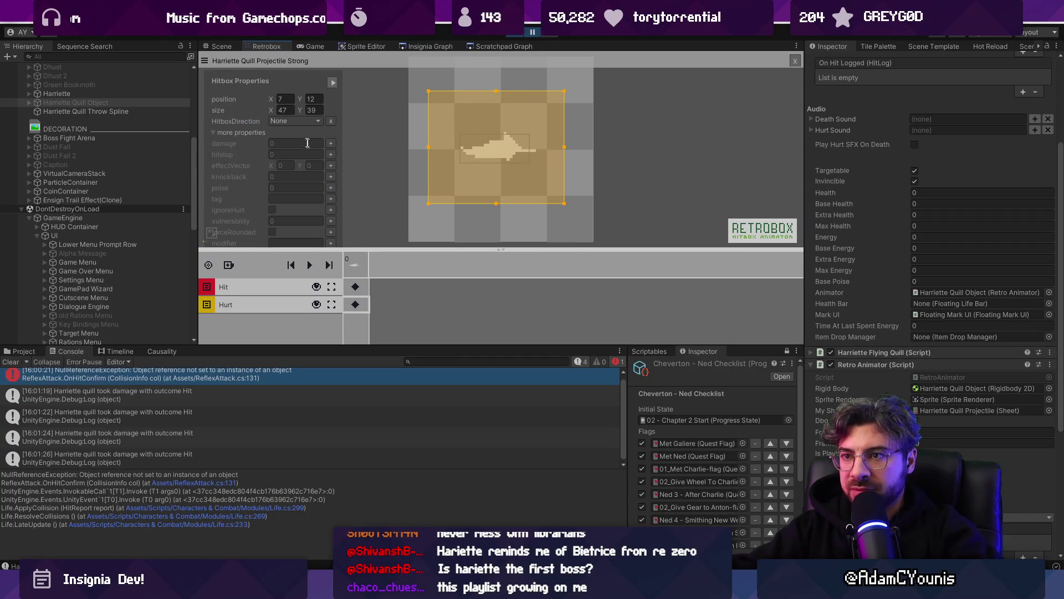
left_click(316, 183)
key("ctrl+s")
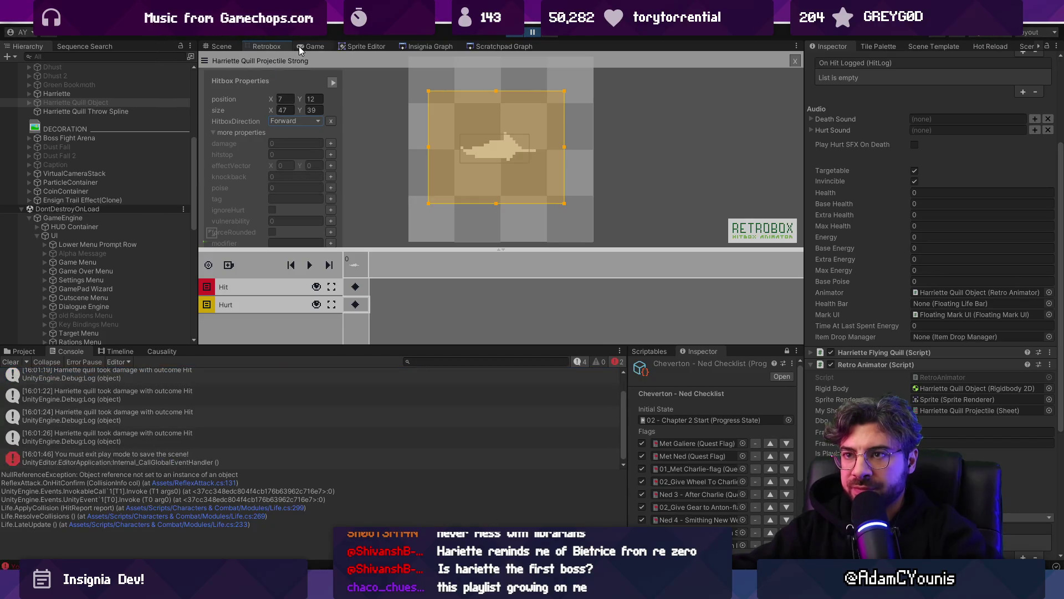
- Playtest the fight fullscreen, then open the code behind the 16:02:06 damage log entry
left_click(304, 46)
key("F11")
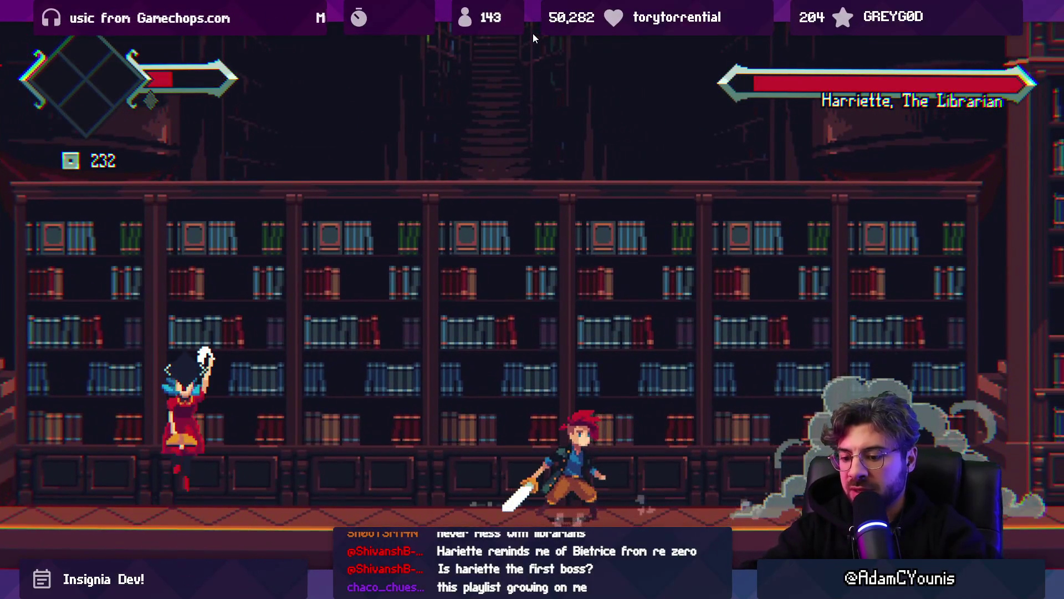
key("F11")
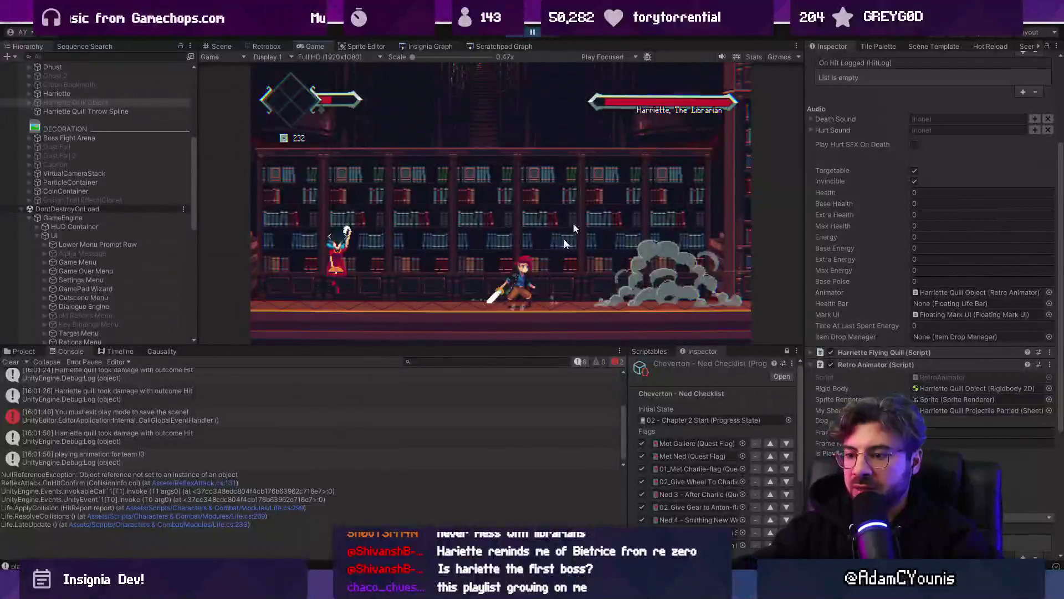
key("alt+Tab")
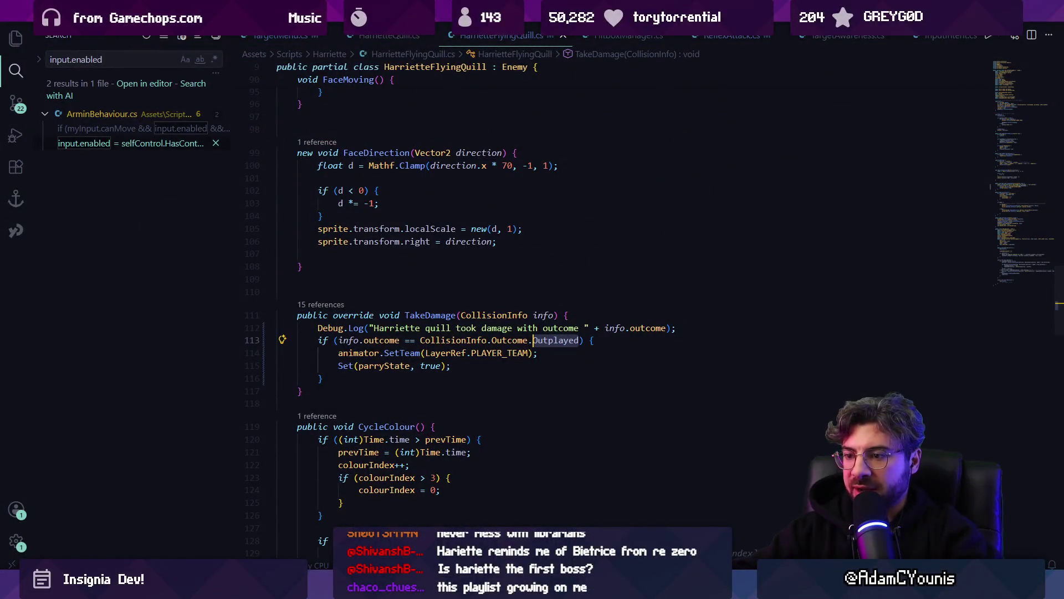
key("alt+Tab")
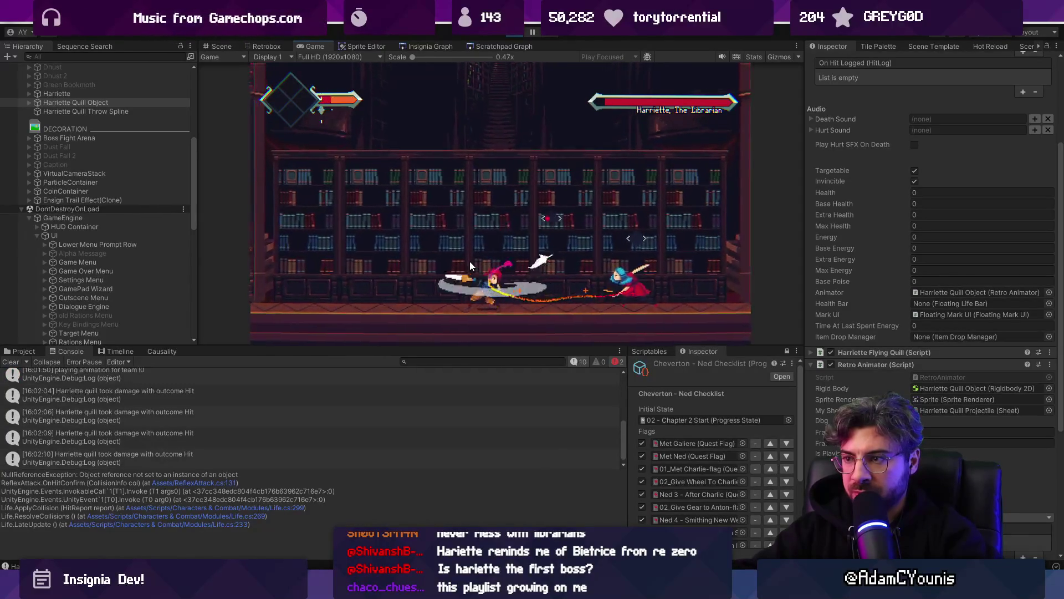
left_click(208, 412)
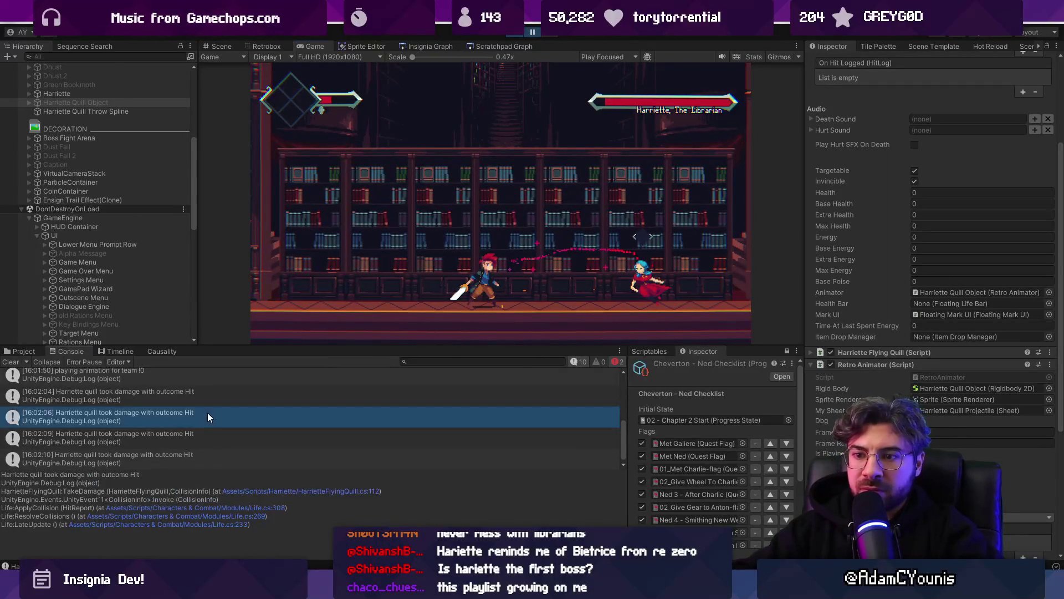
double_click(262, 414)
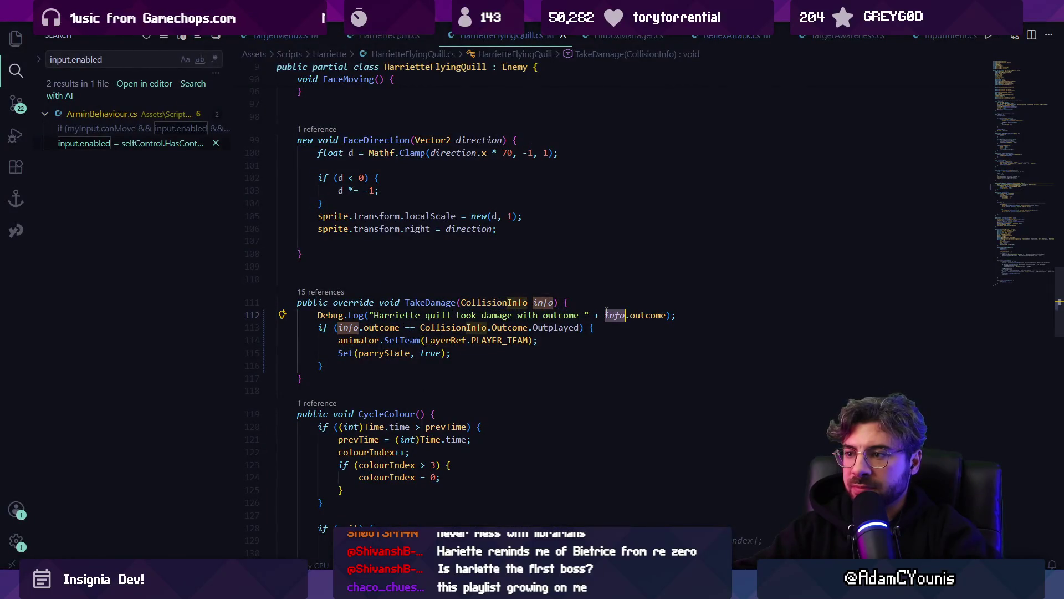
key("alt+Tab")
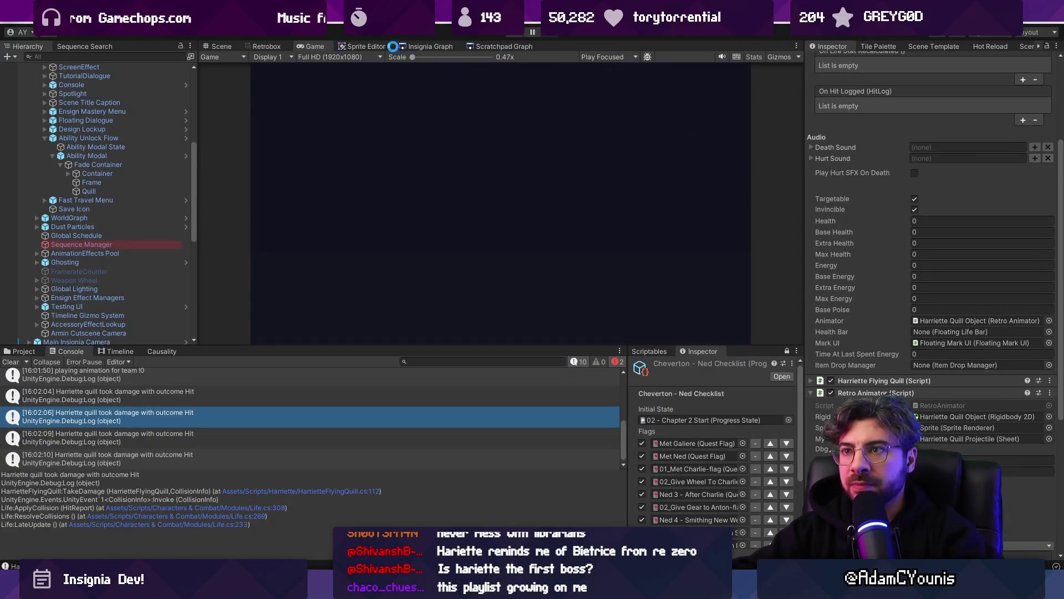
- Review the Strong sheet's red hitbox damage values and its hurtbox direction in Retrobox
left_click(287, 48)
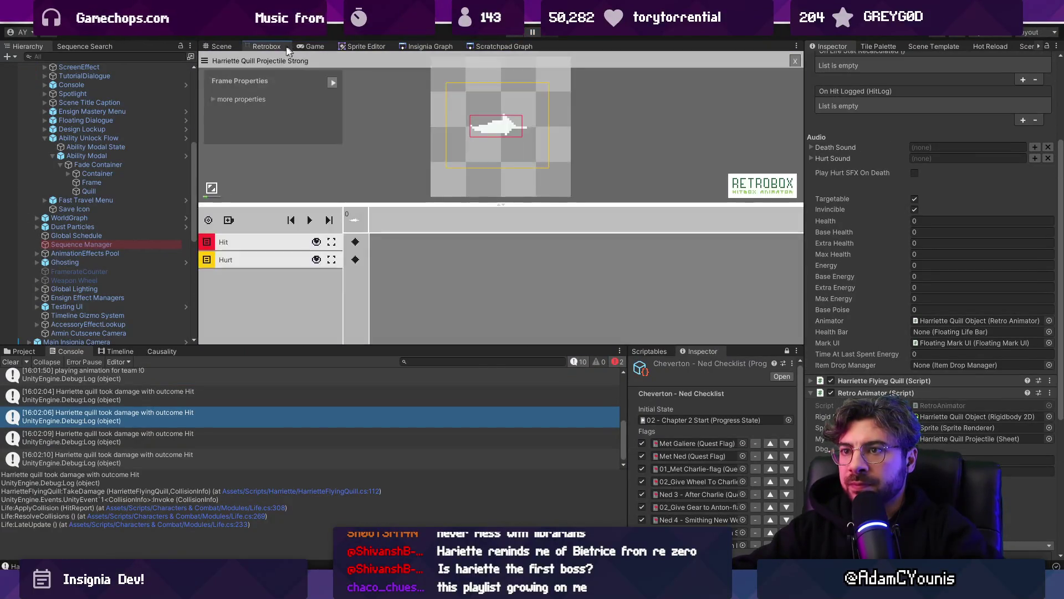
left_click(356, 242)
left_click(355, 259)
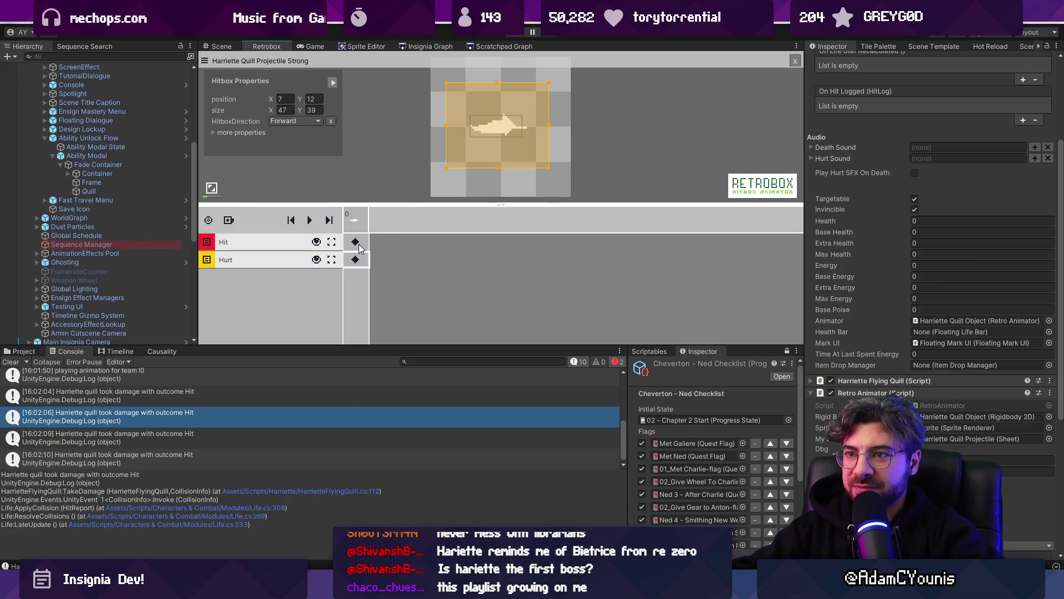
left_click(357, 244)
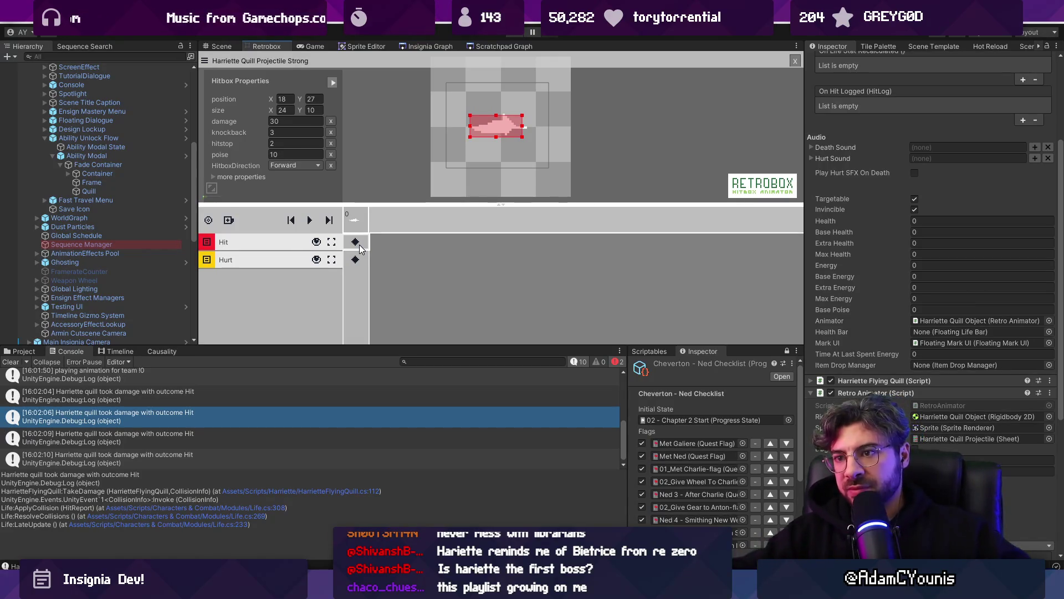
left_click(355, 260)
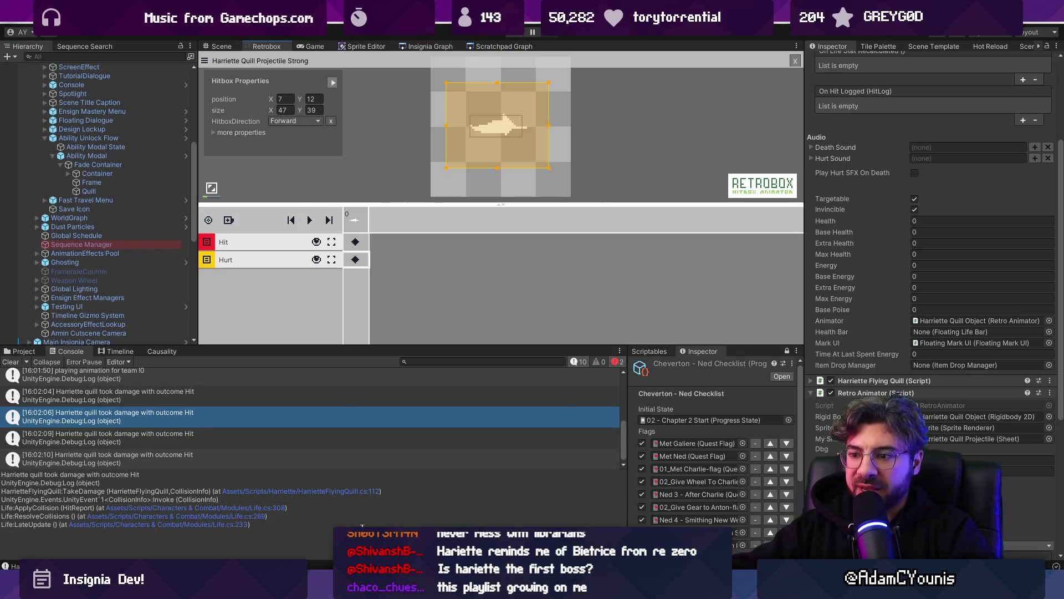
key("alt+Tab")
key("ctrl+p")
left_click(438, 442)
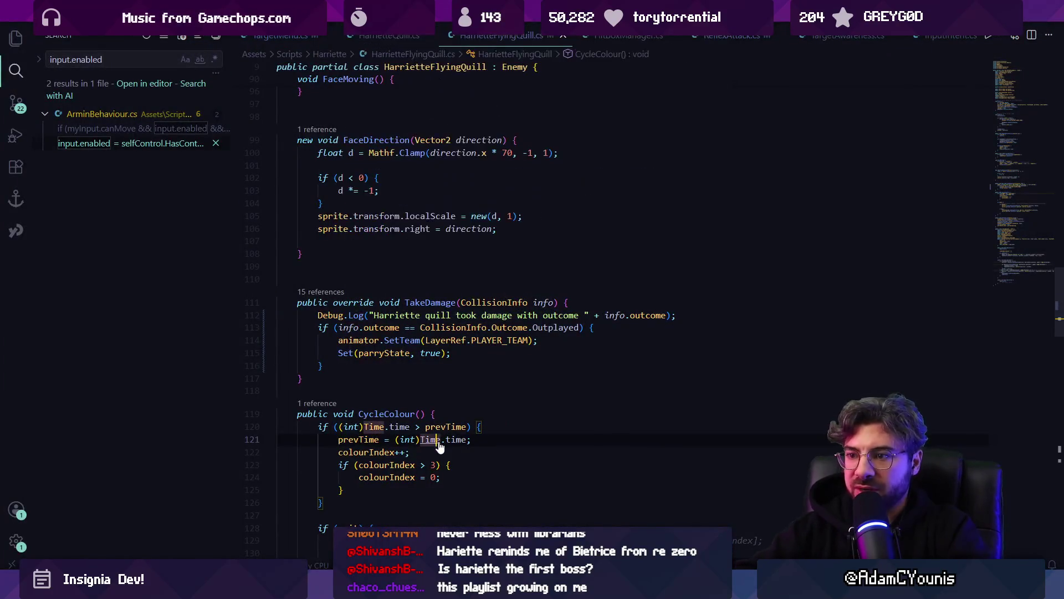
- Find the Outplayed check in CollisionInfo.cs and inspect CheckOutplayed's hit direction comparison
left_click(395, 329, "ctrl")
key("ctrl+f")
type("outpu")
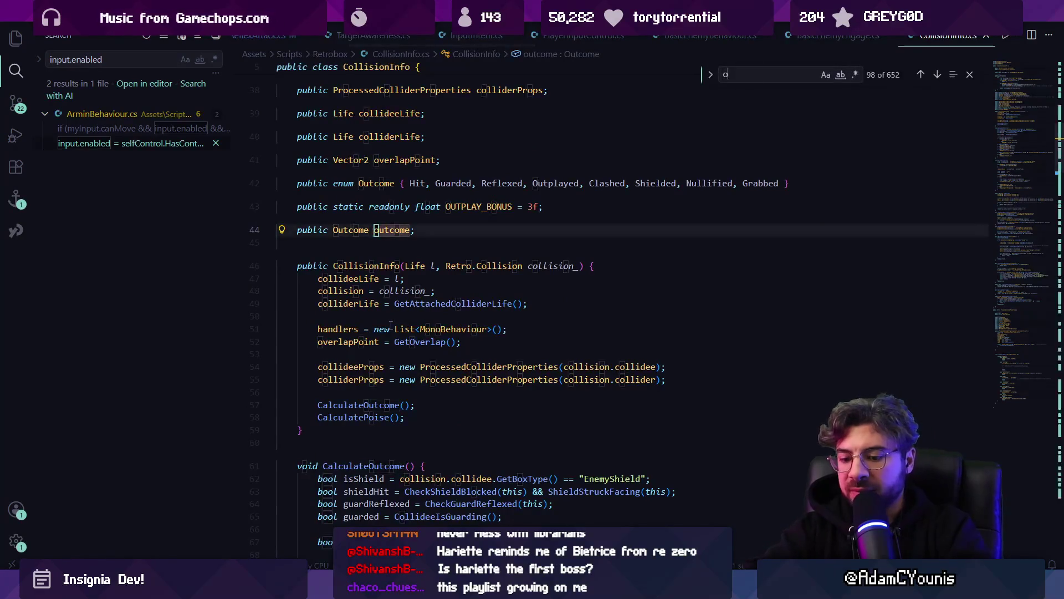
key("BackSpace")
type("laye")
key("Return")
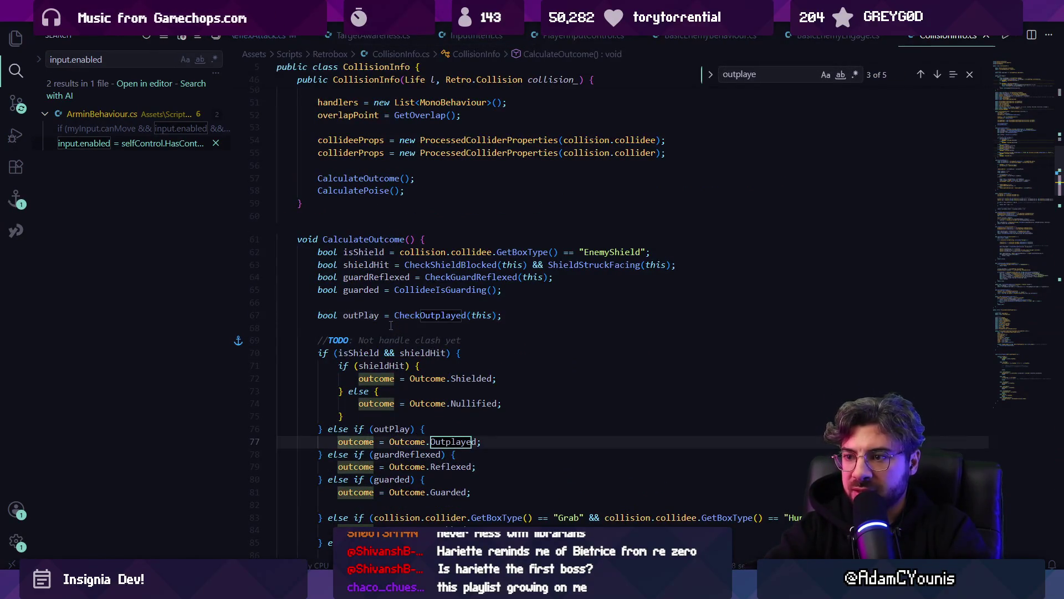
left_click(422, 314, "ctrl")
left_click(366, 252)
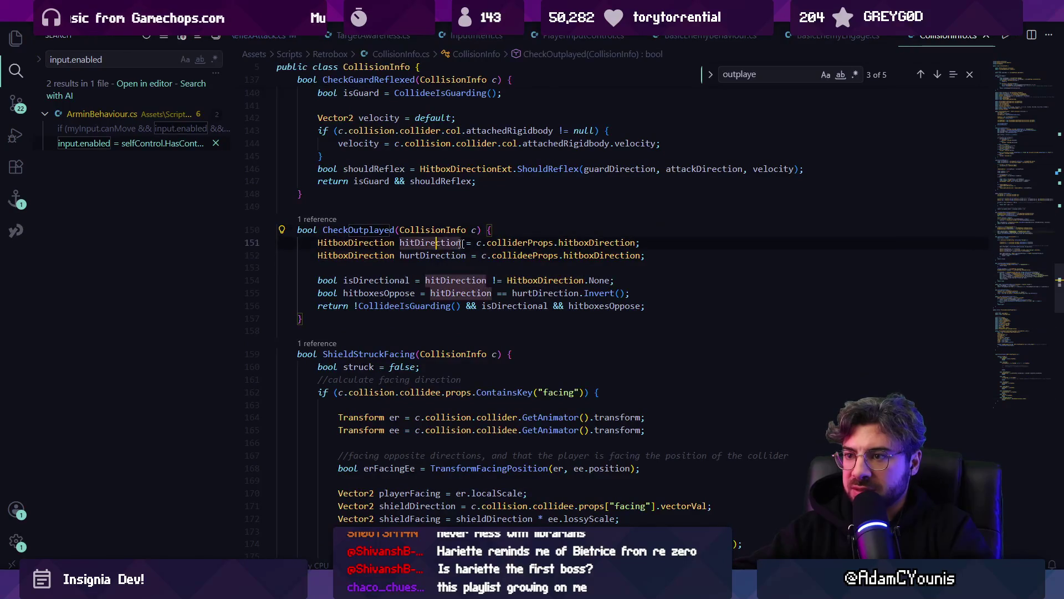
left_click(580, 255)
key("alt+Left")
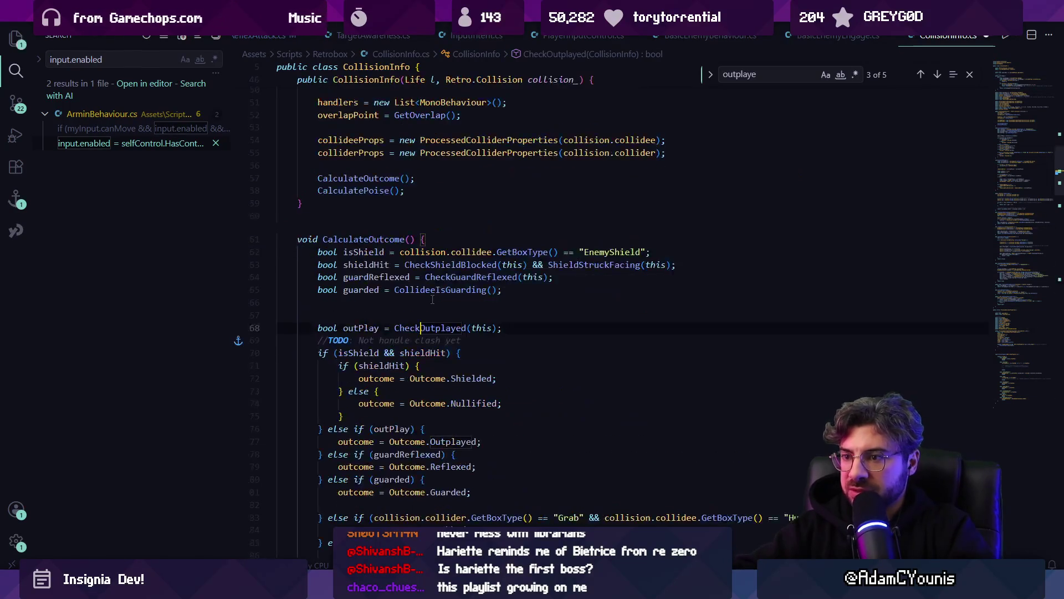
- Add Debug.Log("outplayed? " + outPlay); below the outPlay check and save
key("Down")
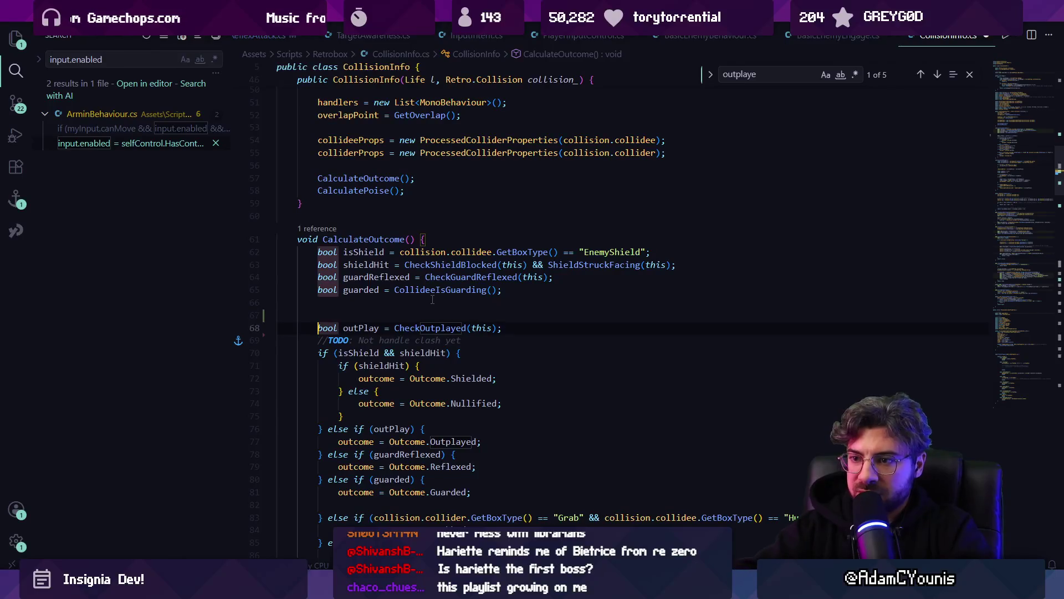
key("End")
key("Return")
type("Debug.L")
type("og(\"out")
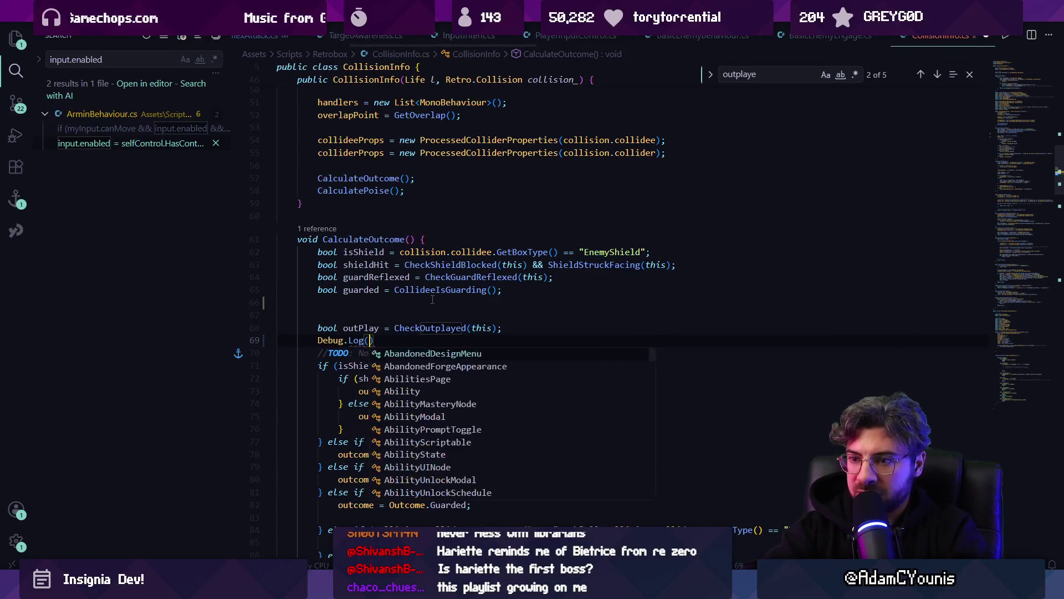
type("played? \" + outPlay);")
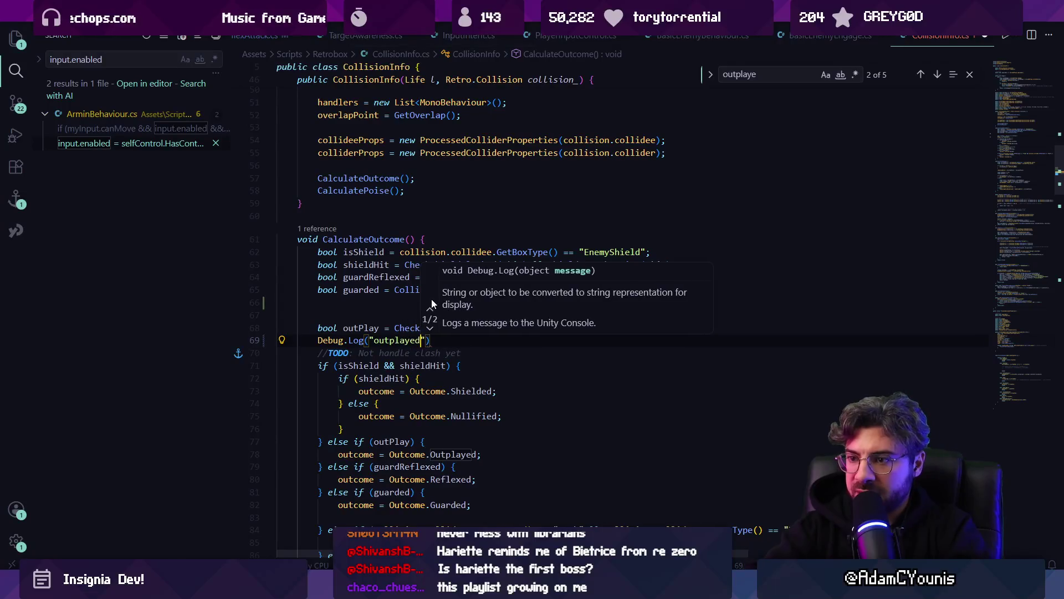
key("ctrl+s")
- Playtest the fight against Harriette's quills, then pause to check the logs
key("alt+Tab")
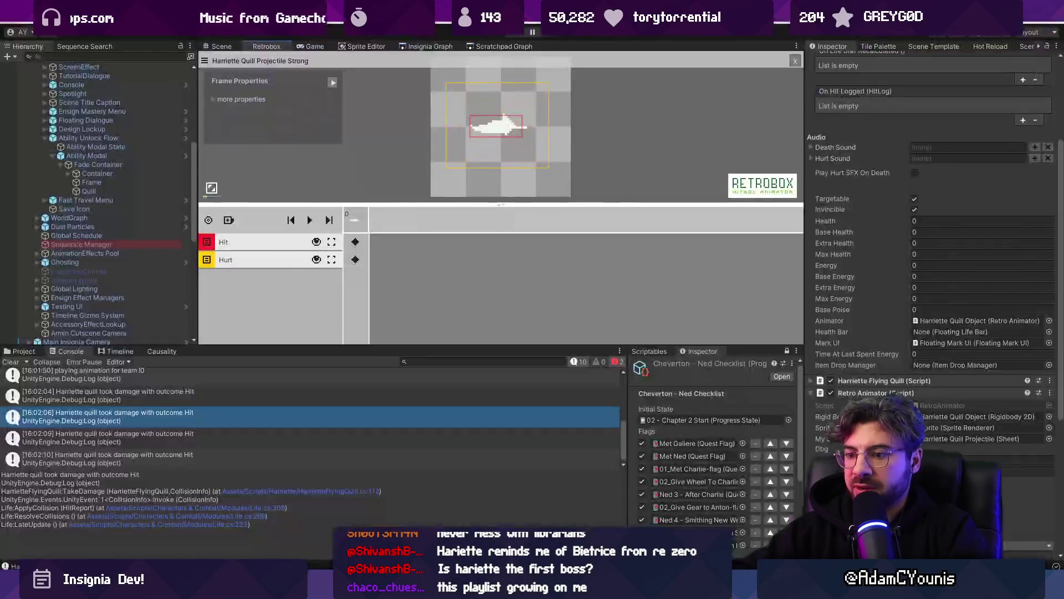
key("ctrl+p")
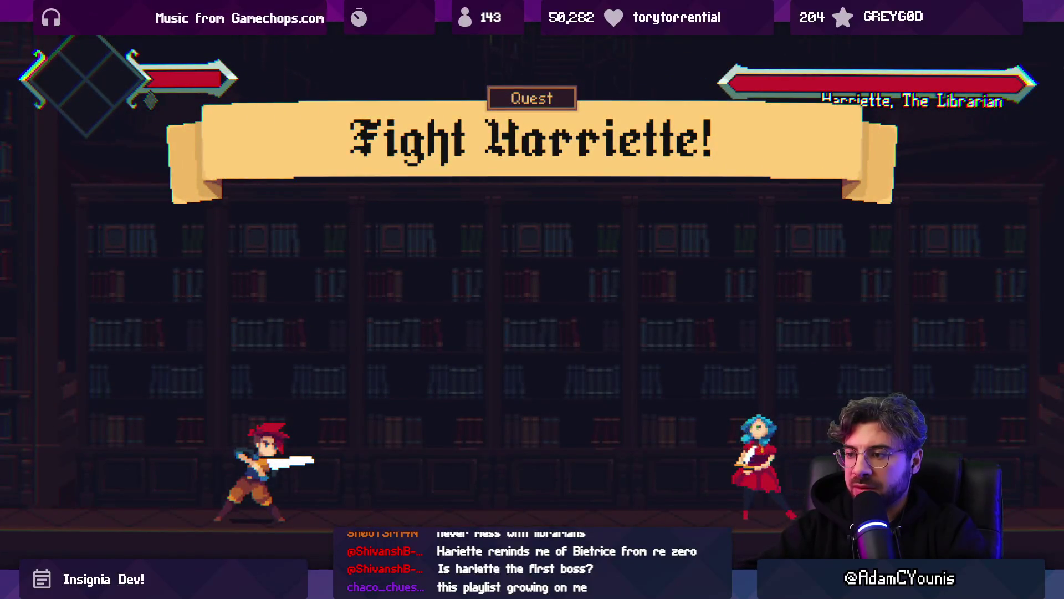
key("d")
key("a")
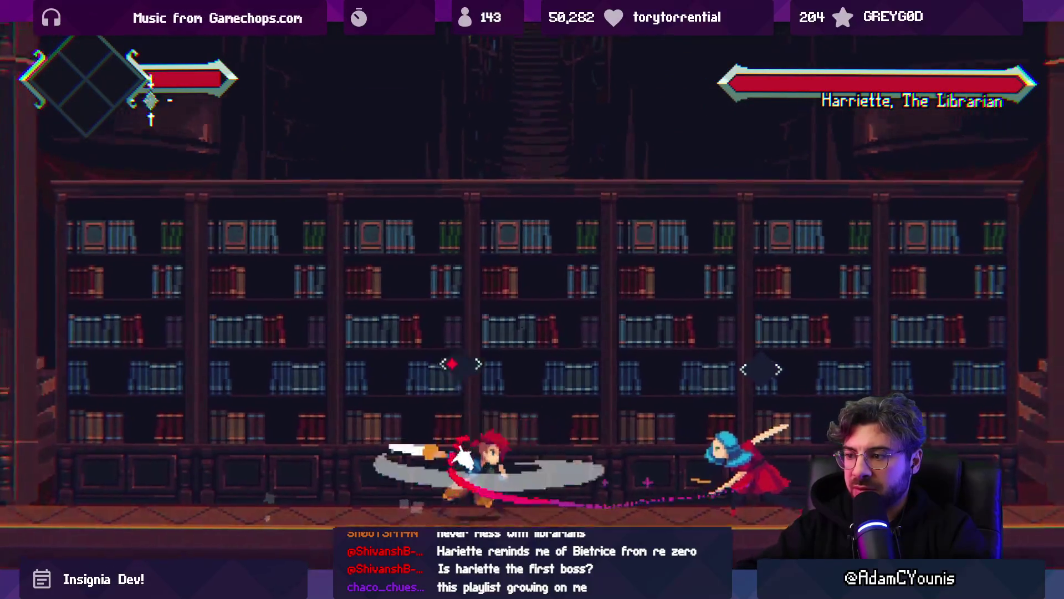
key("ctrl+shift+p")
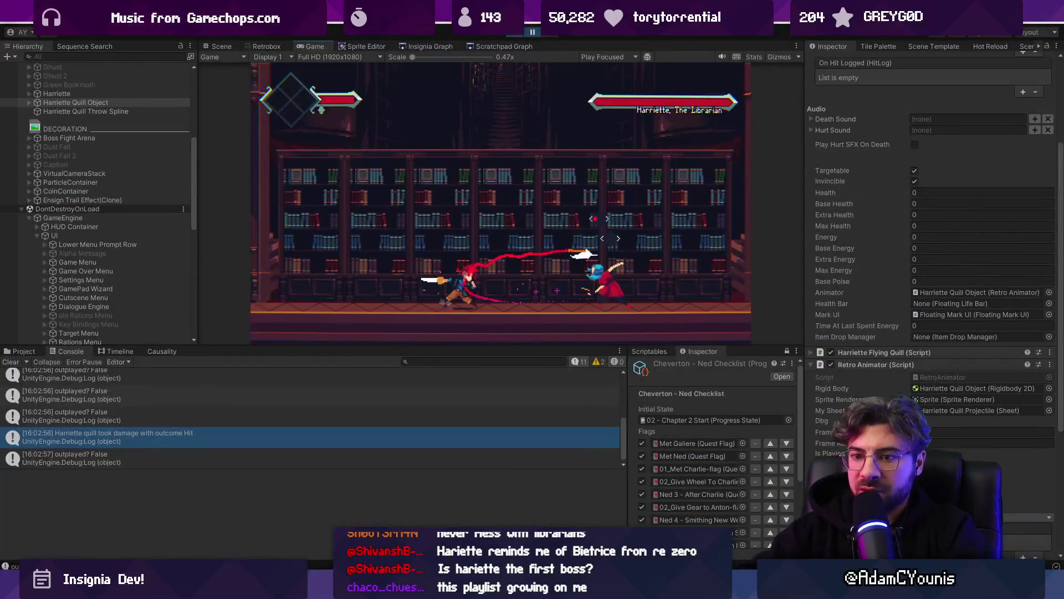
- Enlarge and clear the Console, resume play, then open the code behind the outplayed log
scroll(118, 406, "down", 1)
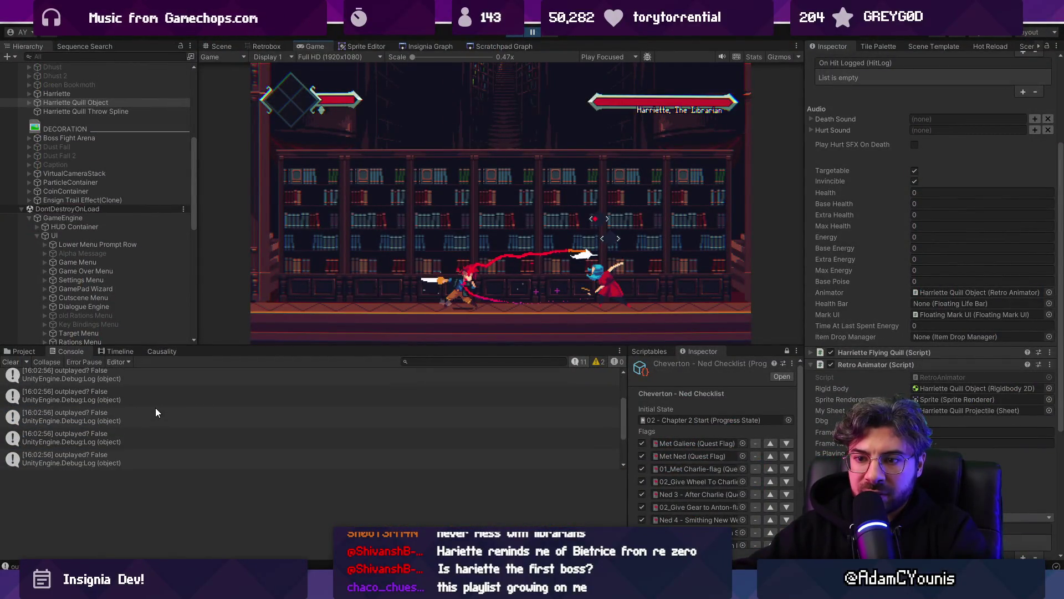
left_click_drag(158, 471, 158, 524)
left_click(10, 361)
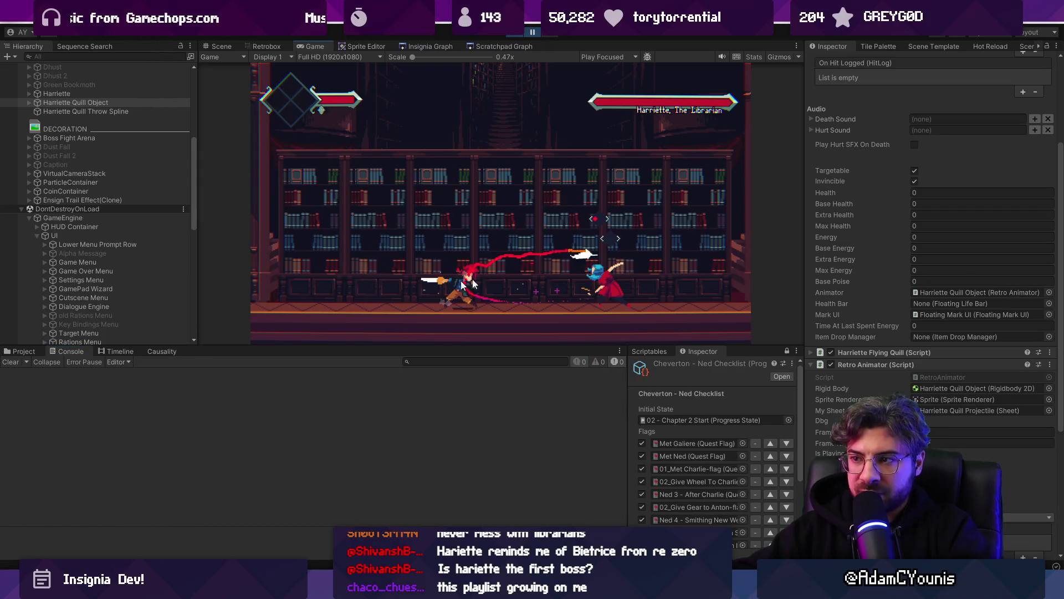
left_click(628, 242)
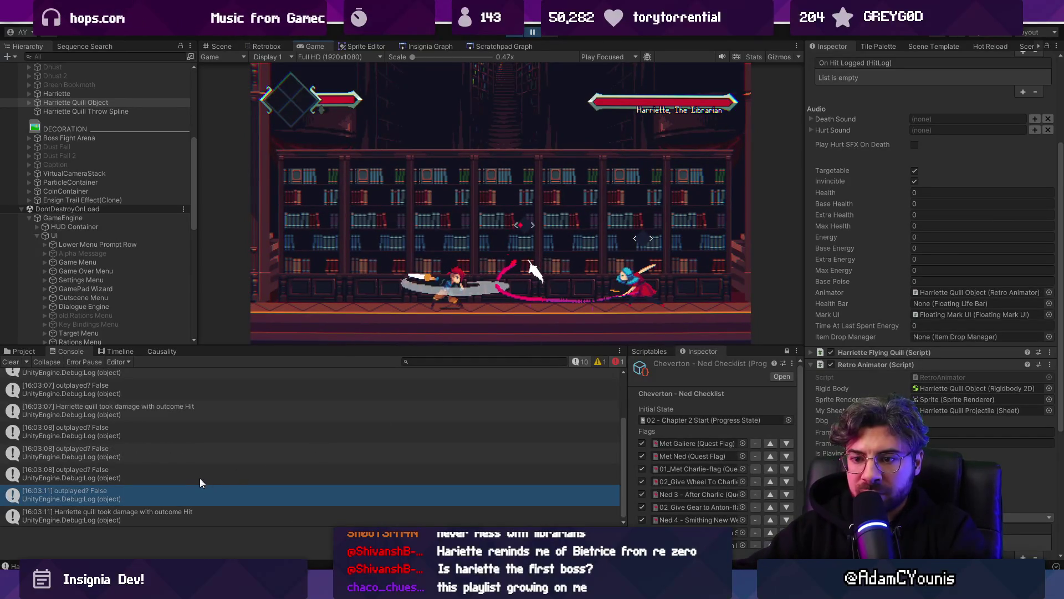
double_click(190, 477)
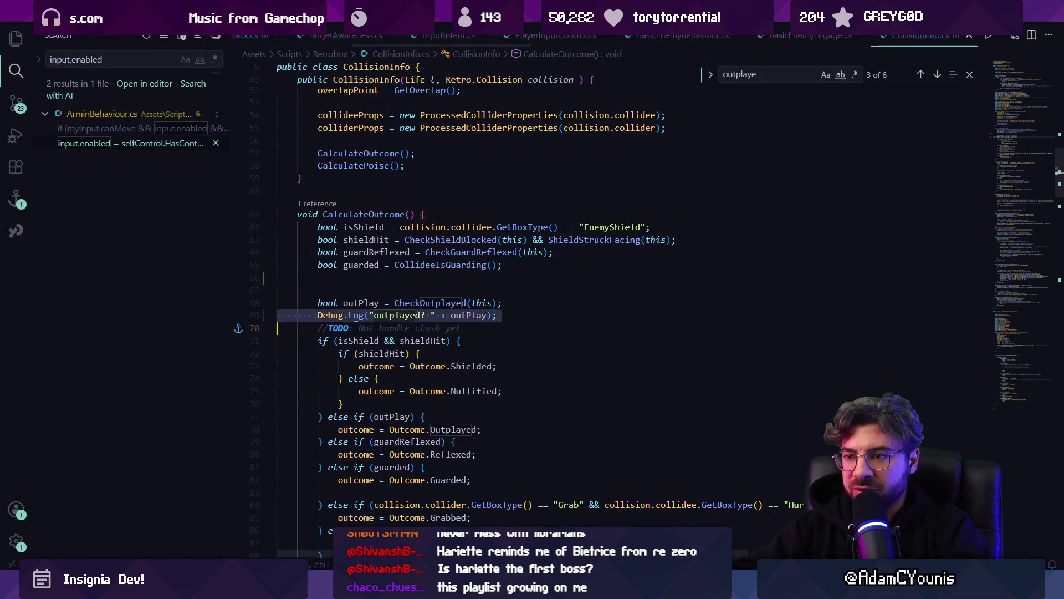
- Delete the outplayed log and add a hitbox/hurtbox direction Debug.Log on CheckOutplayed's line 153
key("Delete")
left_click(404, 302, "ctrl")
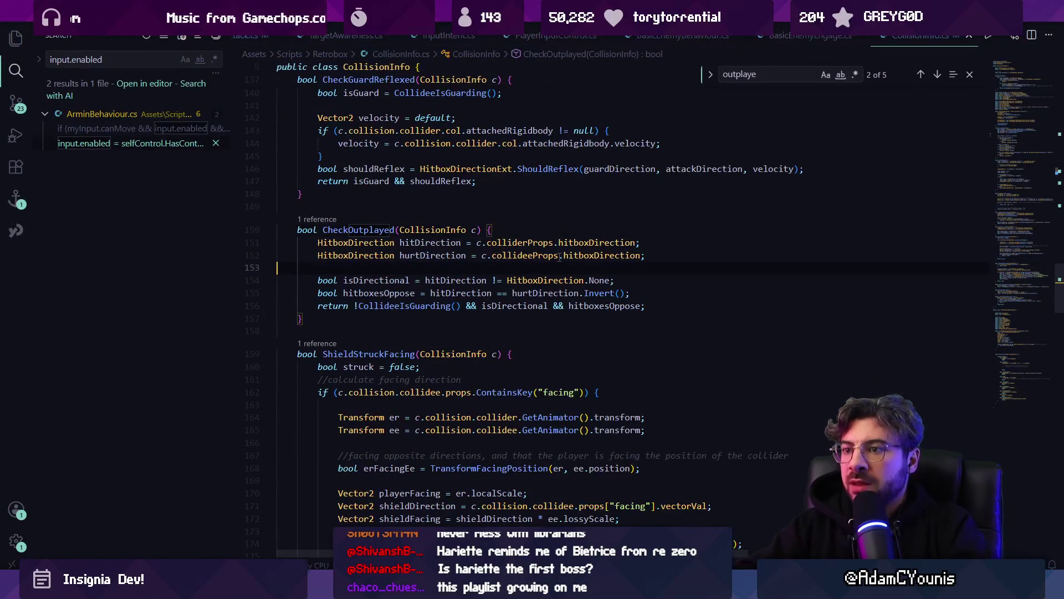
left_click(444, 265)
type("Debnu")
type("ug")
key("Tab")
key("alt+Tab")
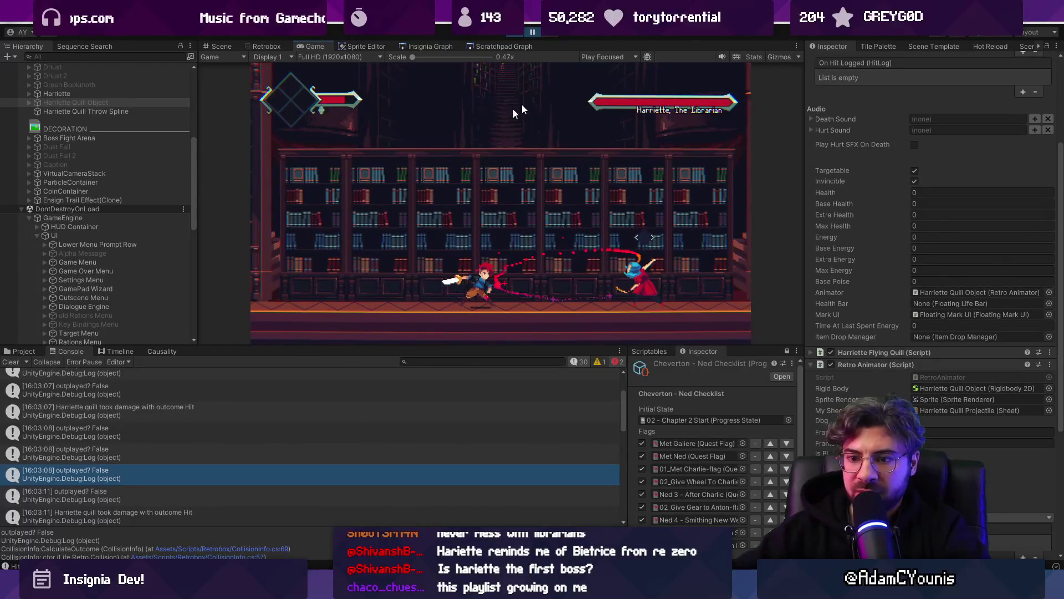
- Clear the Console and review the Strong, Parried and plain Harriette Quill Projectile sheets in Retrobox
scroll(287, 409, "down", 10)
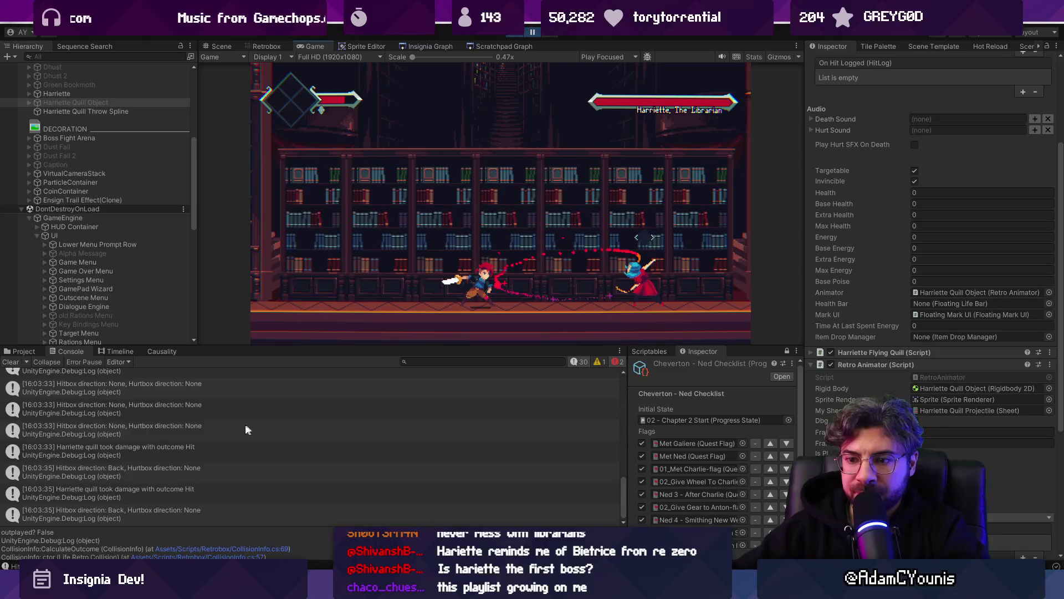
left_click(11, 363)
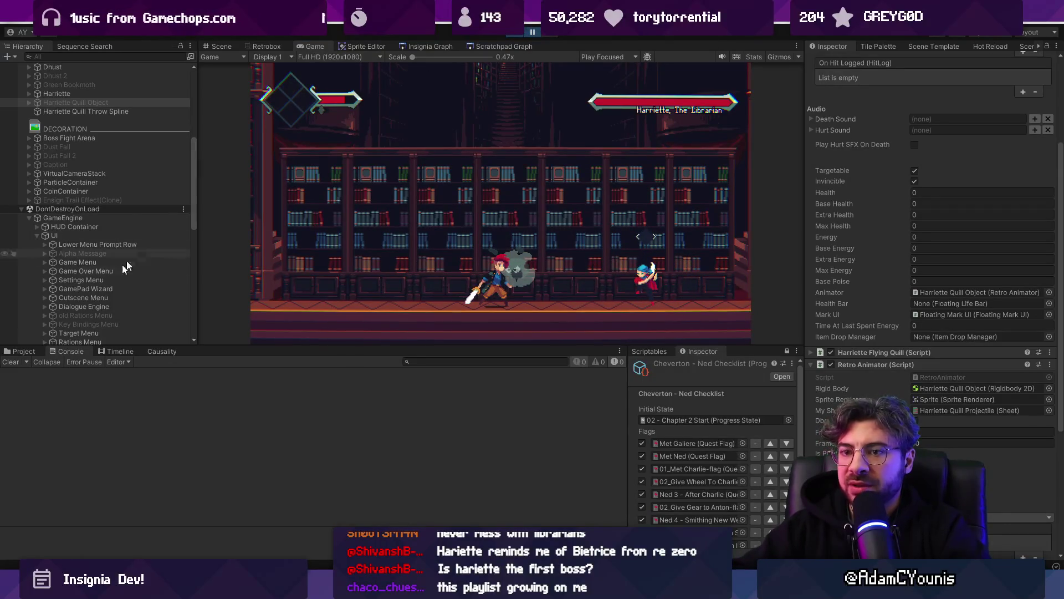
left_click(4, 351)
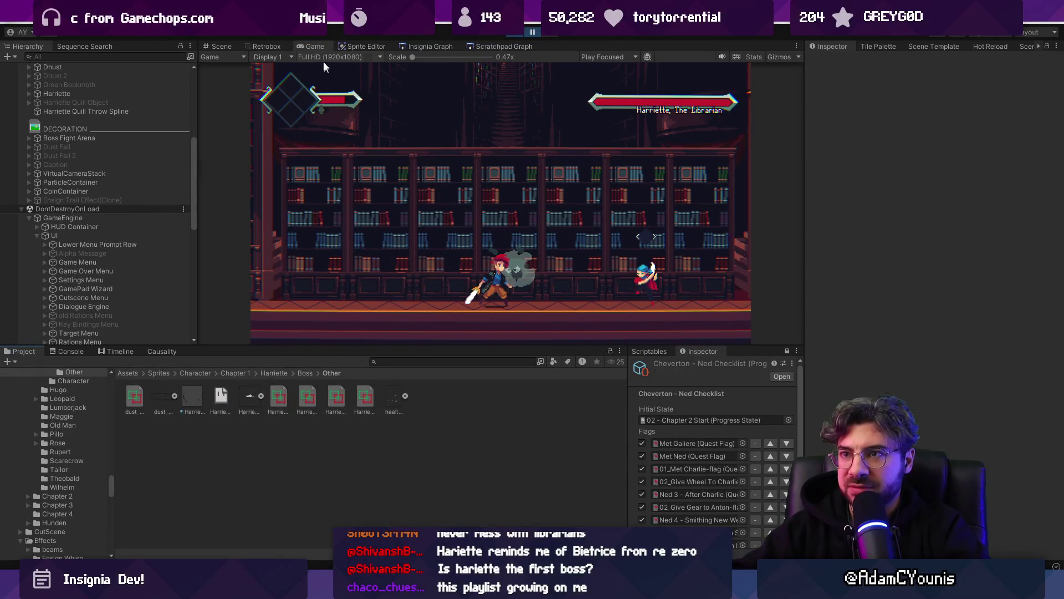
left_click(278, 45)
left_click(357, 398)
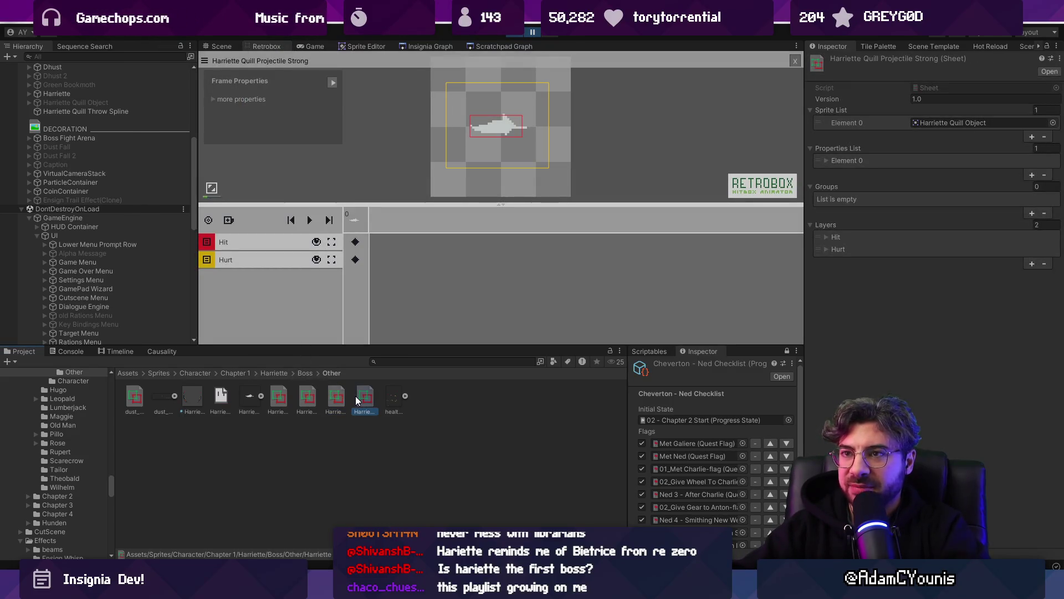
left_click(355, 259)
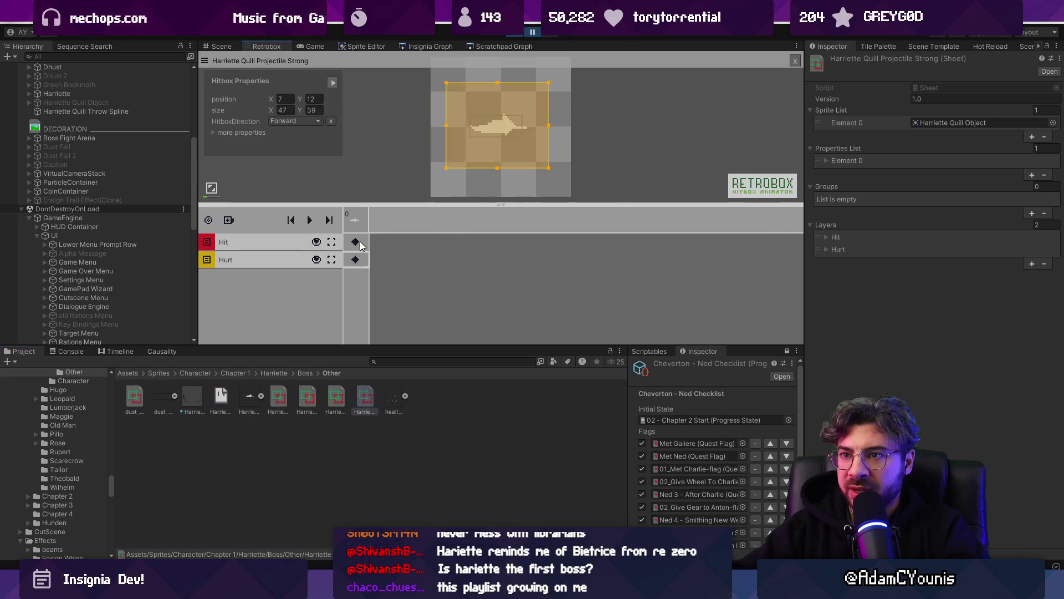
left_click(314, 398)
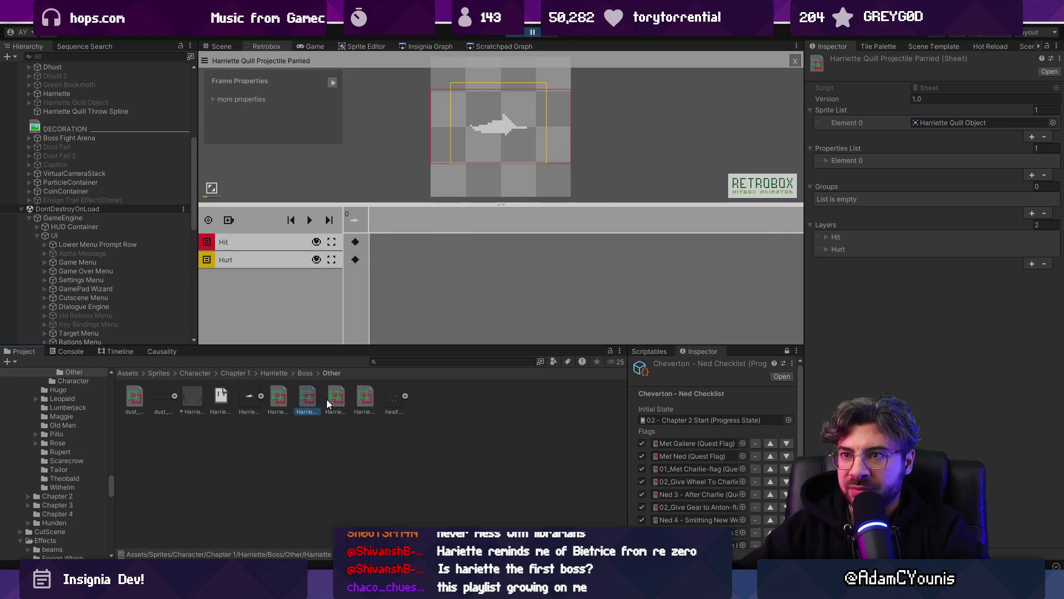
left_click(279, 399)
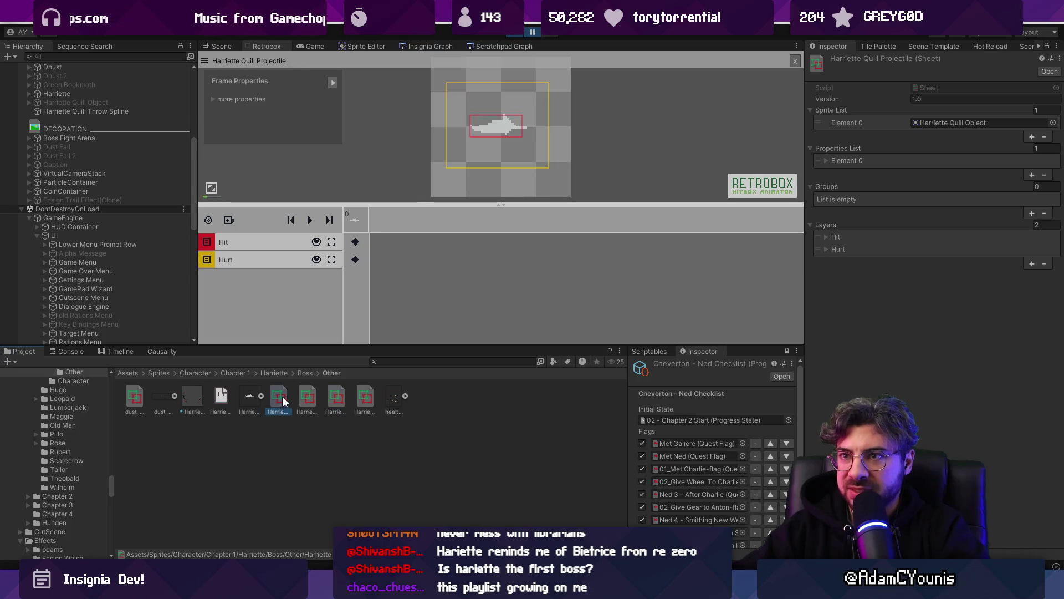
- Add a HitboxDirection property to the plain projectile's hit box
left_click(358, 258)
left_click(357, 242)
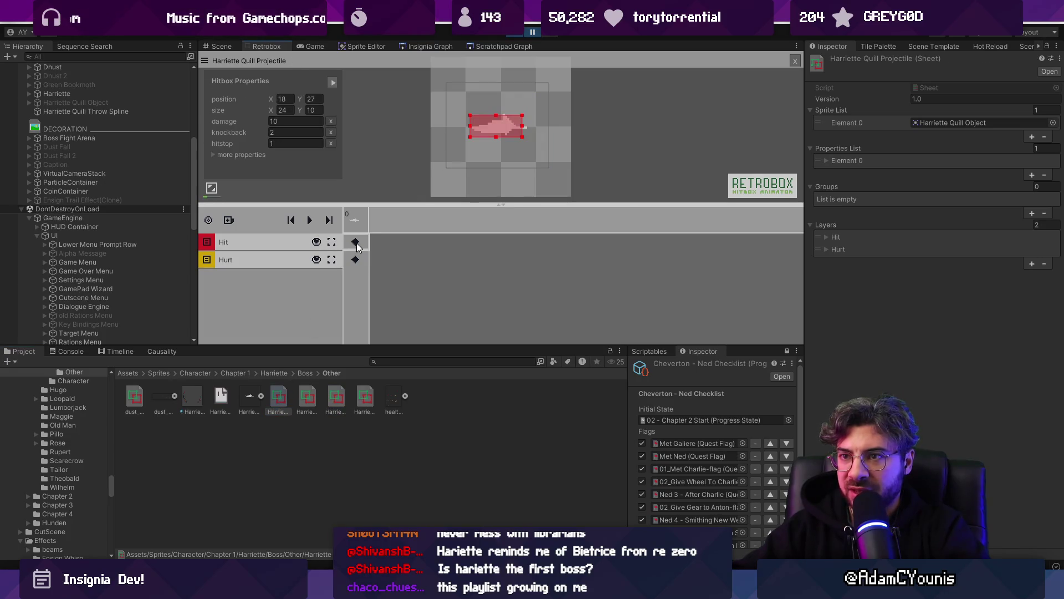
left_click(217, 155)
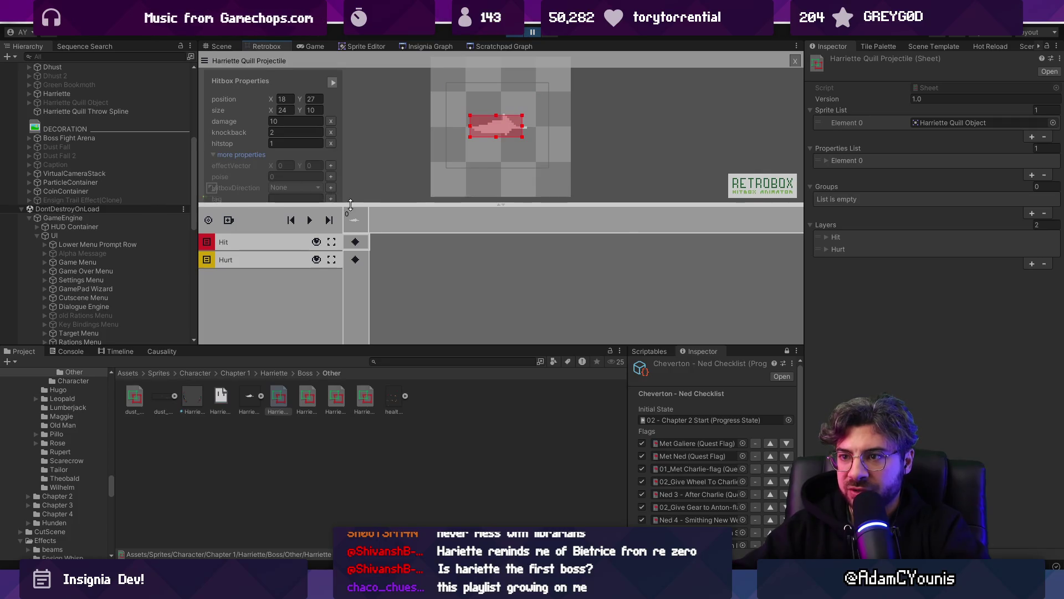
left_click(331, 188)
left_click(298, 157)
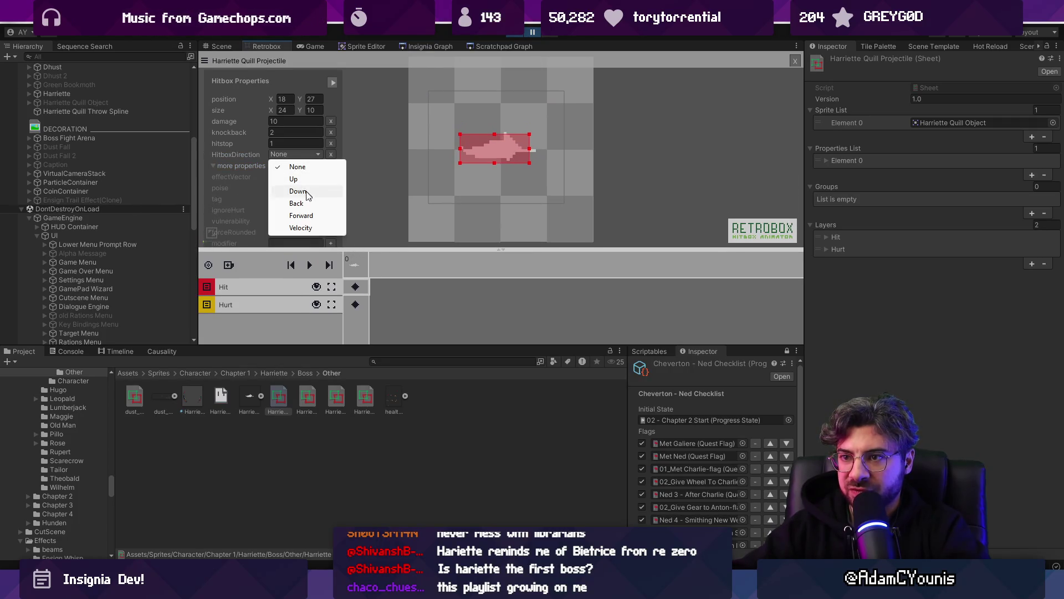
- Give the plain projectile's hurt box a HitboxDirection of Forward
left_click(310, 216)
left_click(356, 304)
left_click(331, 188)
left_click(305, 122)
left_click(310, 182)
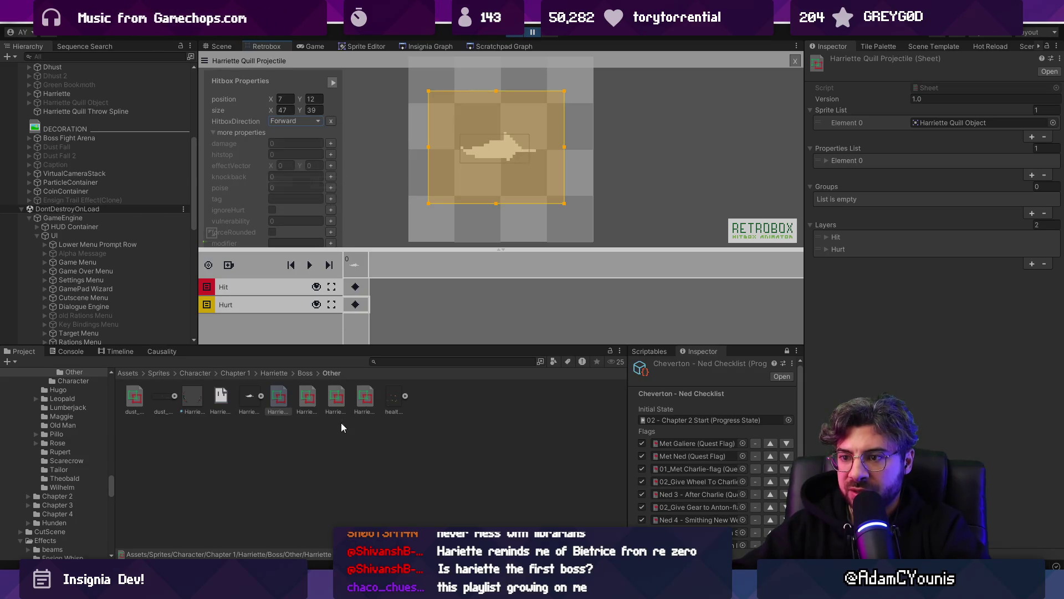
left_click(341, 422)
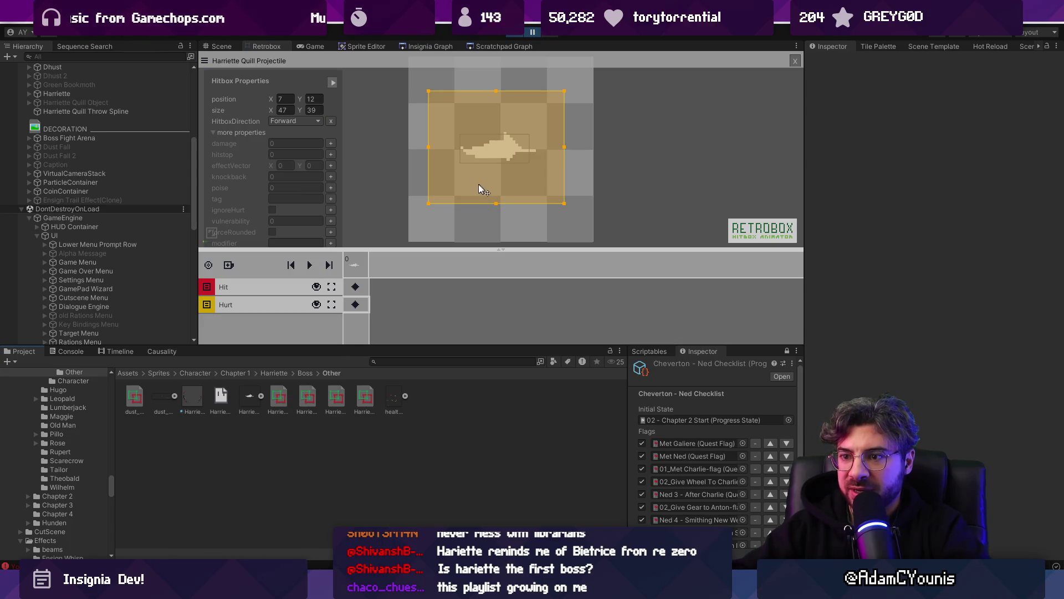
left_click(530, 32)
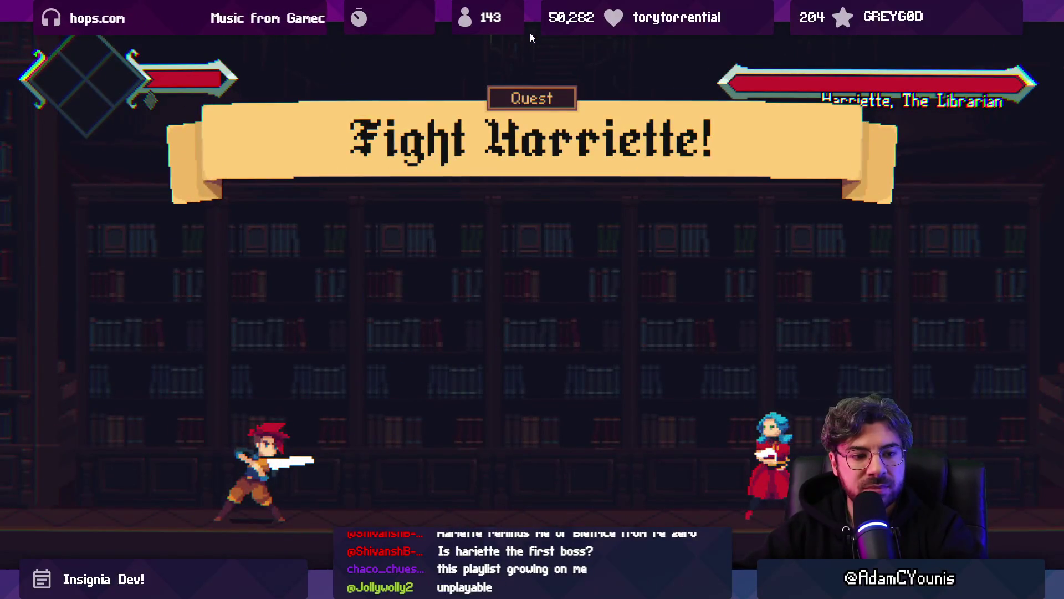
- Fight Harriette until her health wears down, then return to CheckOutplayed's direction log
key("Right")
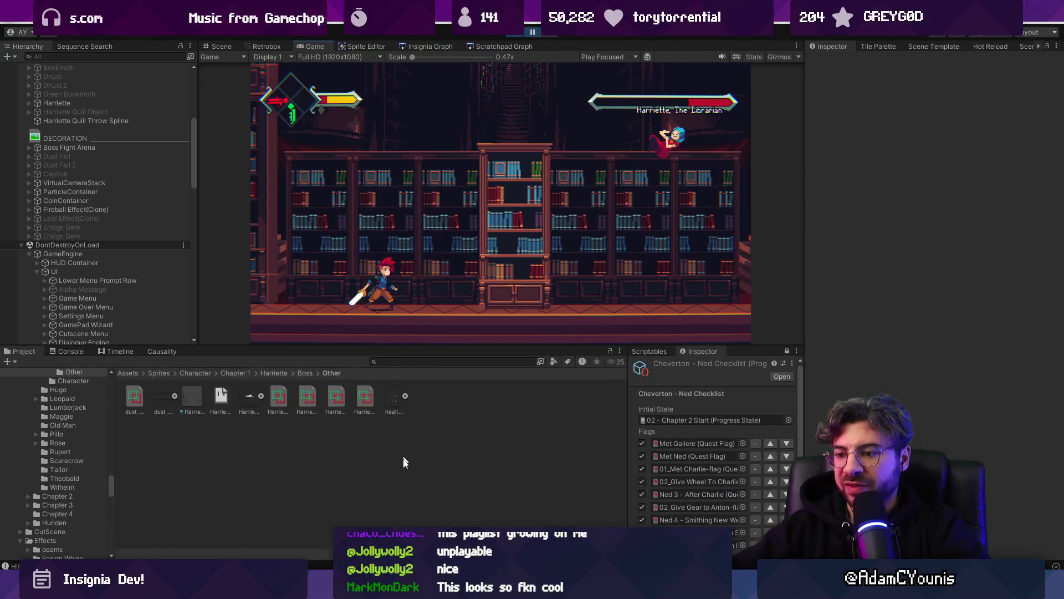
key("alt+Tab")
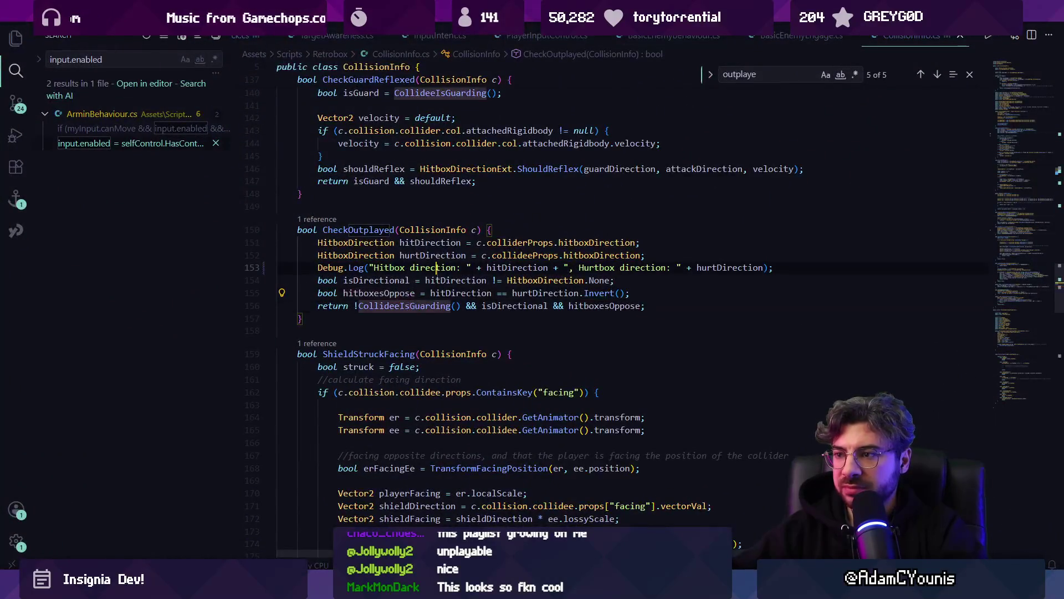
- Delete the hitbox direction log line
key("Home")
key("shift+Down")
key("Delete")
- Search the file for 'reflexed' and go to the CheckGuardReflexed definition
key("ctrl+f")
type("checkre")
key("ctrl+a")
type("reflexe")
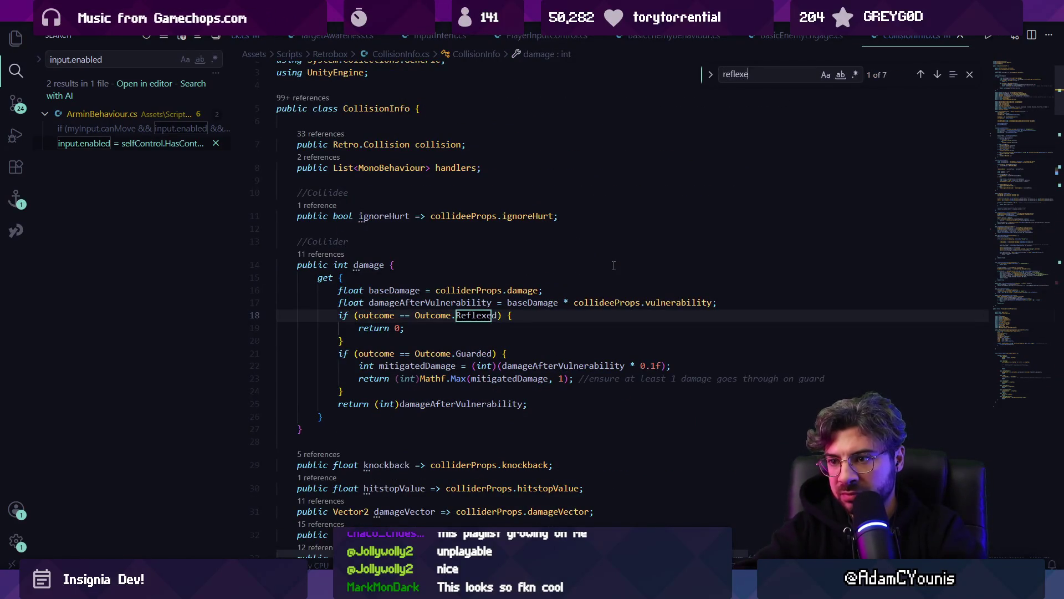
type("d")
key("Return")
key("Return")
key("Escape")
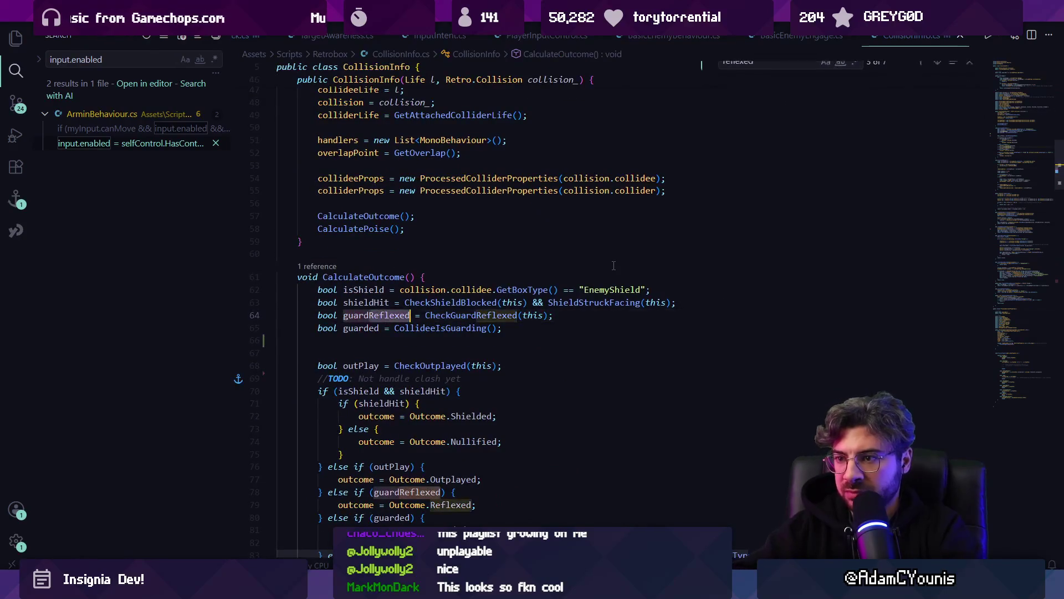
left_click(490, 315, "ctrl")
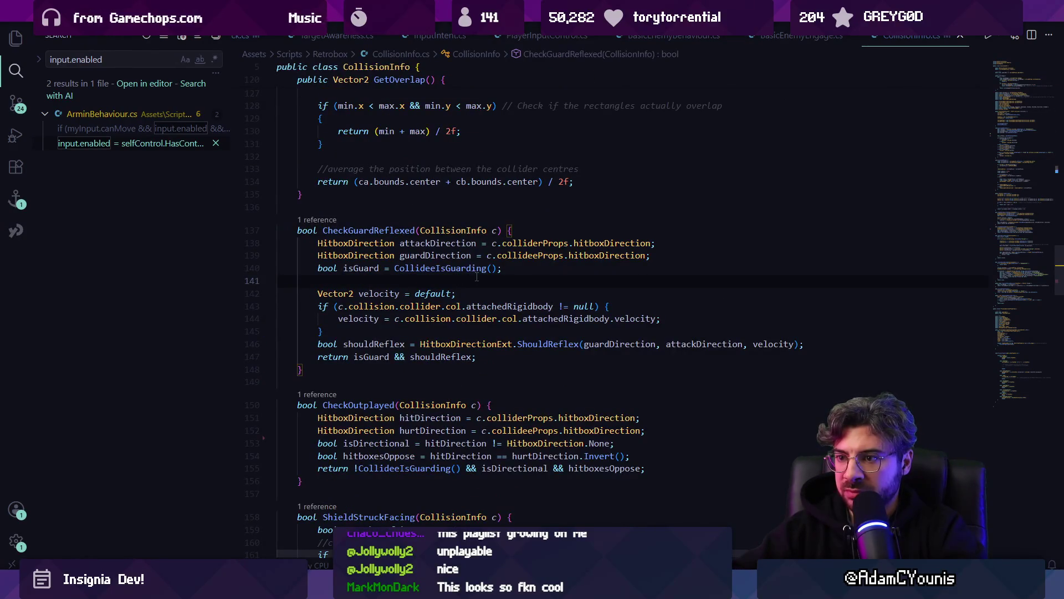
key("alt+space")
key("Escape")
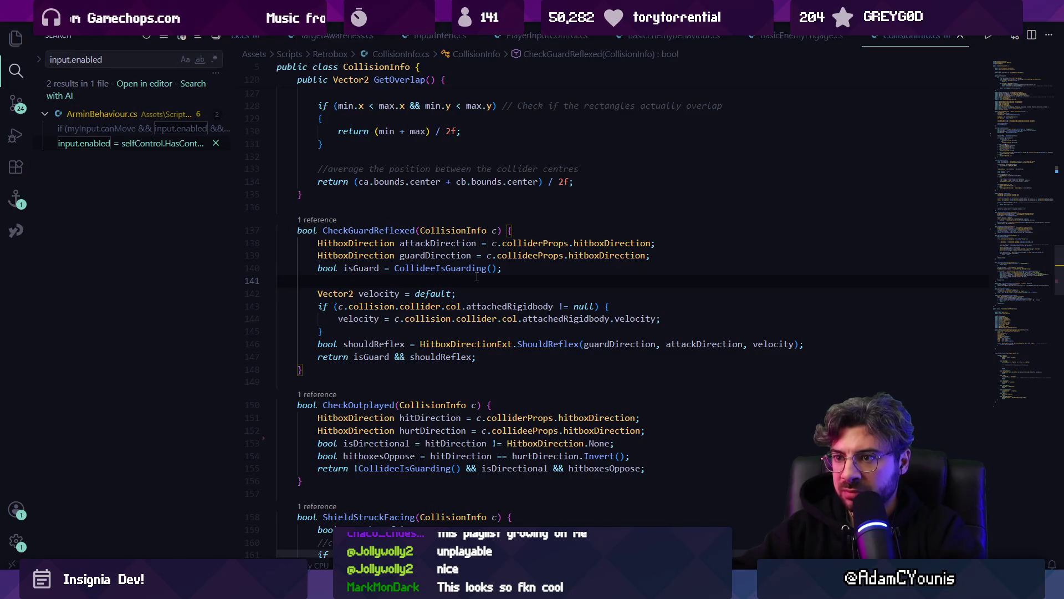
- Open ReflexAttack.cs and search it for 'Set' and then 'enter'
key("ctrl+p")
type("Refle")
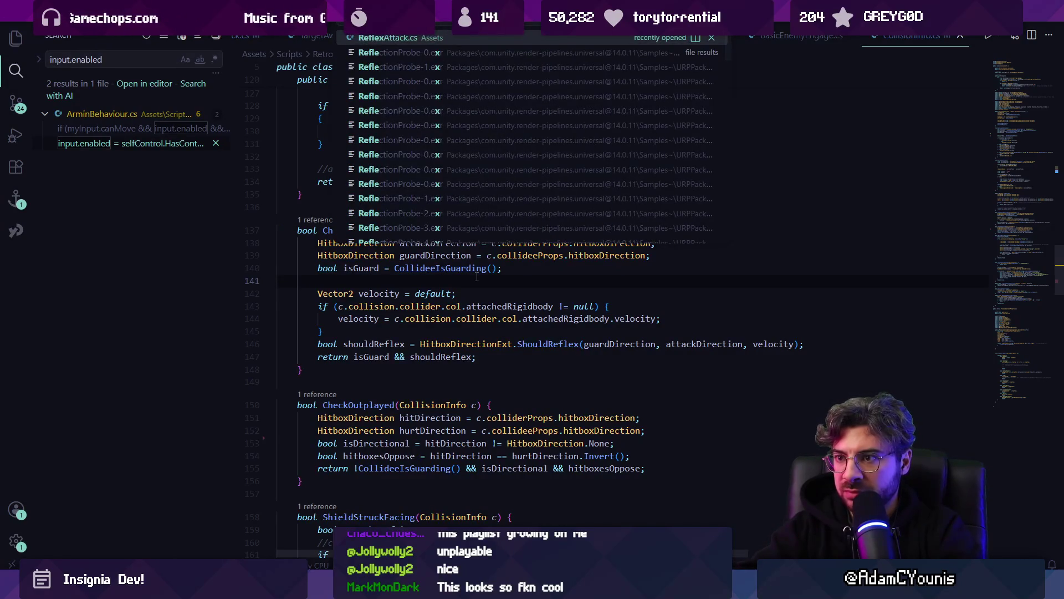
key("Return")
key("ctrl+f")
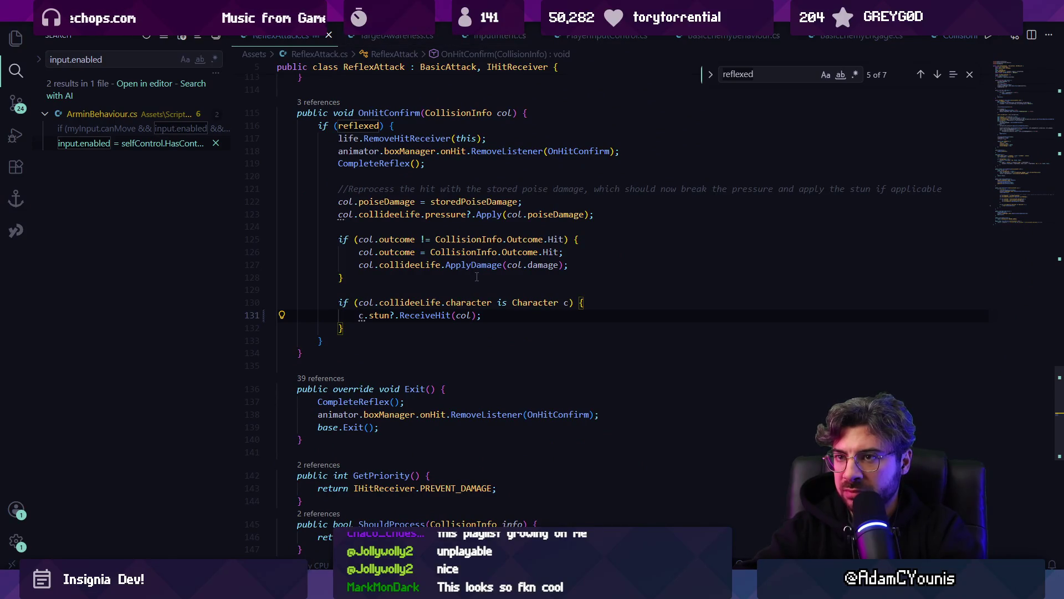
type("set(this")
key("ctrl+a")
type("Set")
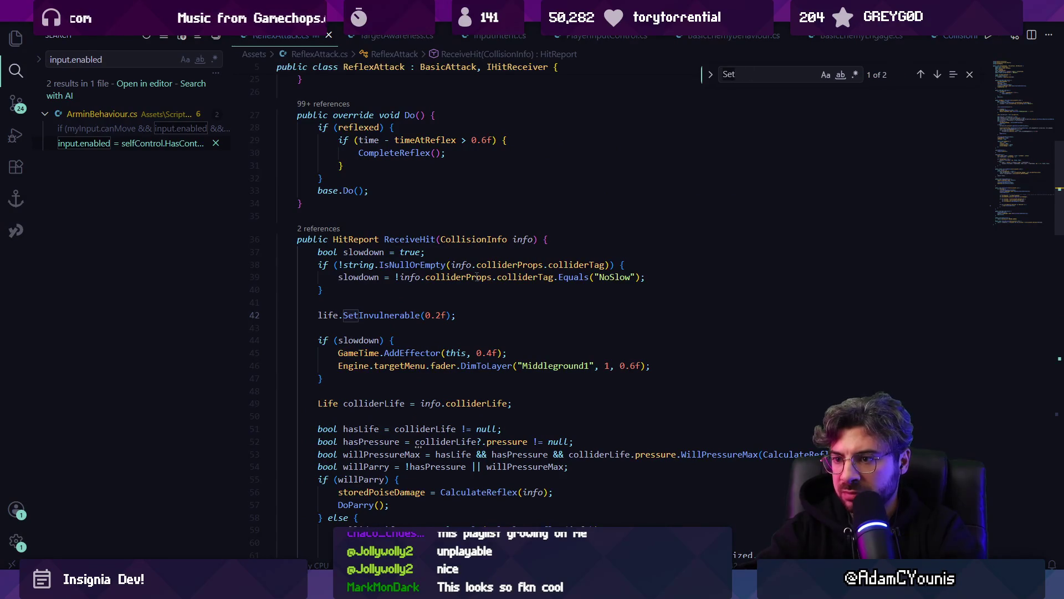
key("ctrl+a")
type("enter")
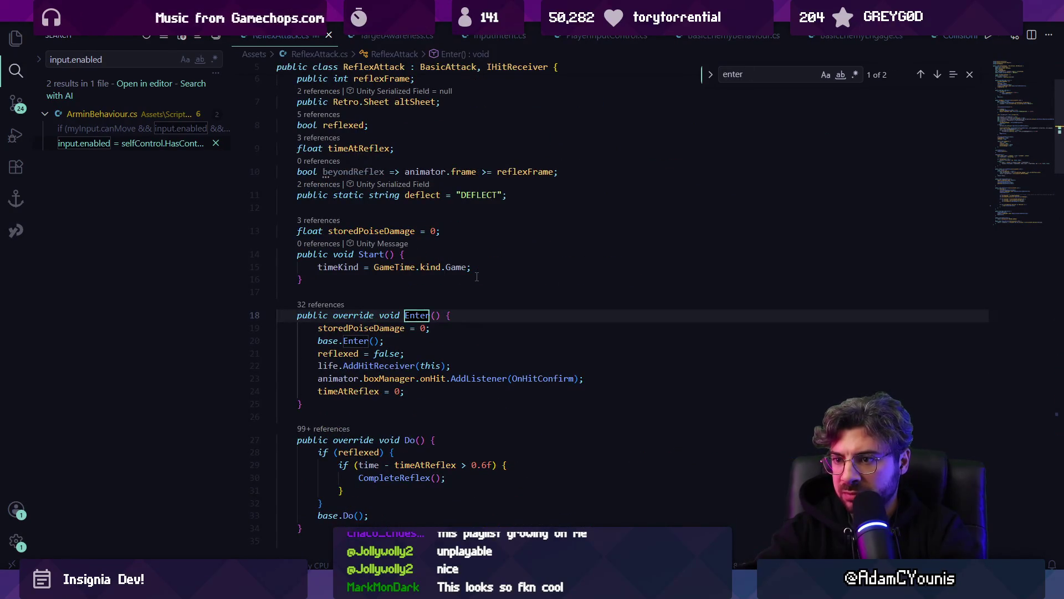
- Peek at ReflexAttack's references, expanding the SwordBehaviour.cs entries
key("Escape")
scroll(388, 222, "up", 2)
left_click(377, 128, "ctrl")
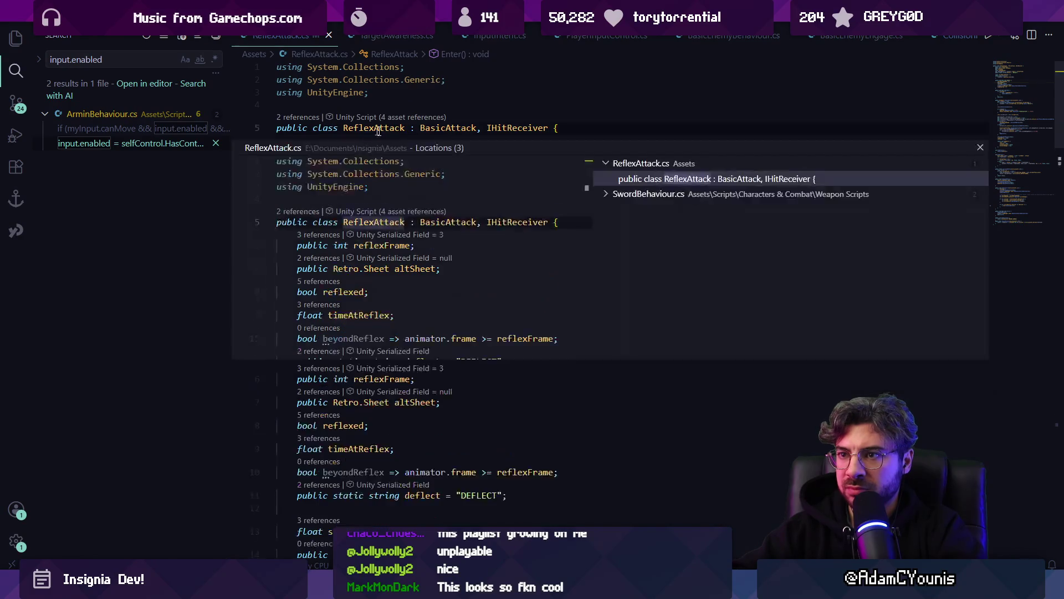
left_click(631, 195)
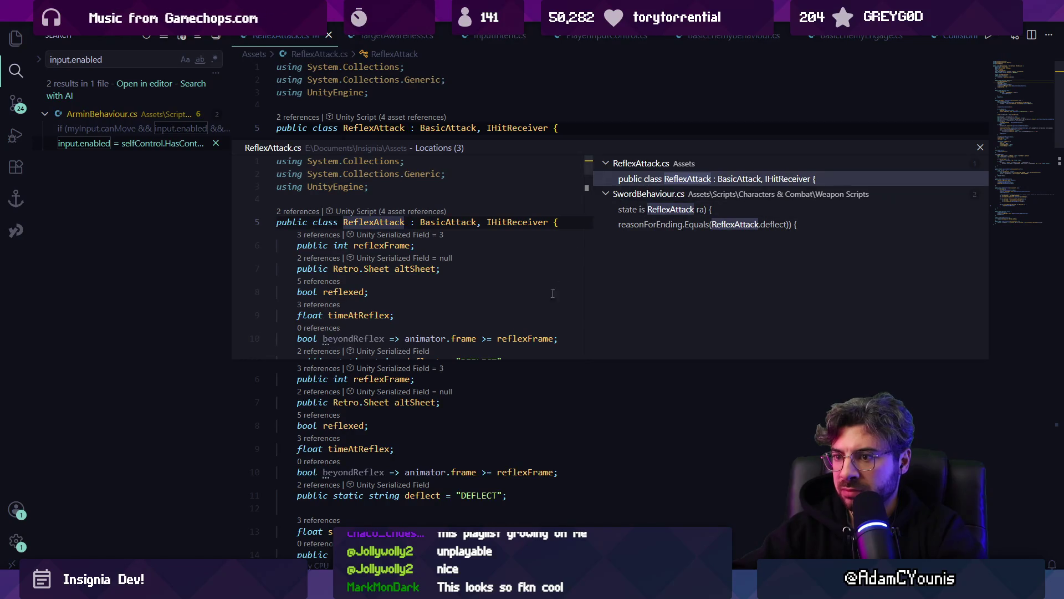
key("Escape")
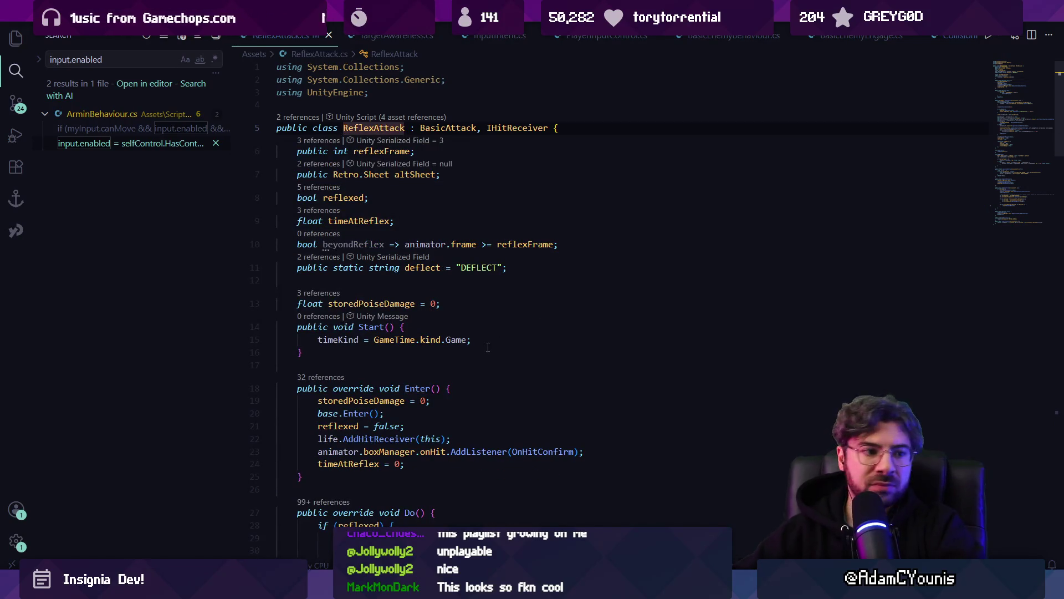
- Add a Debug.Log of "Hit confirmed with outcome " + col.outcome at the top of OnHitConfirm
scroll(440, 355, "down", 3)
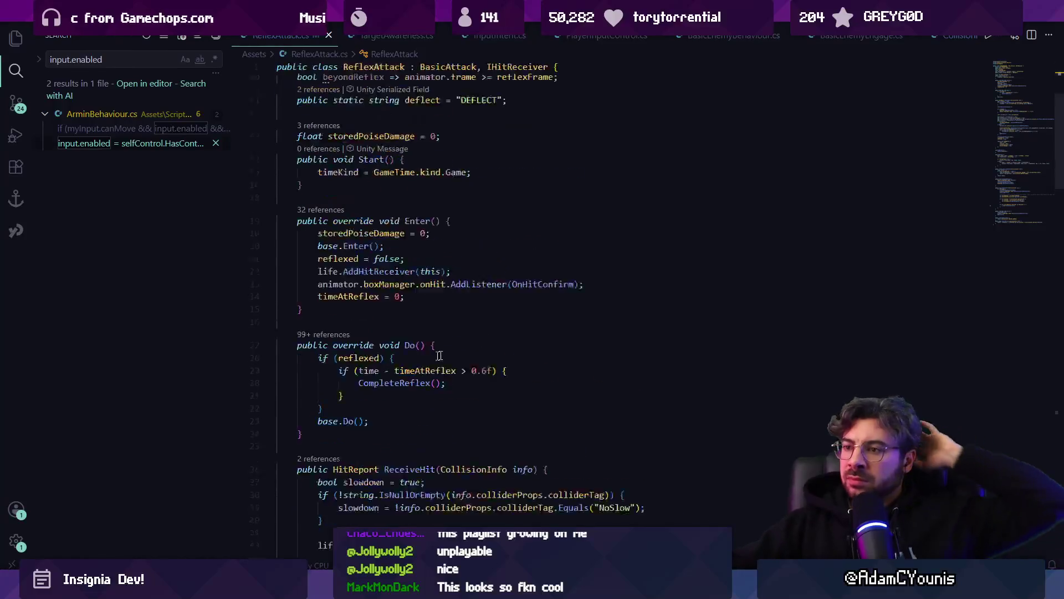
scroll(439, 355, "down", 12)
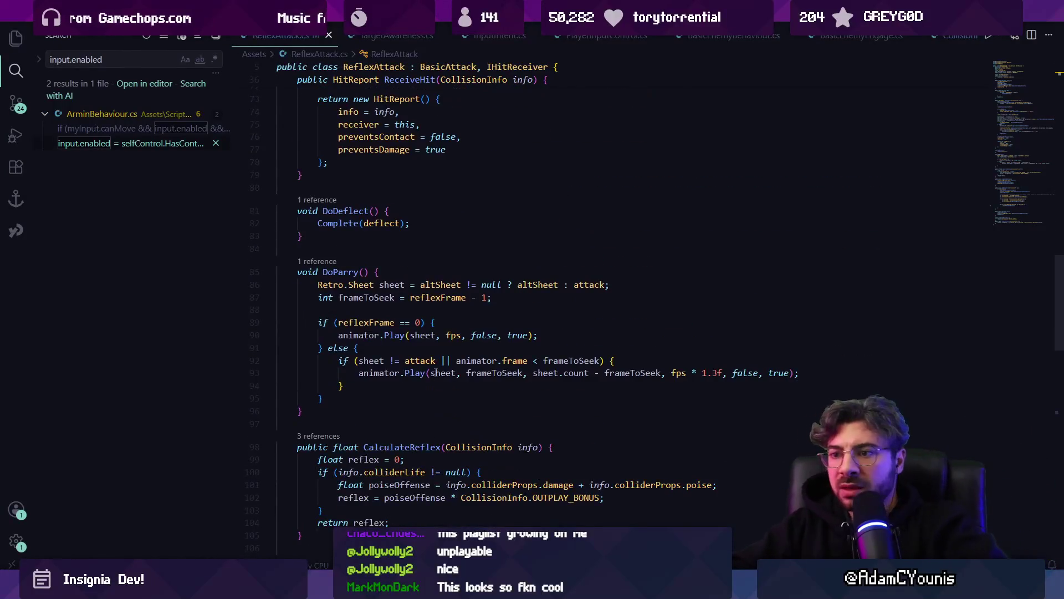
scroll(435, 372, "down", 5)
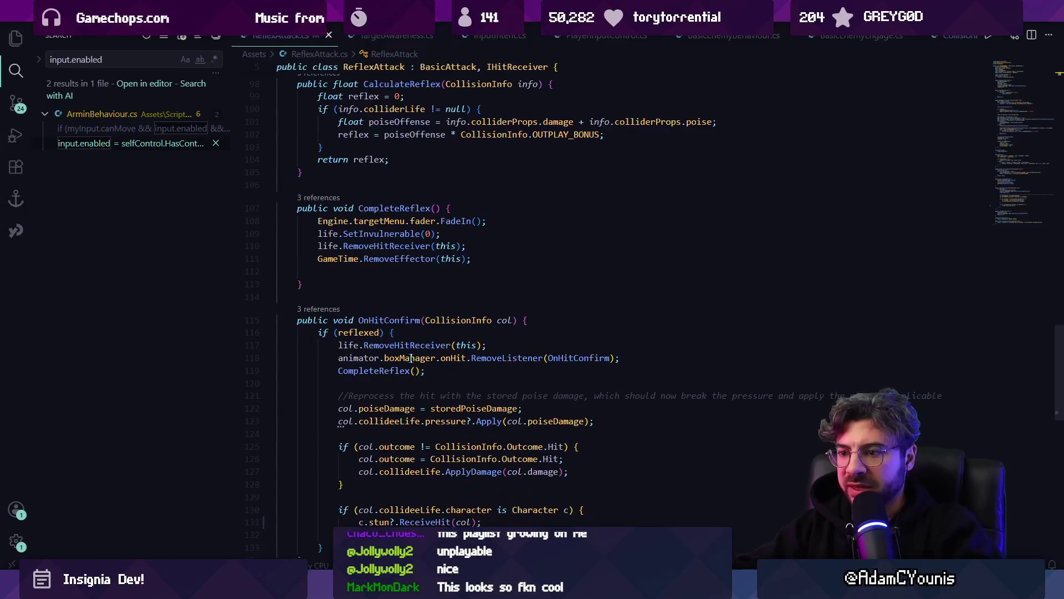
left_click(563, 317)
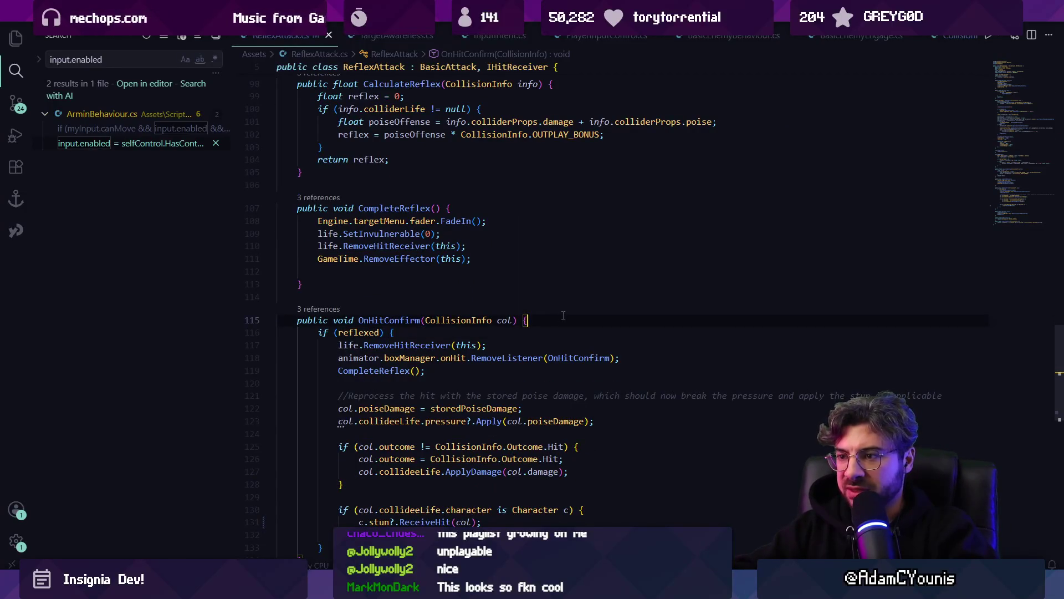
key("Return")
type("Debug")
key("Tab")
key("alt+Tab")
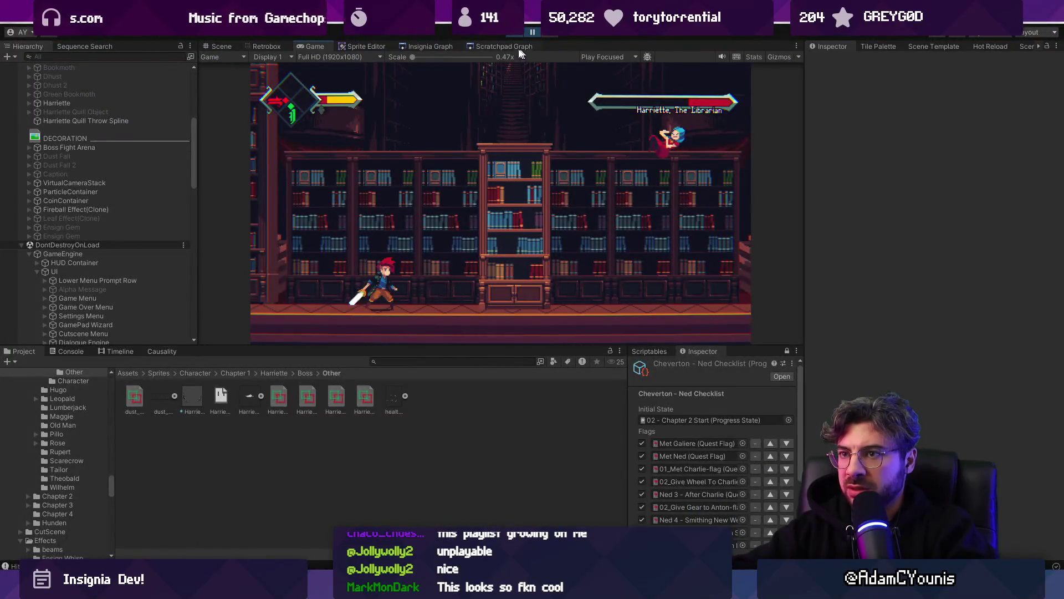
- Make Harriette invincible and set her Health to 600
scroll(100, 211, "up", 6)
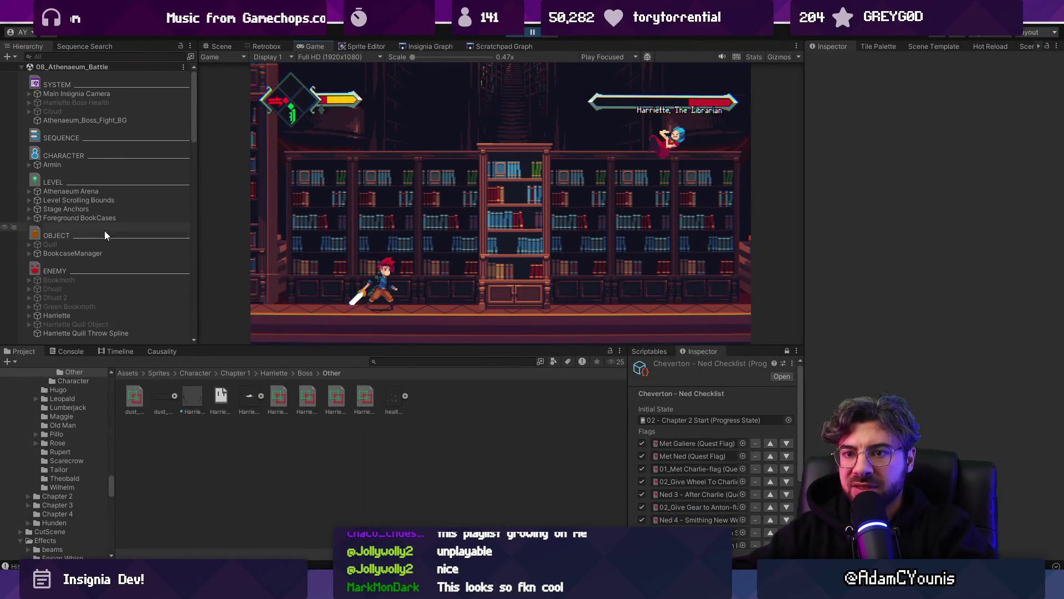
left_click(57, 314)
left_click(948, 347)
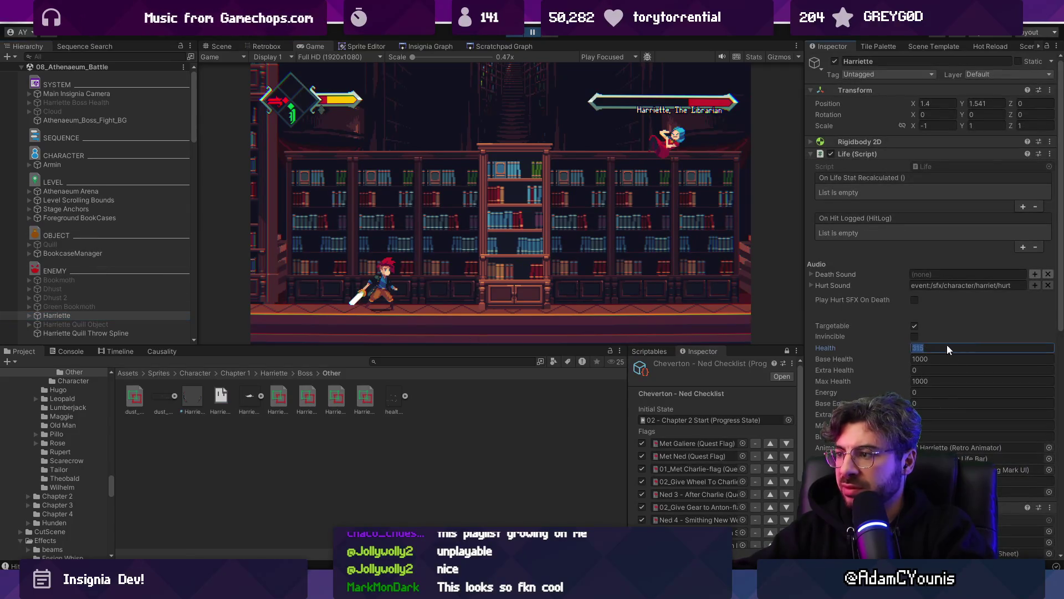
left_click(916, 336)
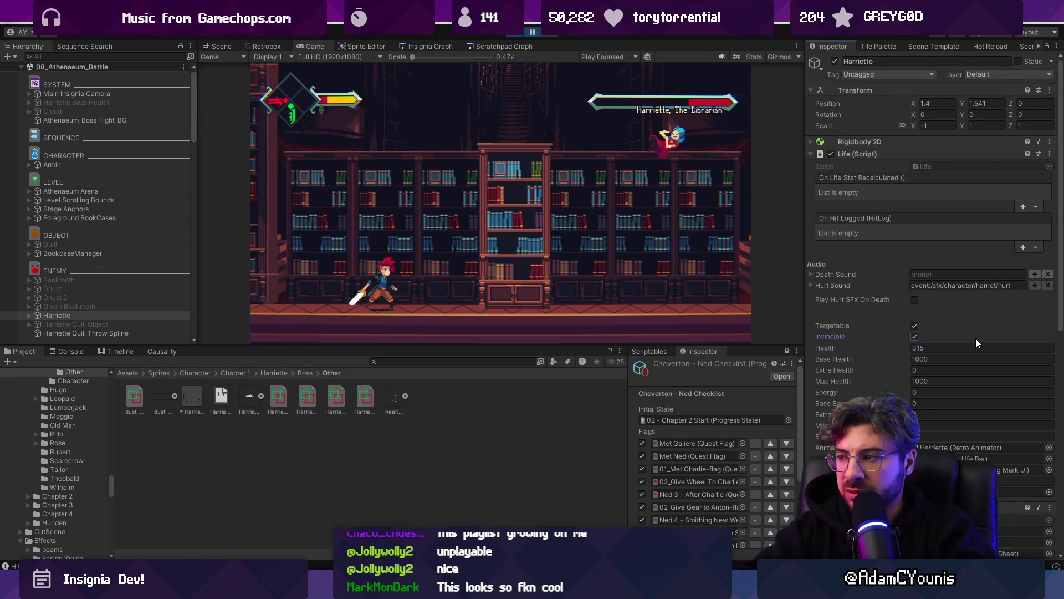
left_click(944, 348)
type("600")
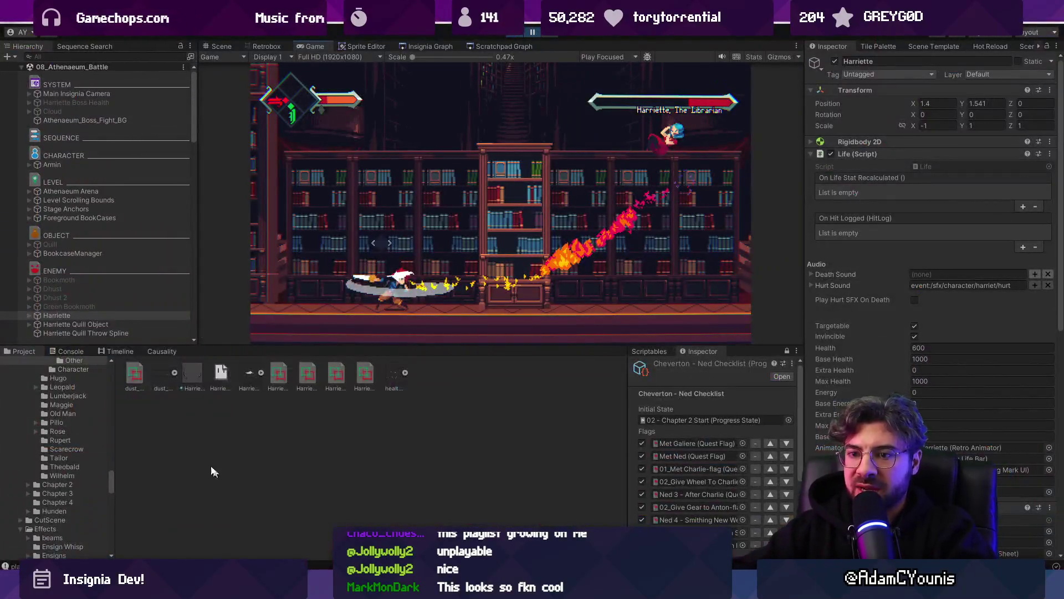
- Inspect the Console's quill damage, Hit confirmed Outplayed and Hitbox direction: Up entries
left_click(70, 351)
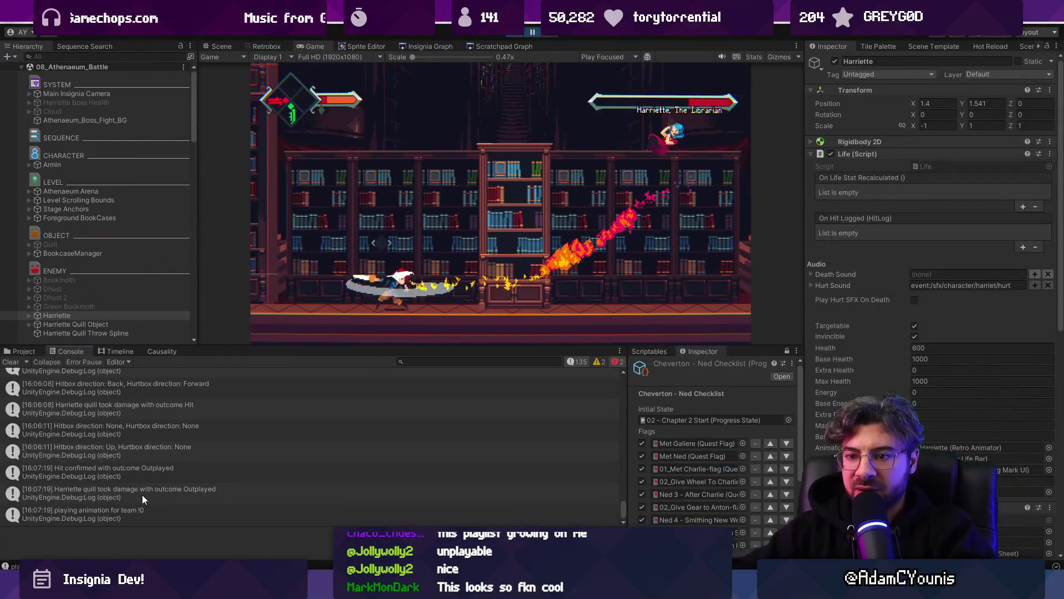
left_click(139, 495)
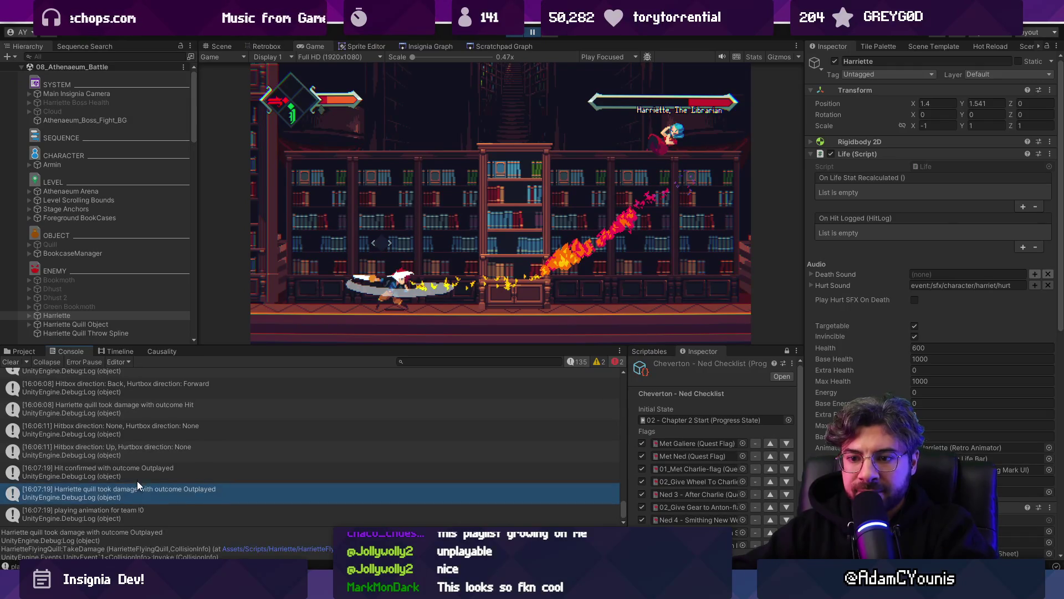
left_click(140, 475)
left_click(151, 454)
left_click(153, 474)
left_click(170, 503)
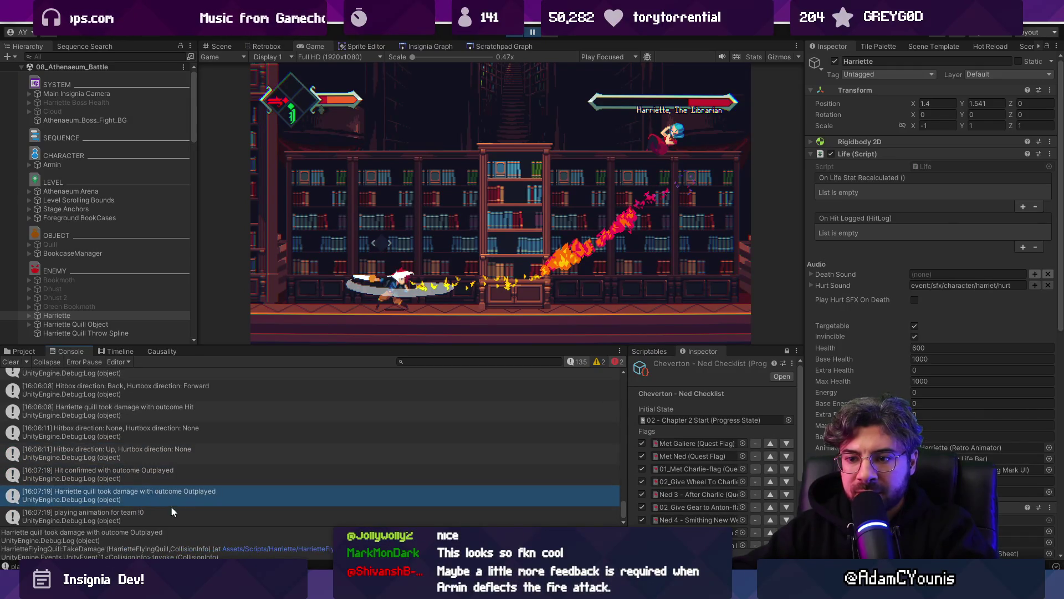
scroll(195, 479, "up", 3)
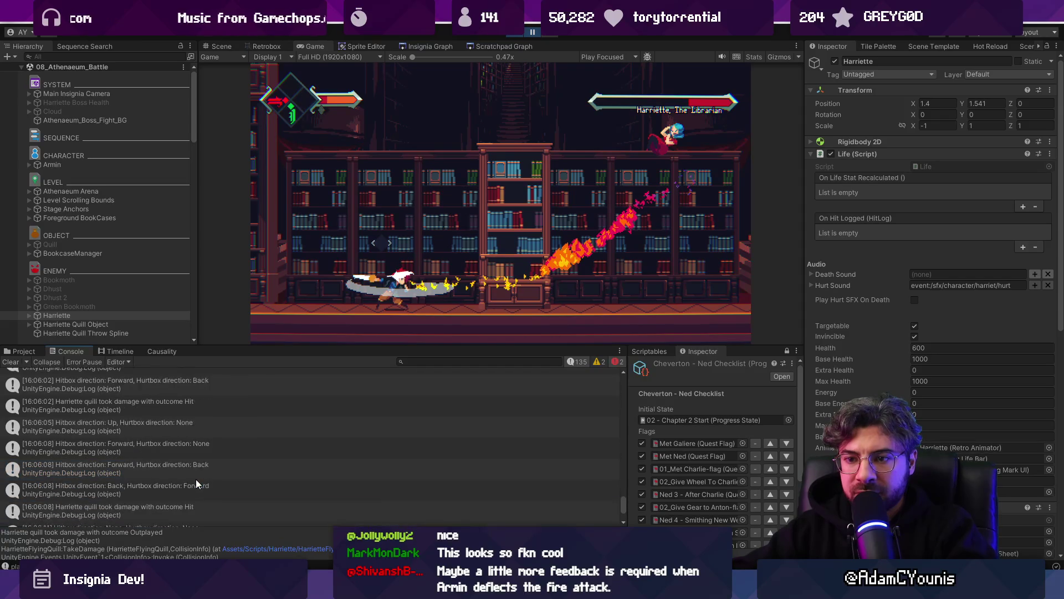
- Clear the Console, resume the playtest, then pause it again
left_click(12, 362)
left_click(531, 33)
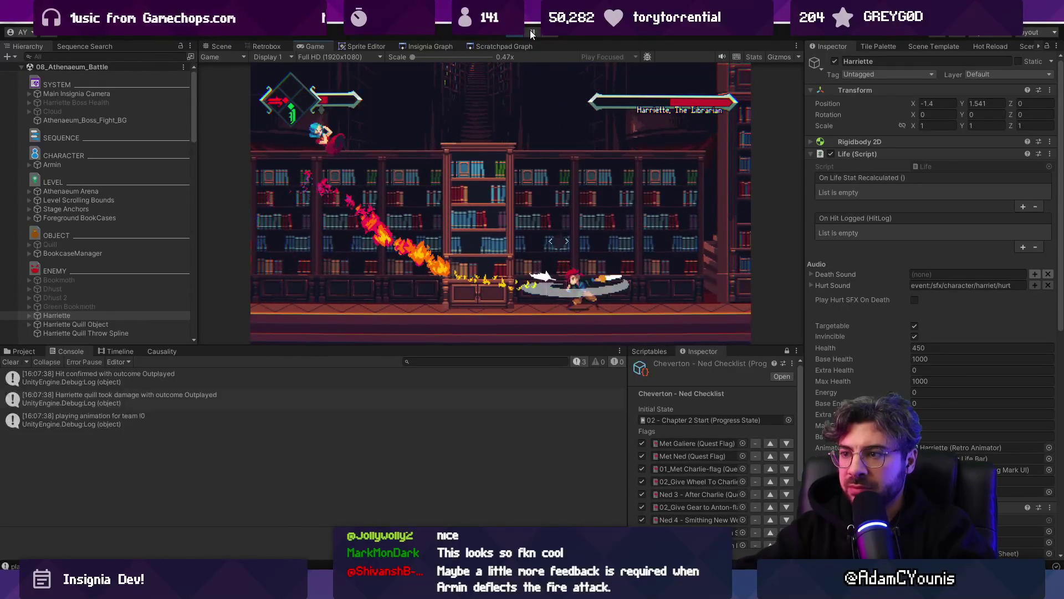
left_click(531, 34)
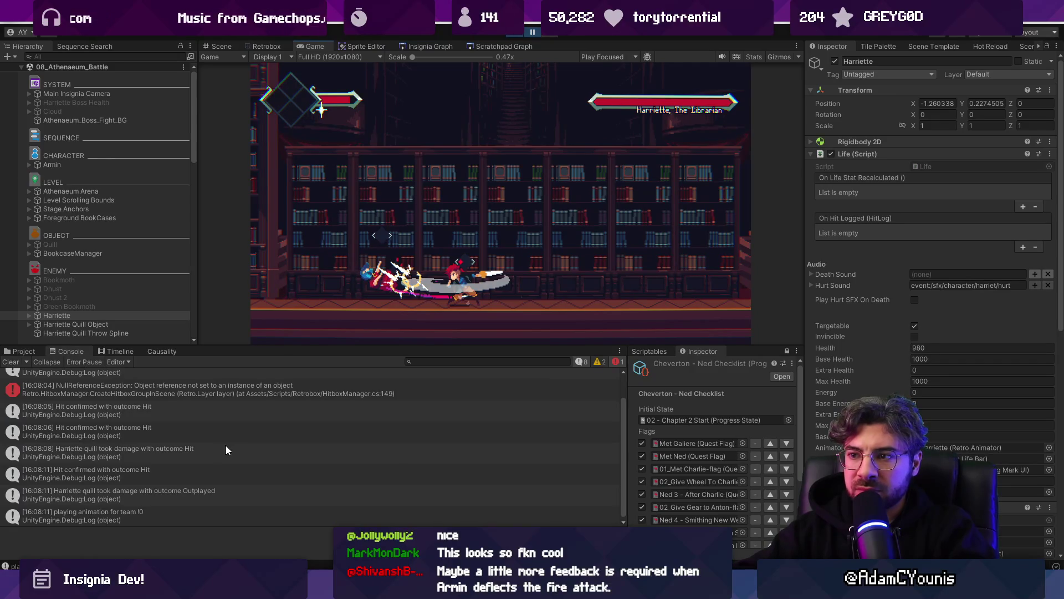
key("alt+Tab")
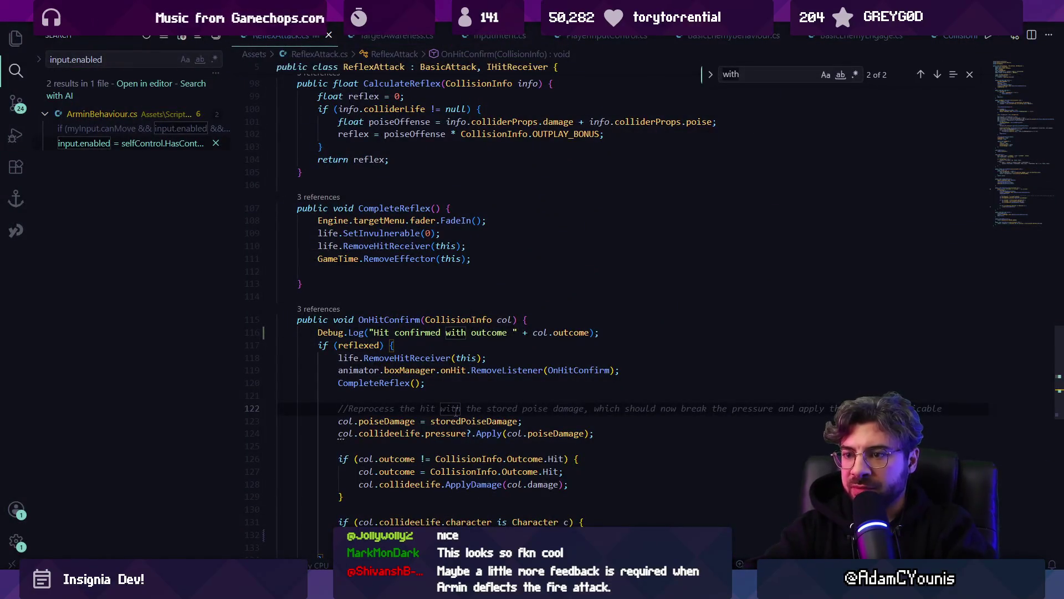
- Search ReflexAttack.cs for 'refl' and 'time' to find the ReceiveHit method
key("alt+Left")
key("ctrl+f")
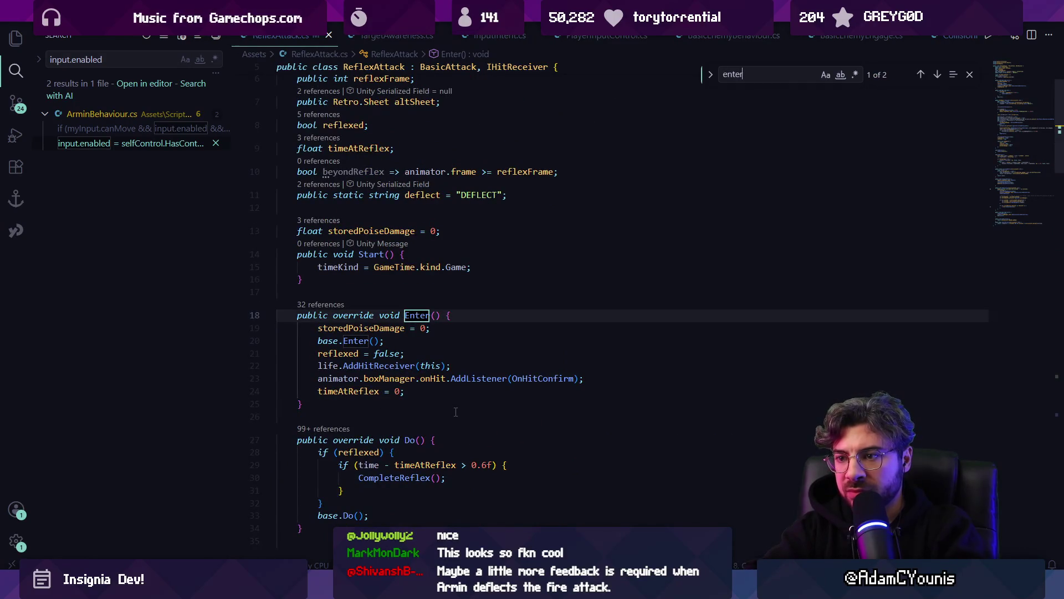
type("refl")
key("Return")
key("Return")
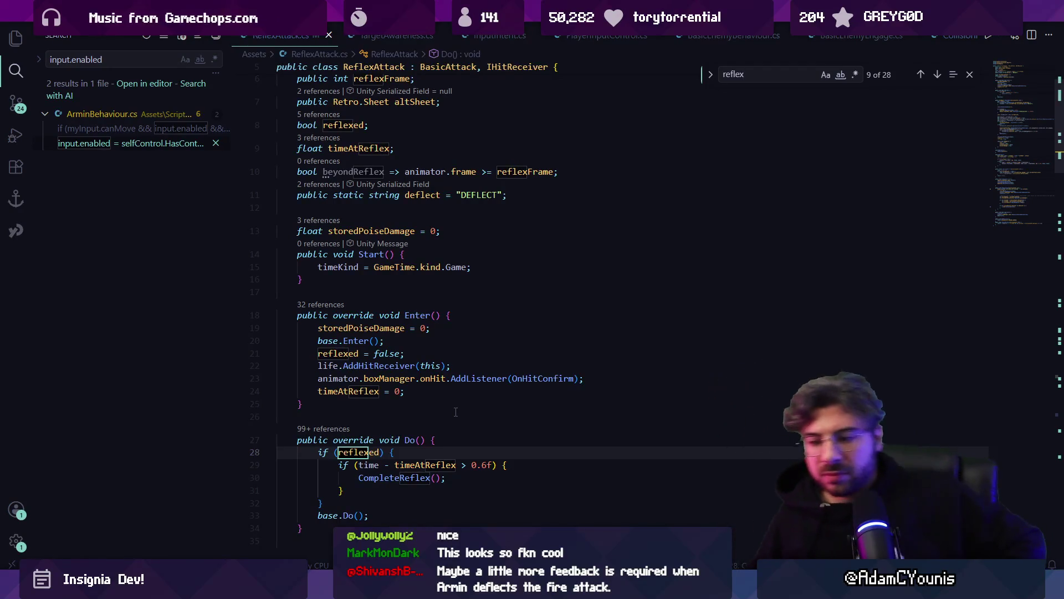
key("alt+Tab")
type("time.time")
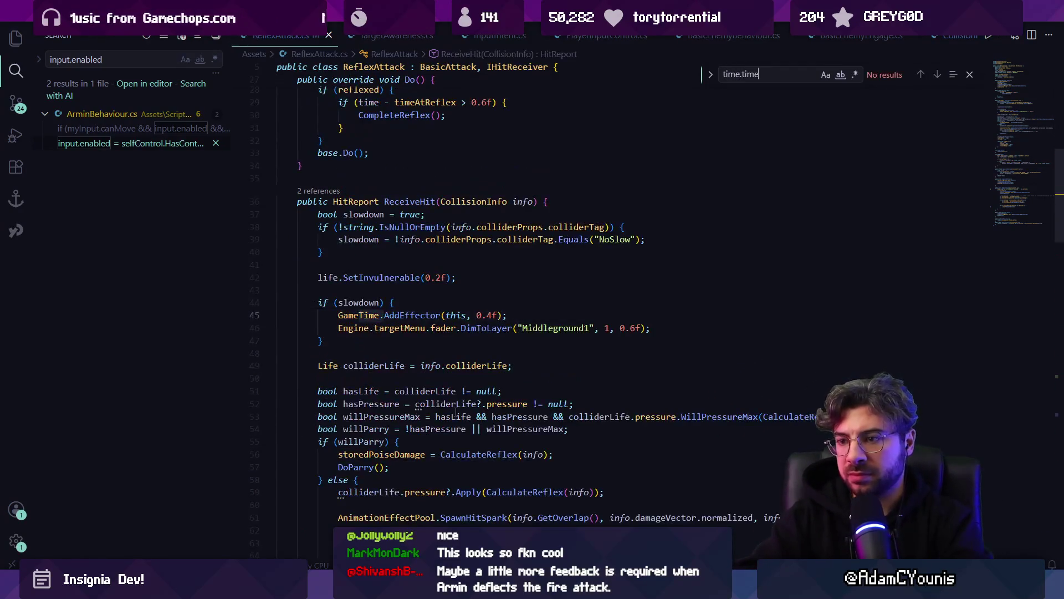
key("BackSpace")
key("BackSpace")
key("BackSpace")
key("BackSpace")
key("BackSpace")
type("scel")
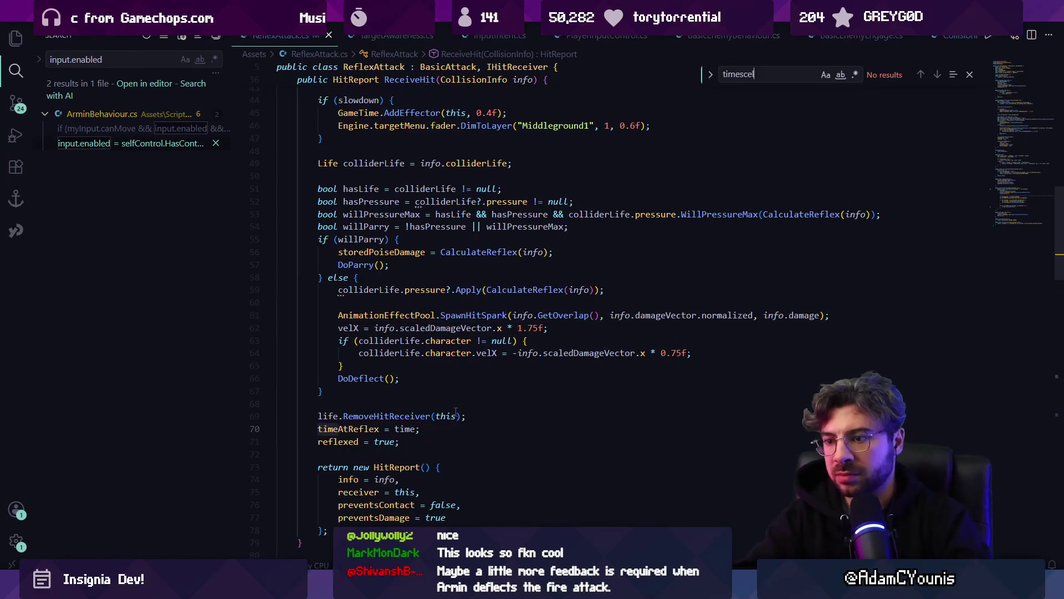
key("BackSpace")
key("BackSpace")
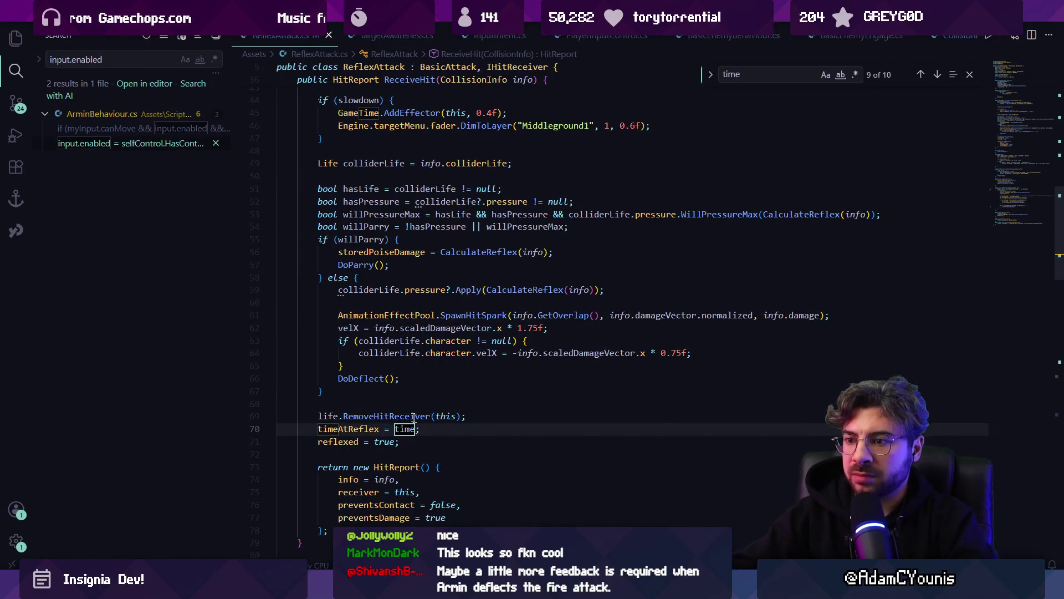
scroll(334, 315, "up", 7)
scroll(328, 300, "down", 3)
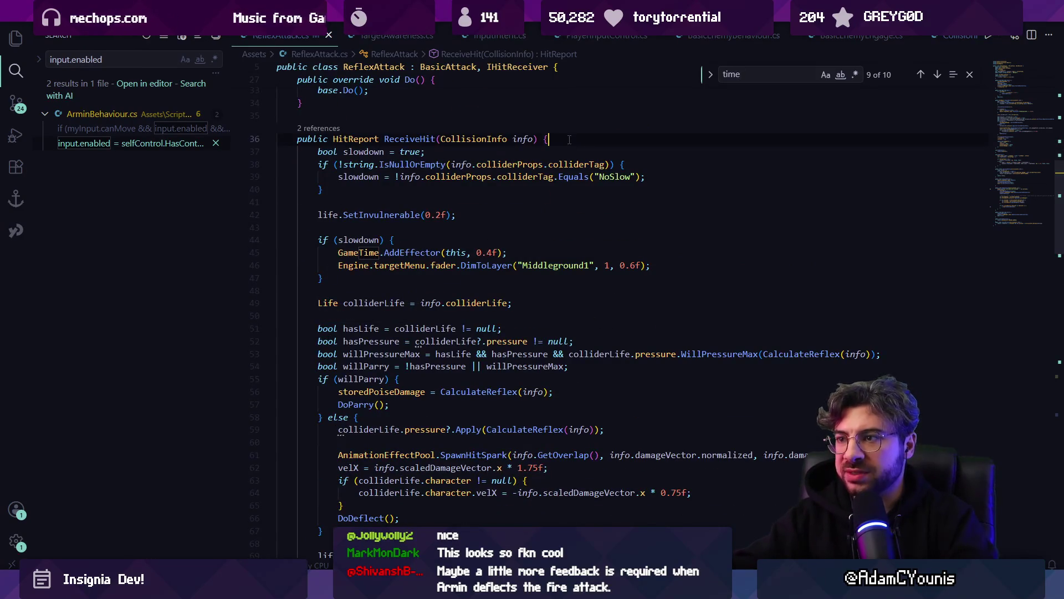
scroll(416, 320, "down", 16)
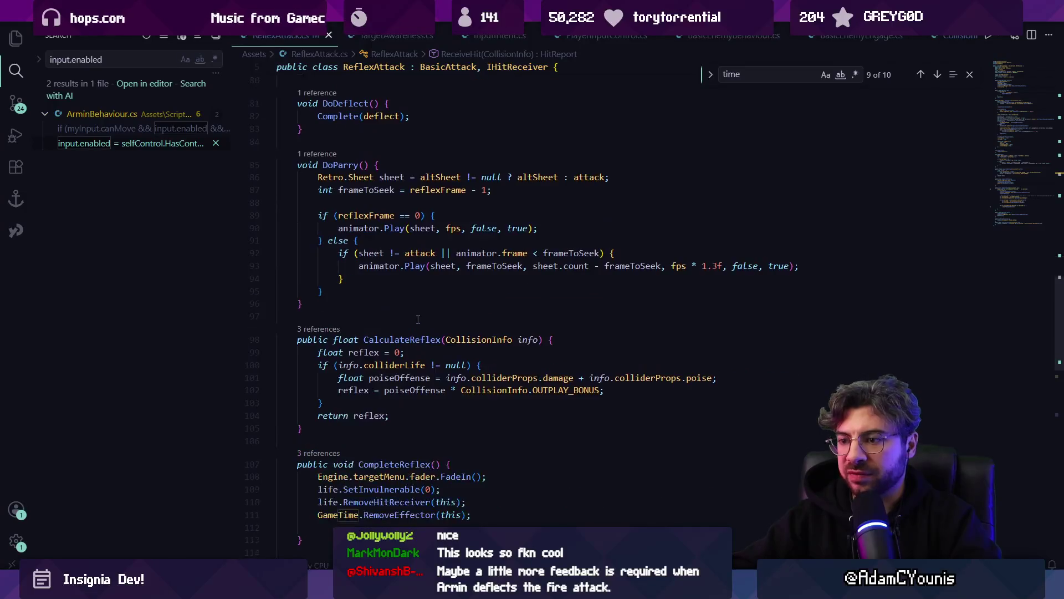
scroll(416, 320, "down", 2)
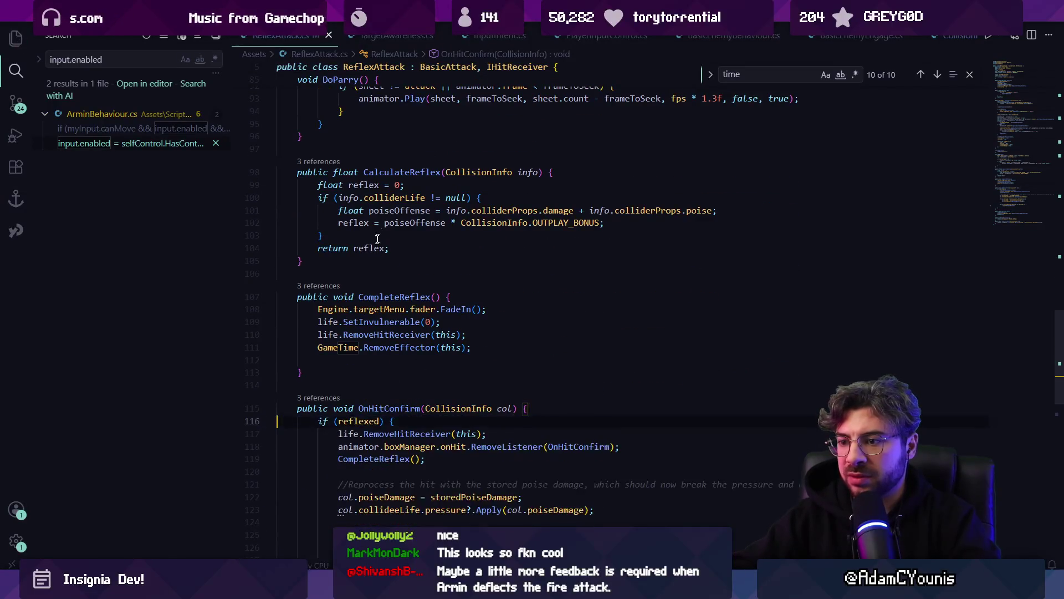
scroll(435, 242, "up", 20)
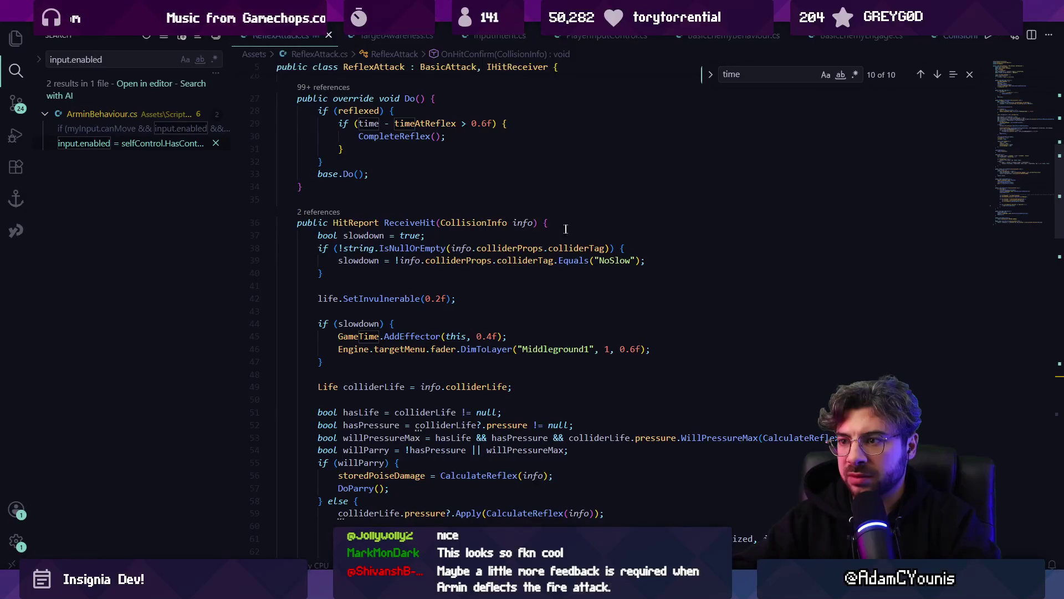
- Paste a Debug.Log into ReceiveHit logging the hit's outcome and whether reflexed is set
left_click(359, 260)
left_click(391, 285)
key("Up")
type("Debug.Log(\"Hit confirmed with outcome \" + col.outcome);")
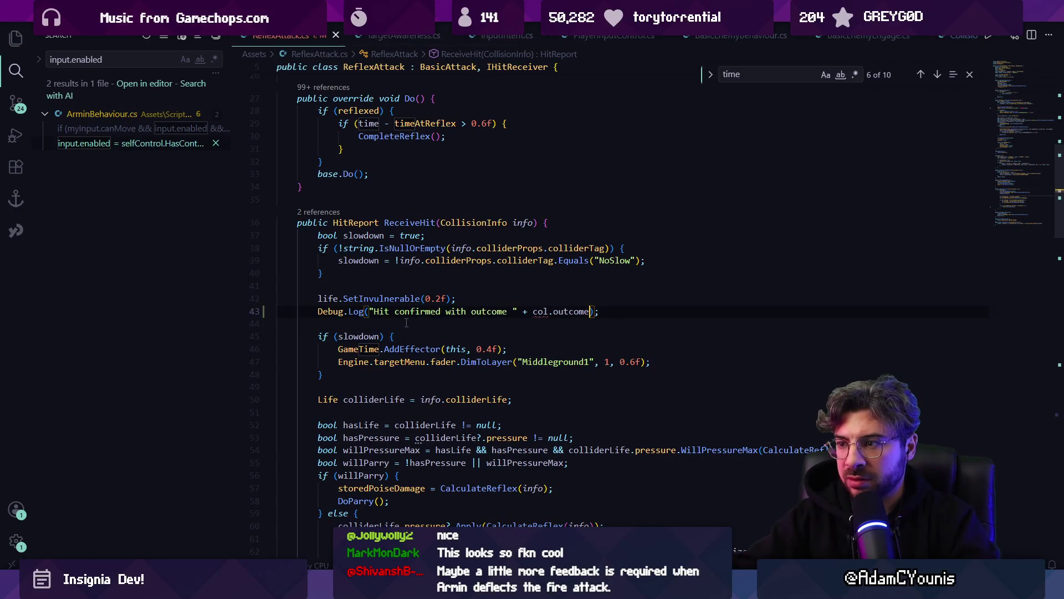
key("ctrl+shift+Left")
key("ctrl+shift+Left")
key("ctrl+shift+Left")
type("hit re")
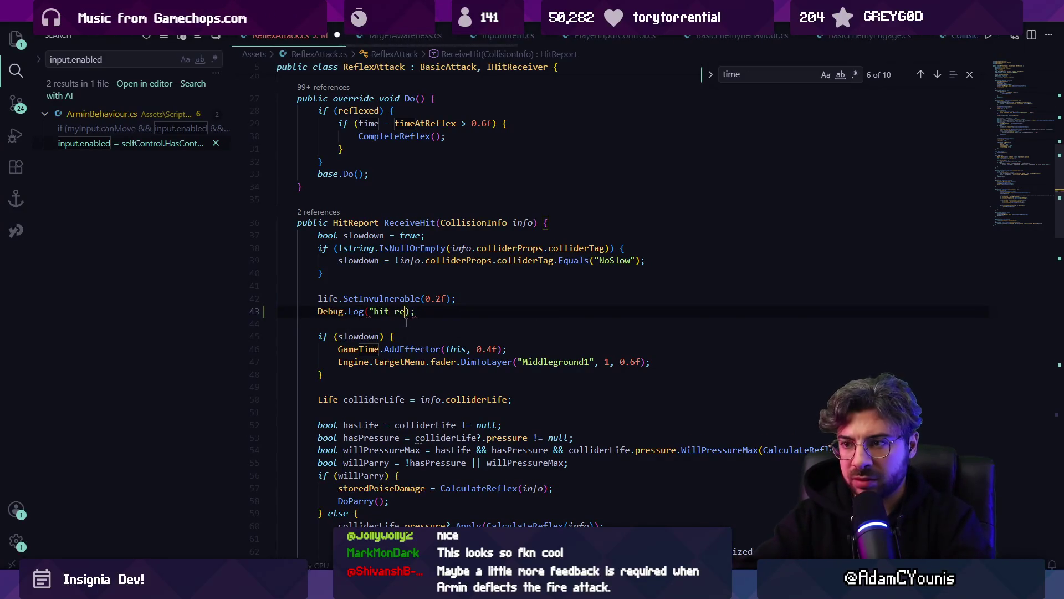
key("Tab")
key("alt+Tab")
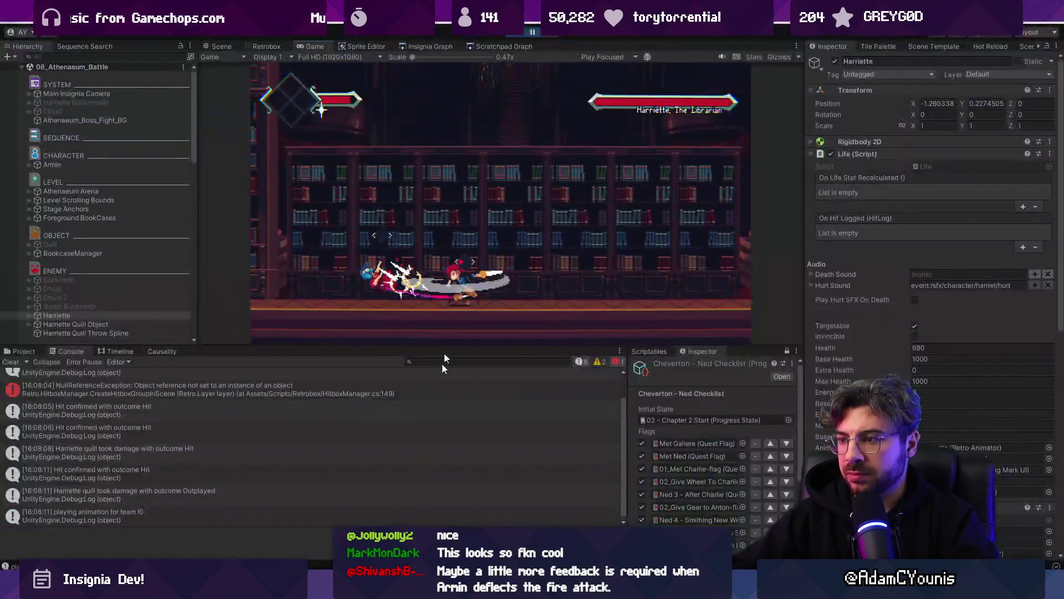
- Resume play, clear the Console, retest the quill deflection, then pause after the fire attack
left_click(532, 34)
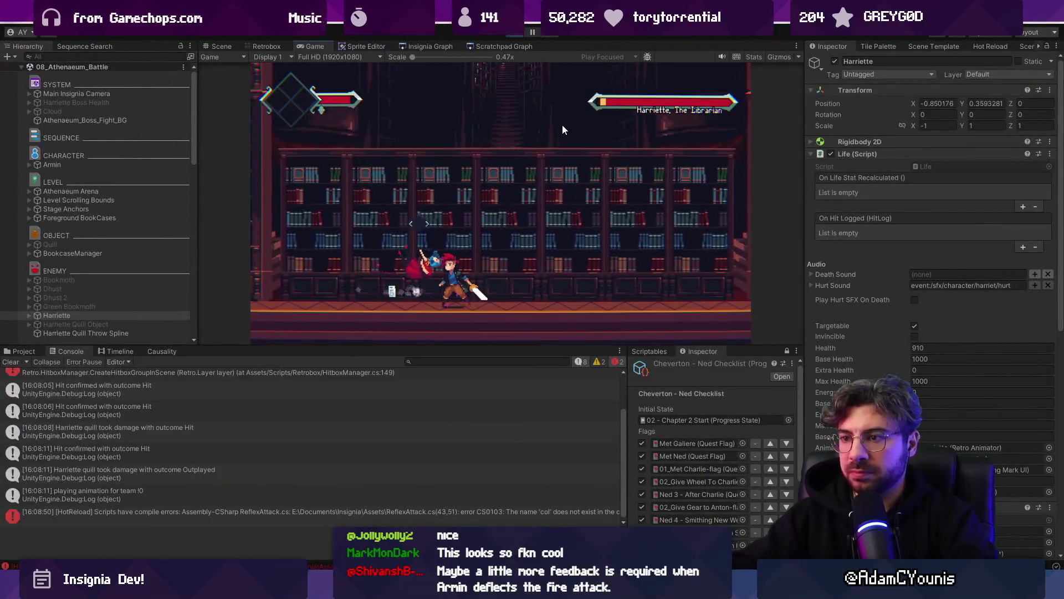
left_click(11, 362)
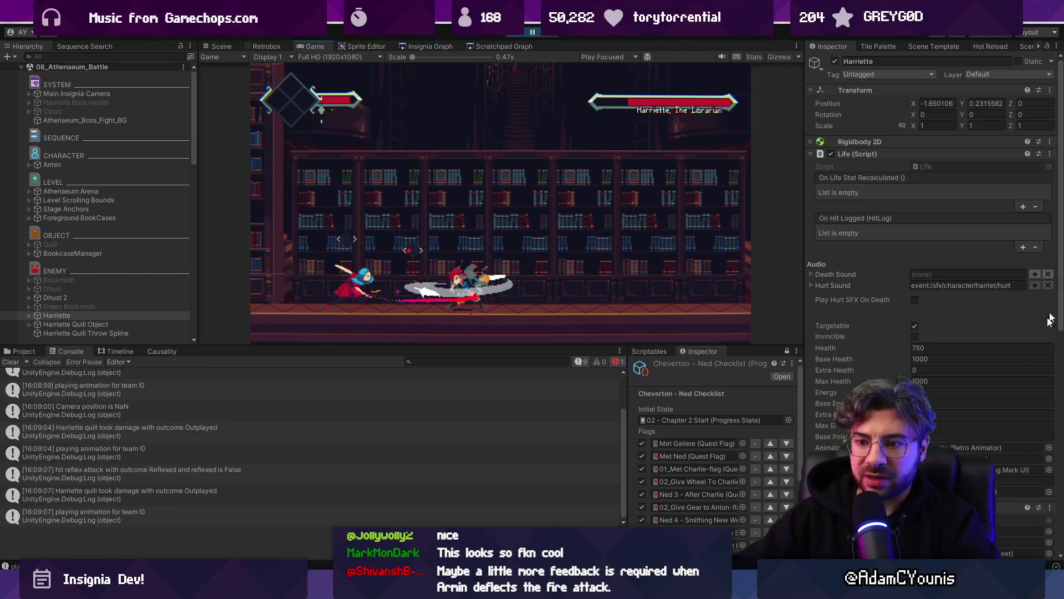
left_click(11, 361)
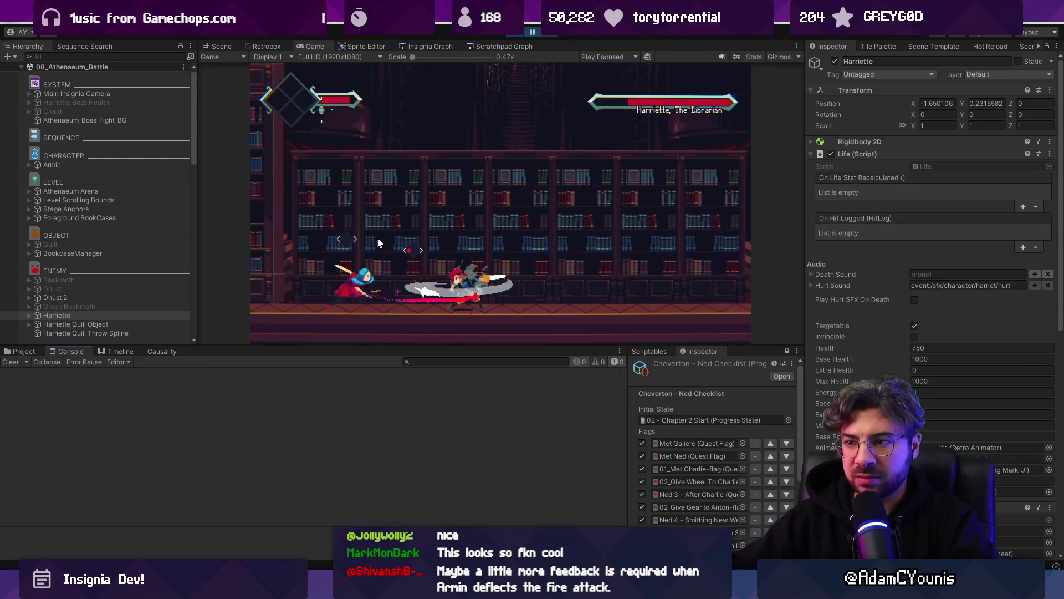
left_click(533, 32)
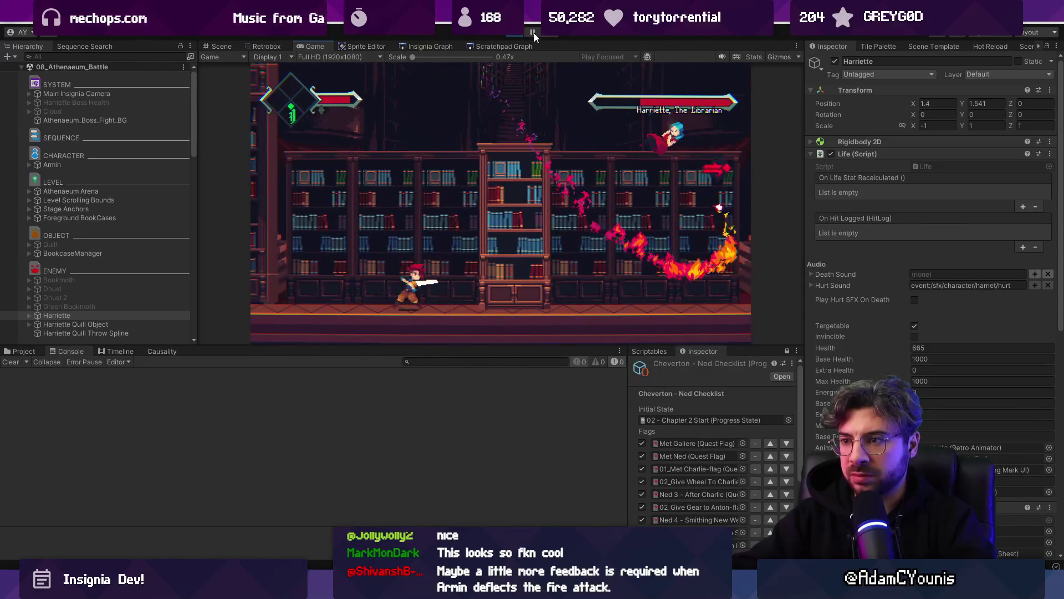
left_click(534, 32)
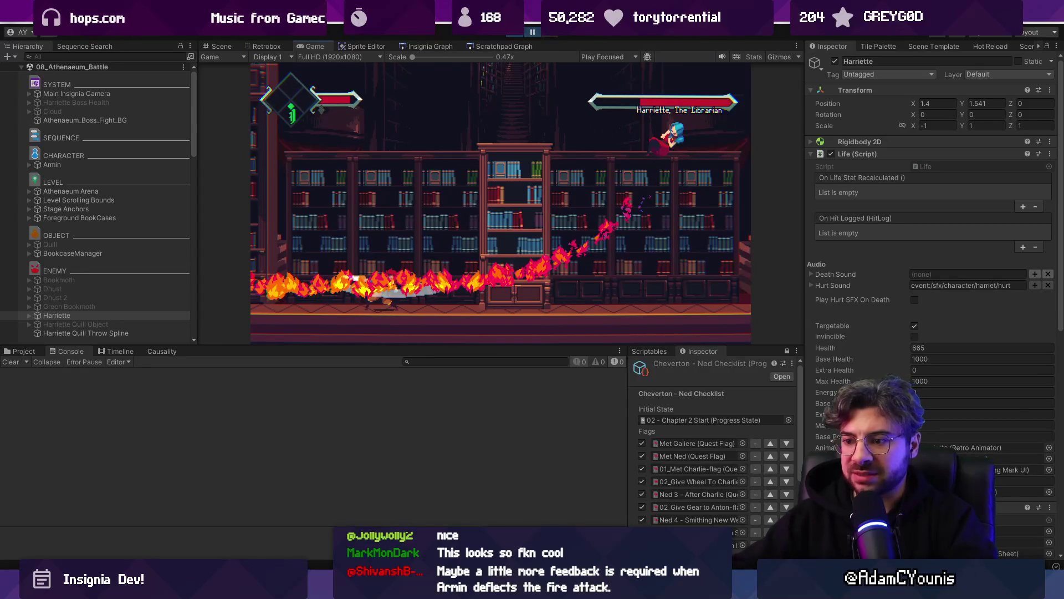
key("alt+Tab")
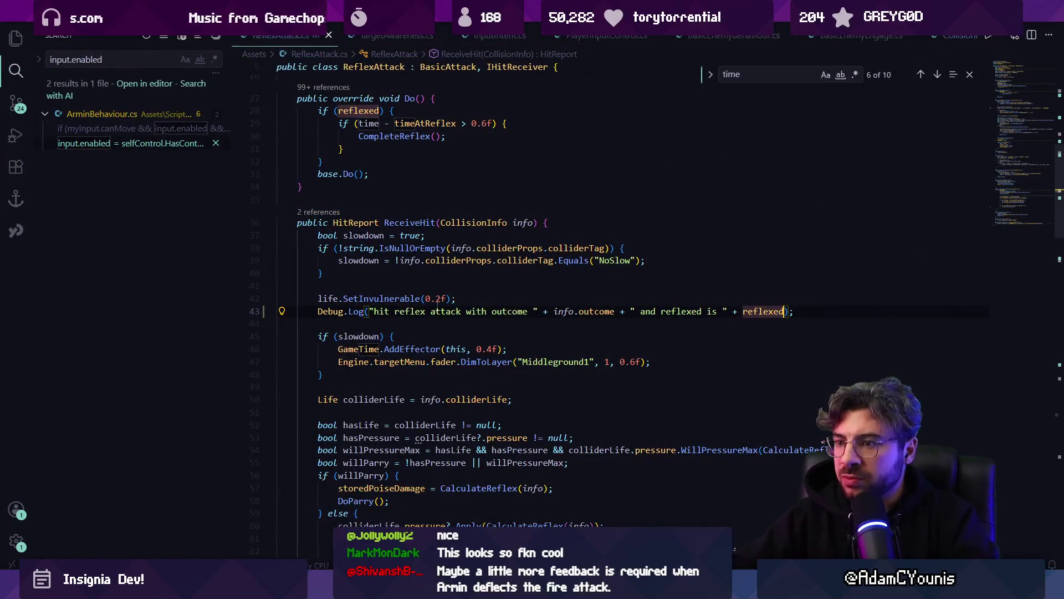
- Check ReceiveHit's references, then jump to the AddHitReceiver definition in Life.cs
triple_click(444, 311)
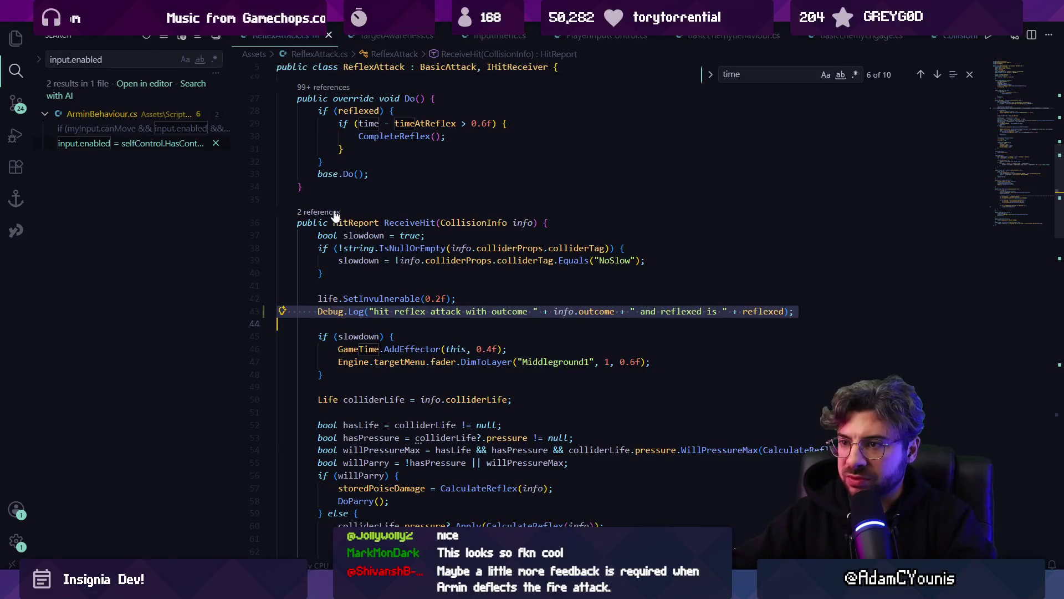
left_click(334, 213)
key("Escape")
key("Escape")
scroll(1058, 129, "up", 8)
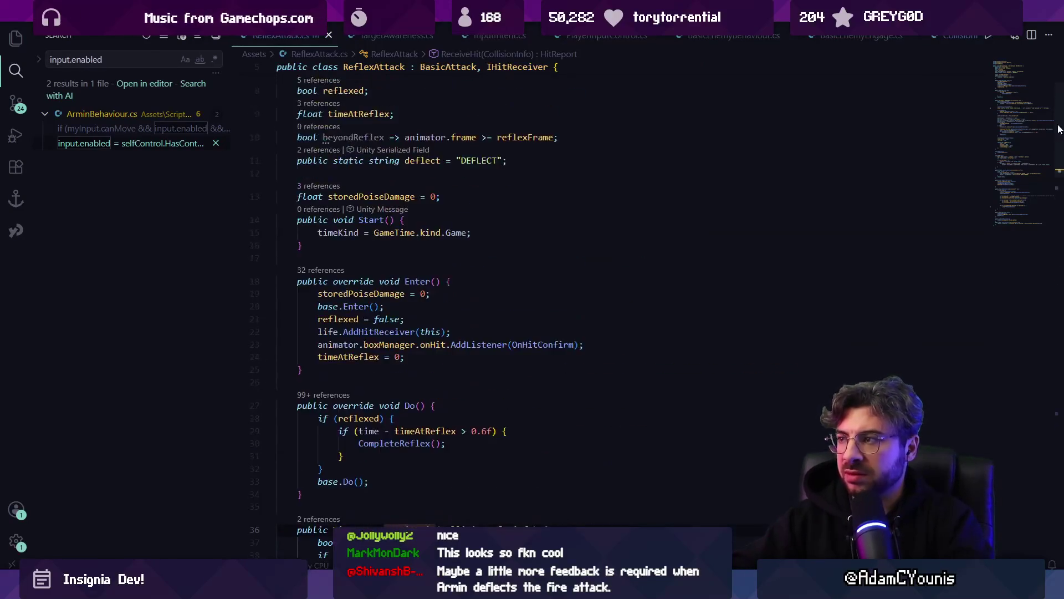
scroll(1058, 129, "up", 2)
scroll(567, 236, "down", 6)
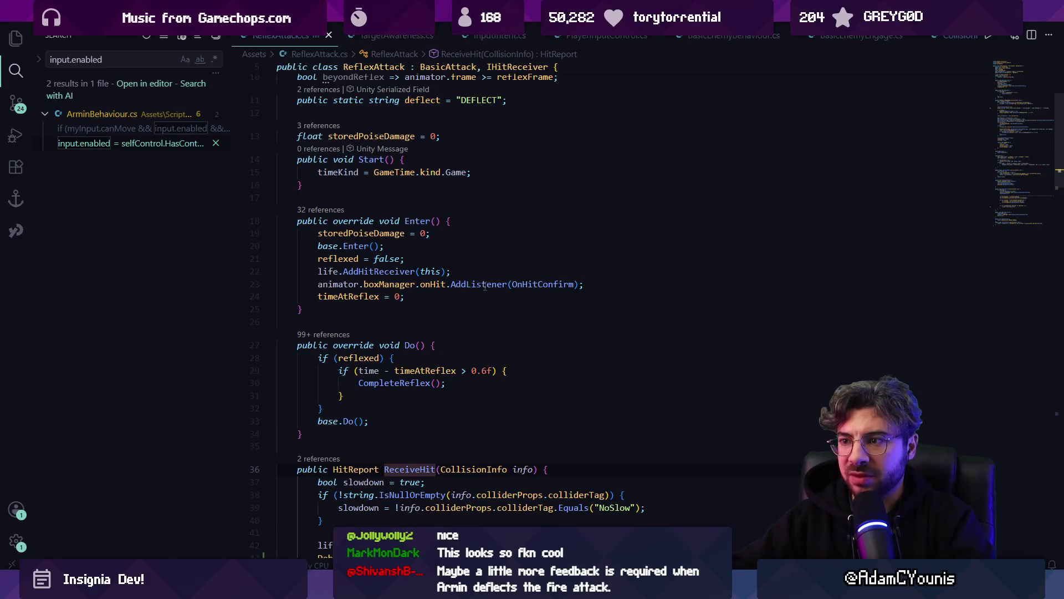
left_click(395, 271)
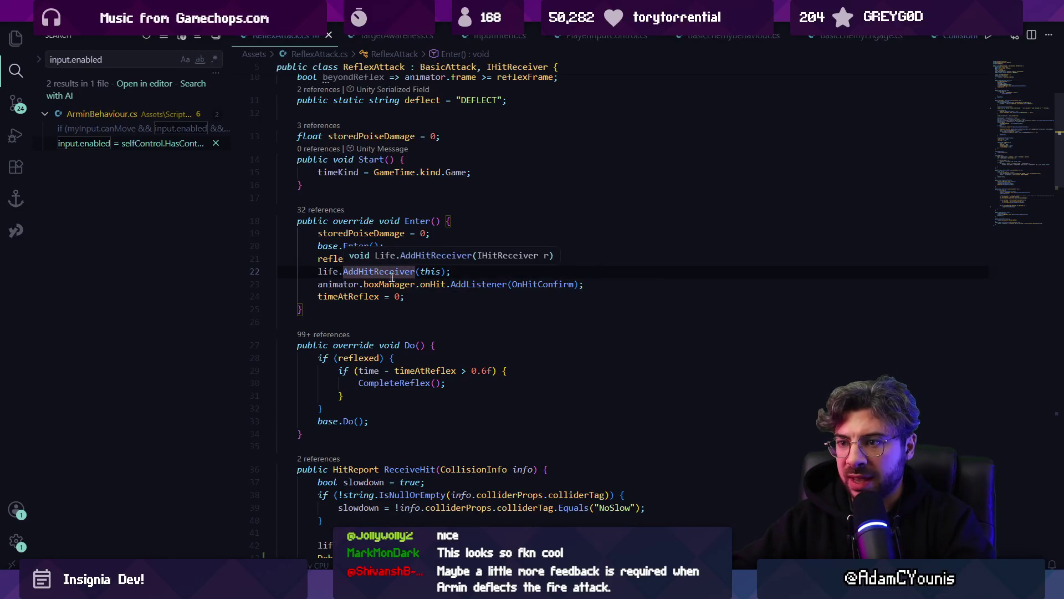
left_click(376, 272, "ctrl")
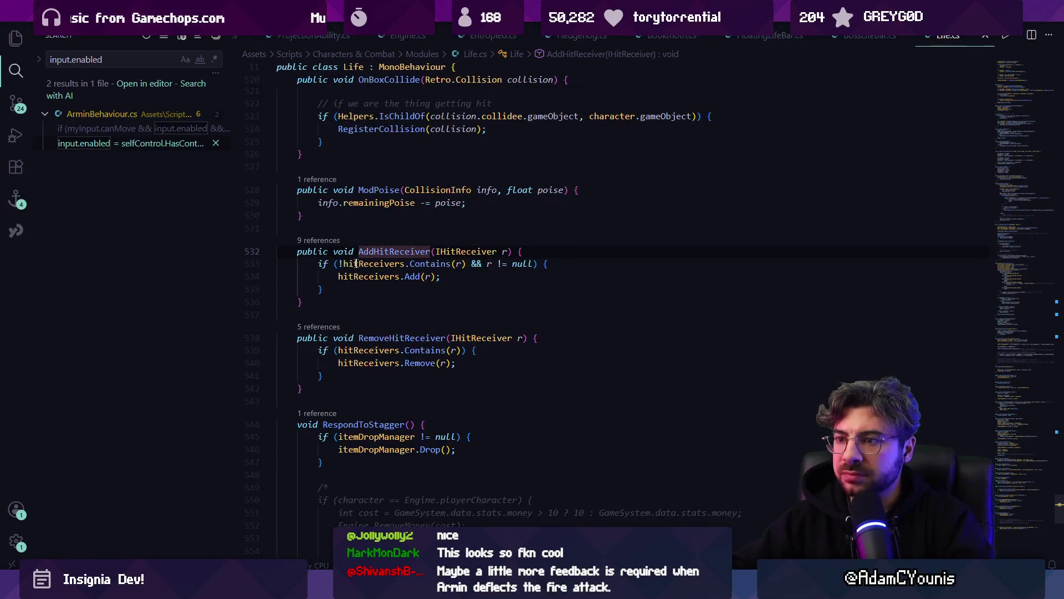
- Locate the hitReceivers declaration and step through matches to the loop on line 260
left_click(411, 264)
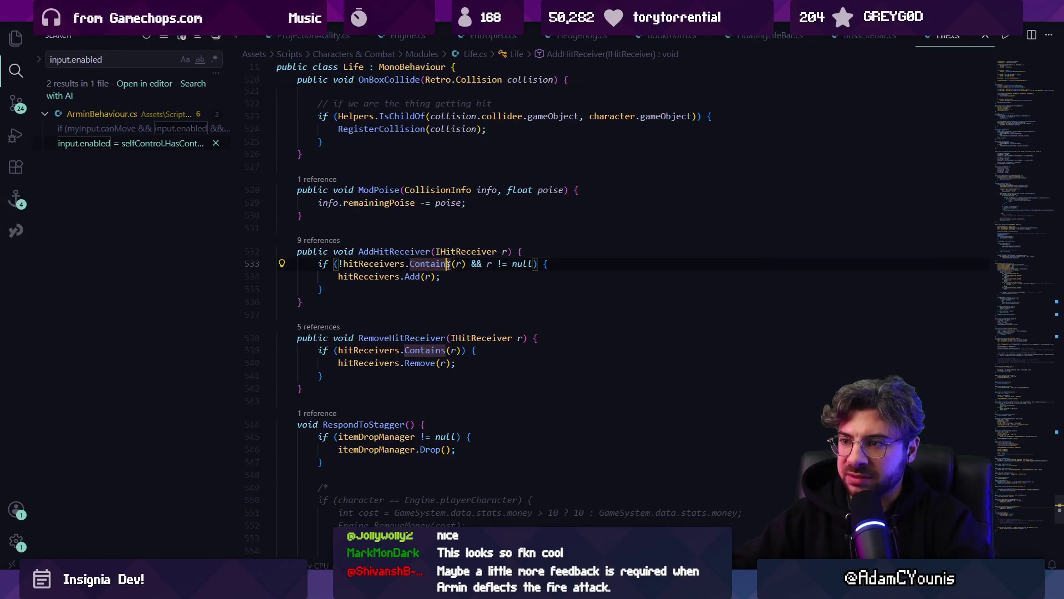
key("Left")
key("Left")
key("Left")
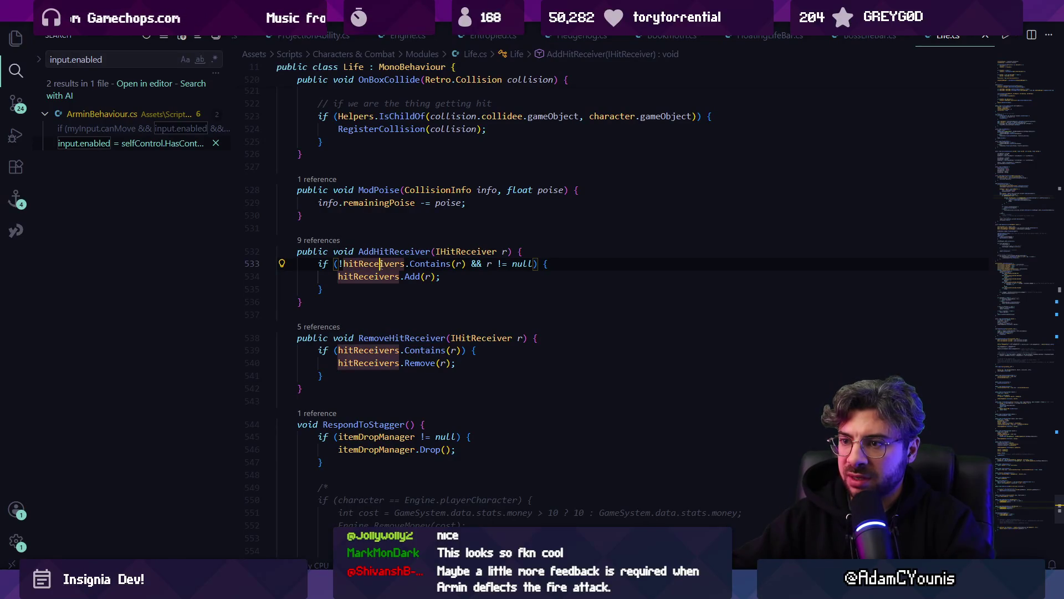
key("F12")
key("ctrl+f")
type("hitr")
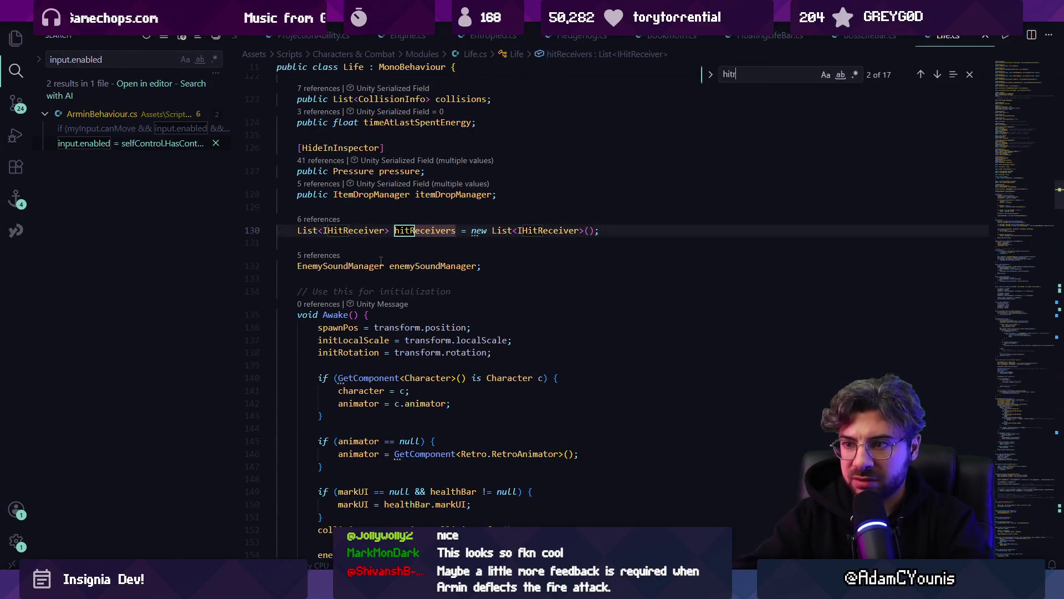
type("eceibvet")
key("BackSpace")
type("v")
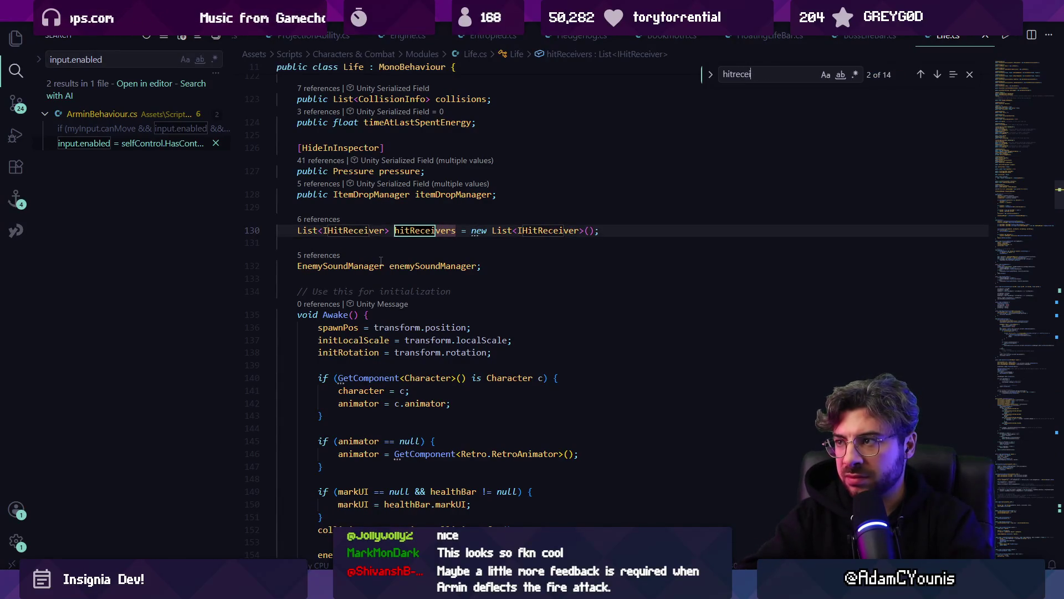
type("vers")
key("Return")
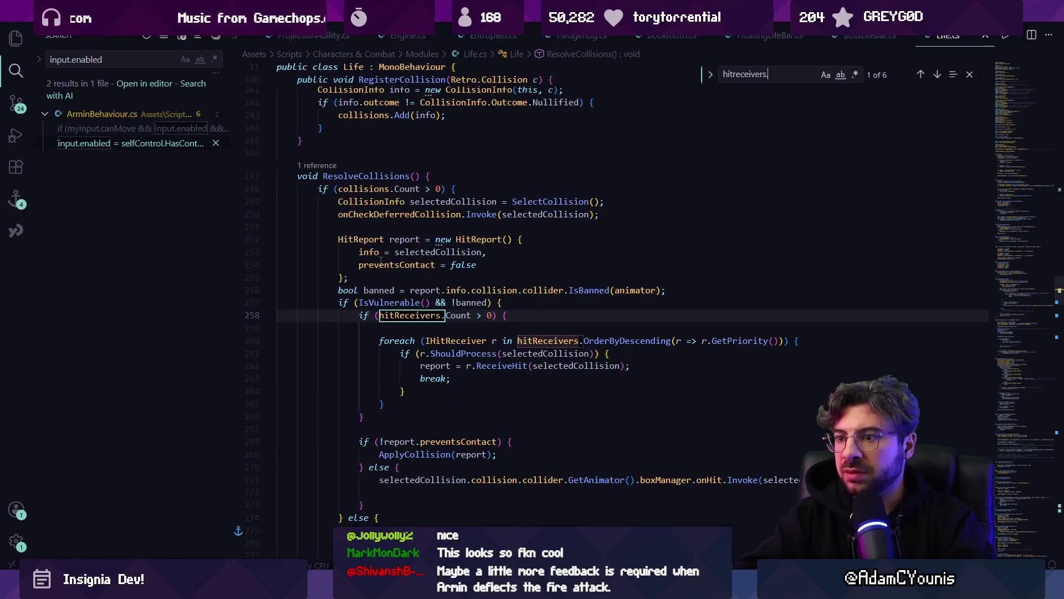
key("Return")
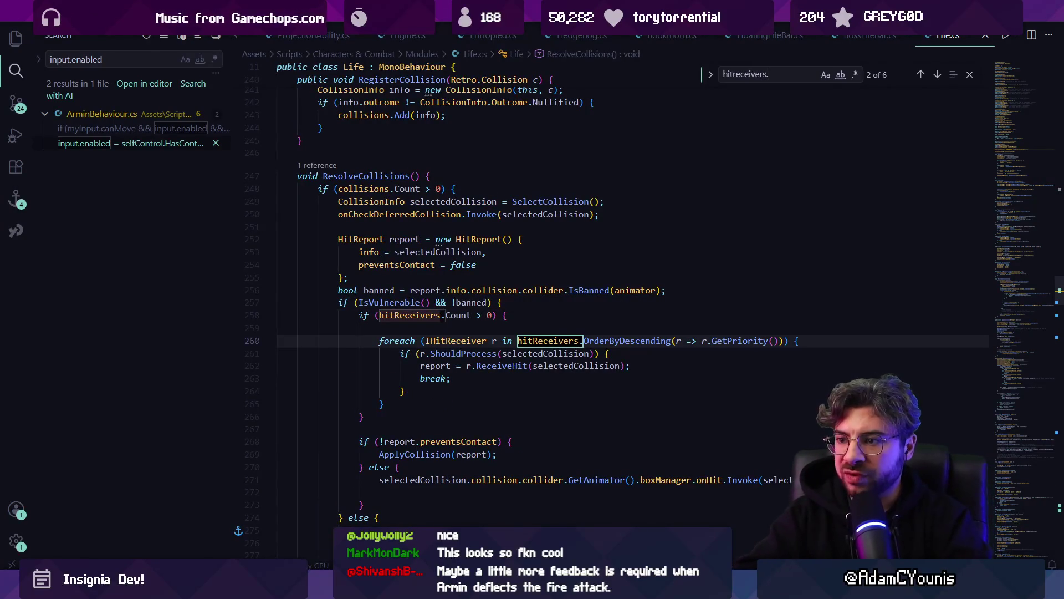
- Check the ShouldProcess declaration, then begin a Debug line above the ShouldProcess check
left_click(434, 353, "ctrl")
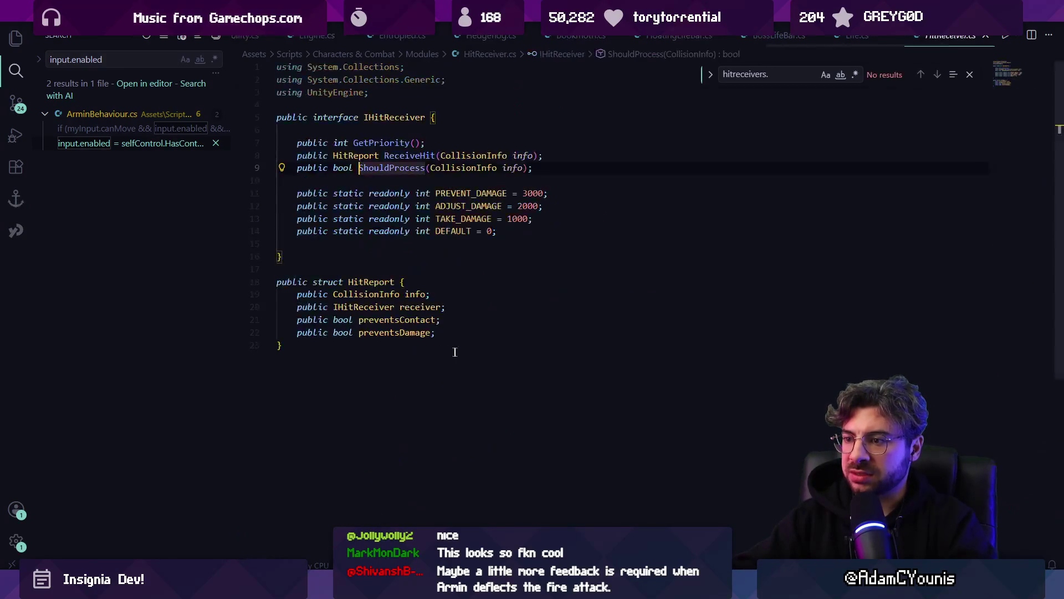
key("alt+Left")
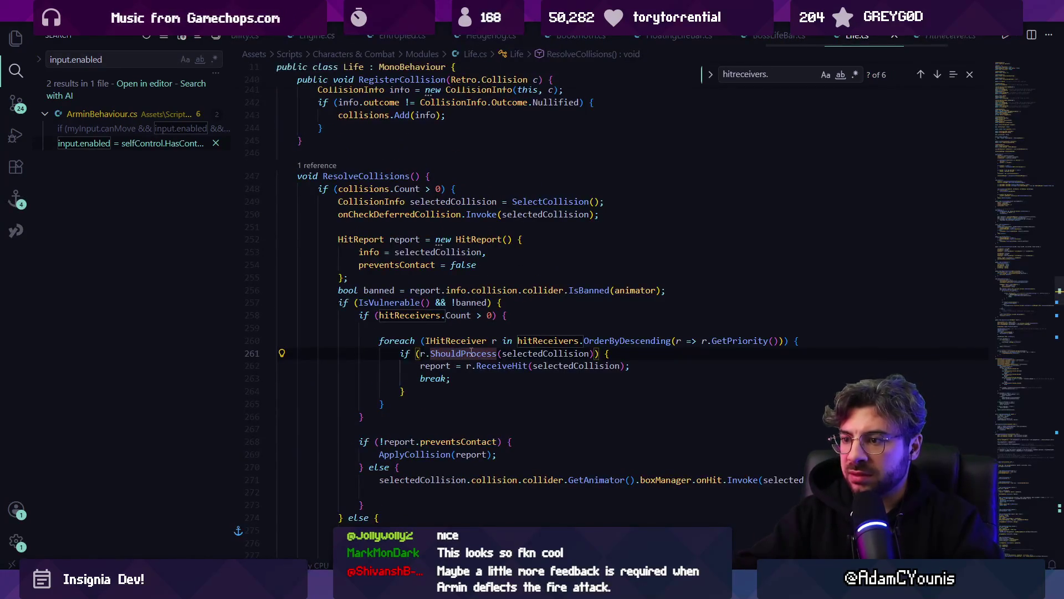
key("Escape")
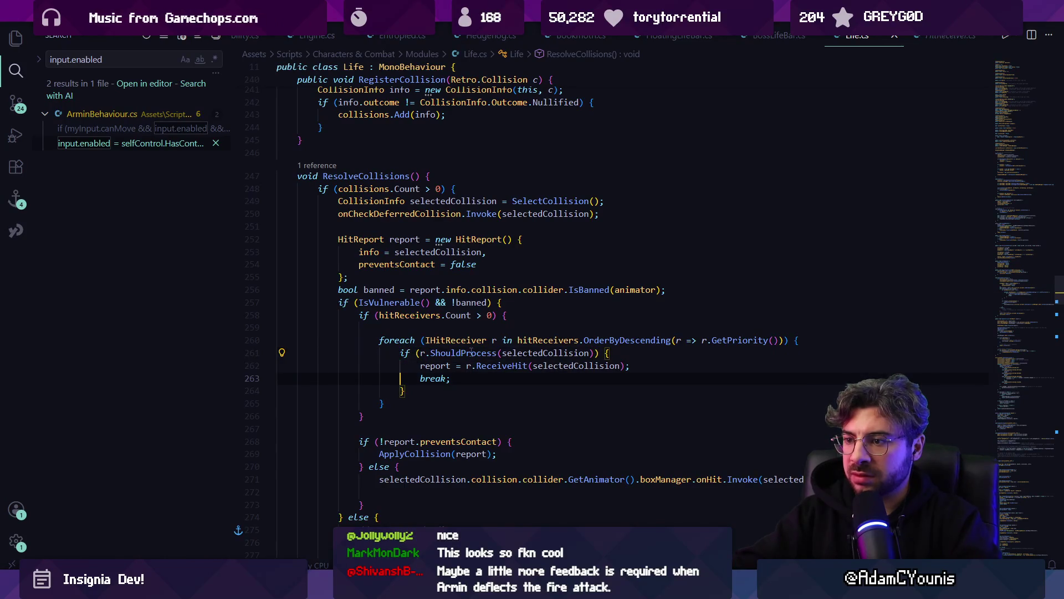
key("Up")
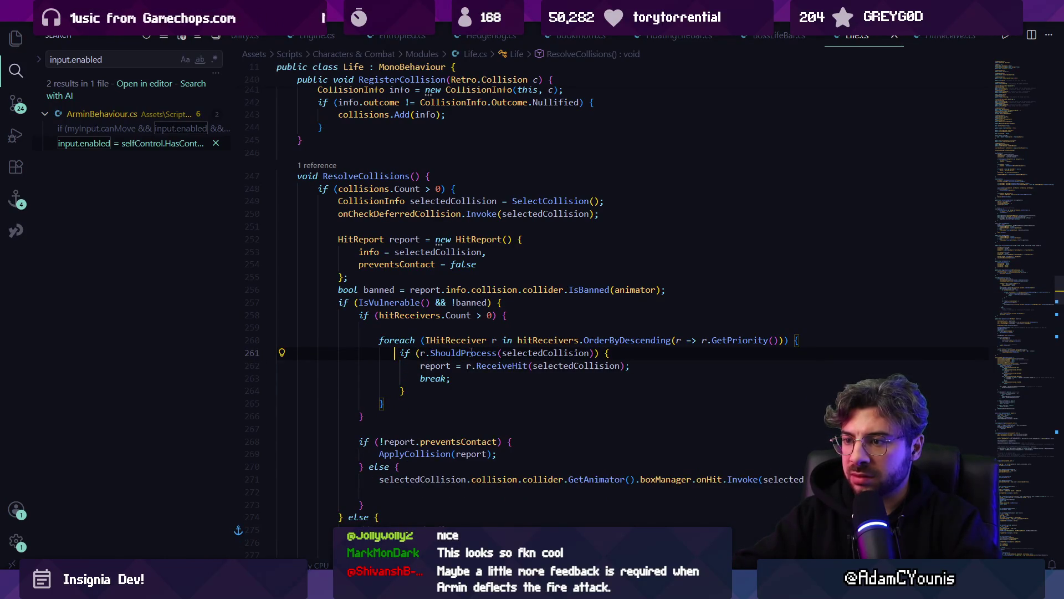
key("Return")
key("Up")
type("Debug")
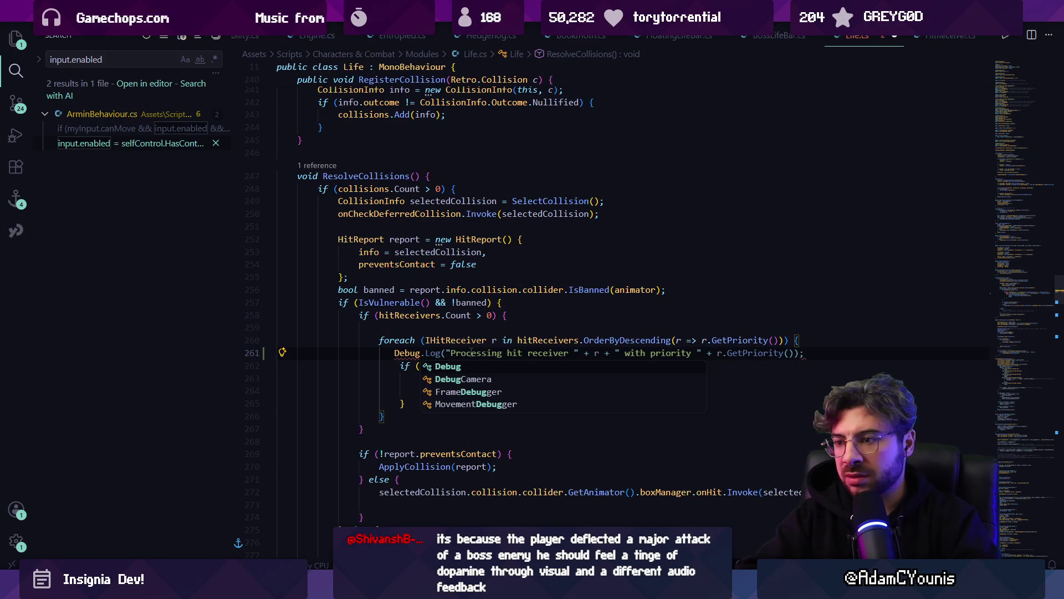
- Accept the Debug.Log completion, save Life.cs, and watch the new log in Unity
key("Escape")
key("Tab")
key("ctrl+s")
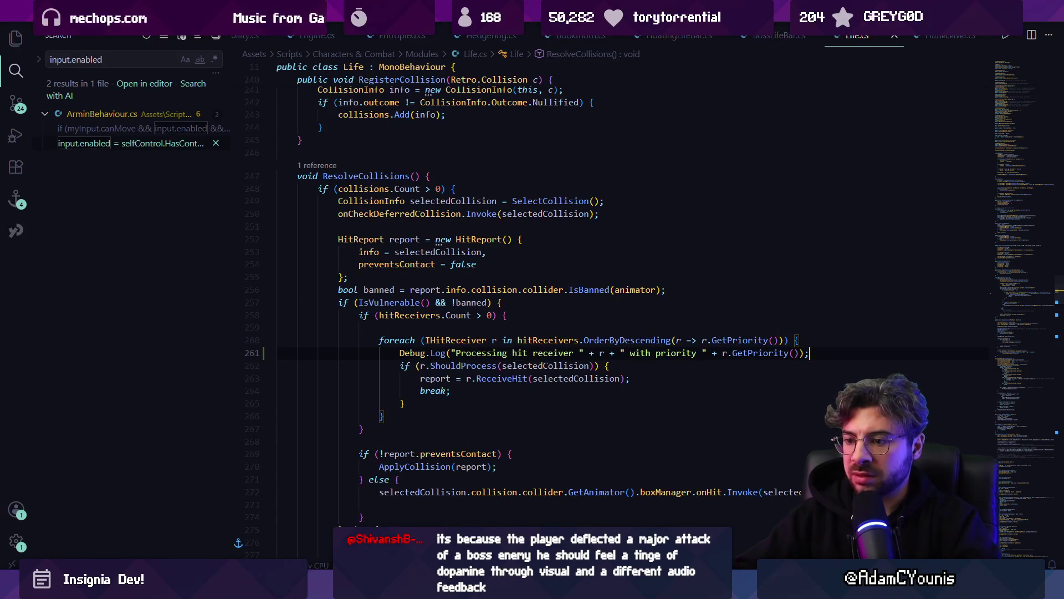
key("alt+Tab")
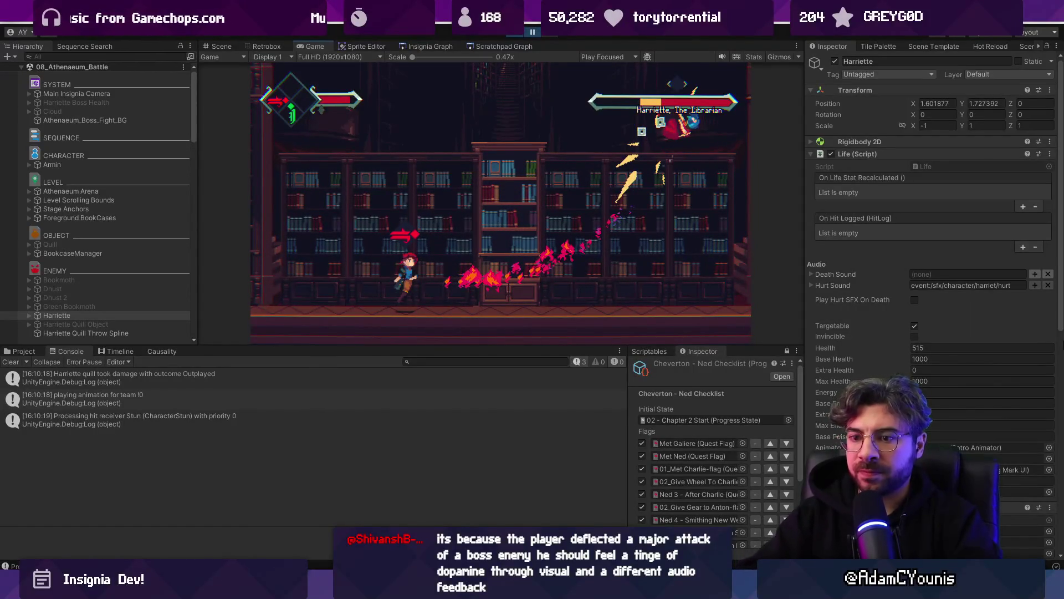
- Delete the hit-receiver priority log line from Life.cs
key("alt+Tab")
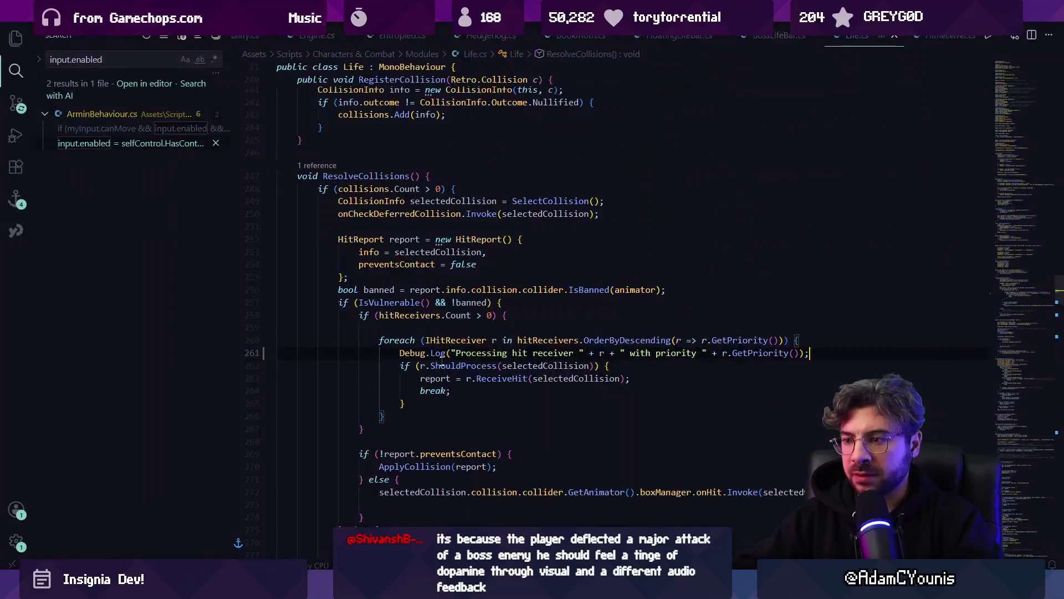
triple_click(453, 353)
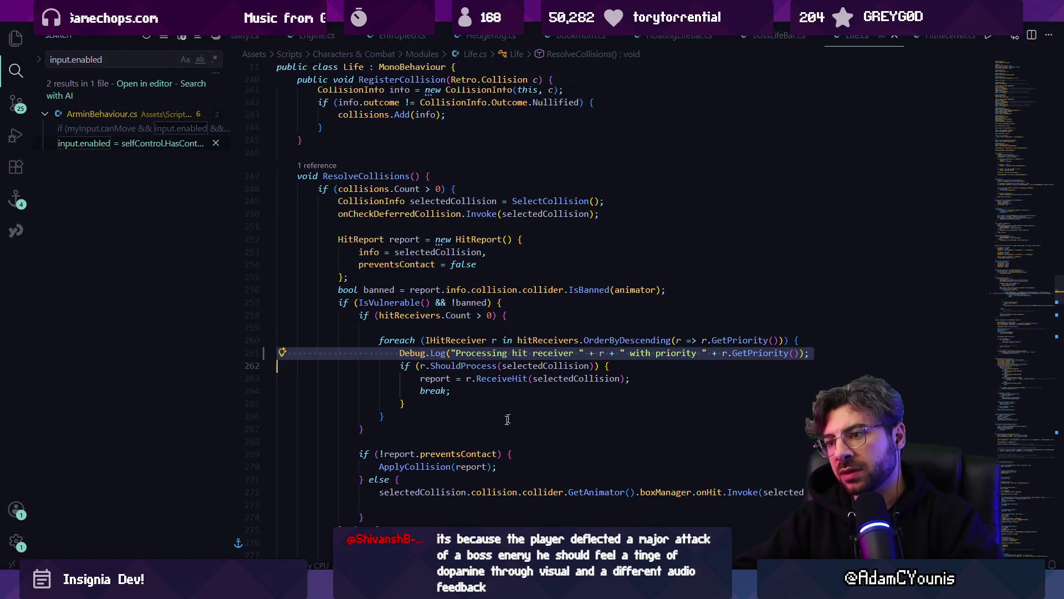
key("BackSpace")
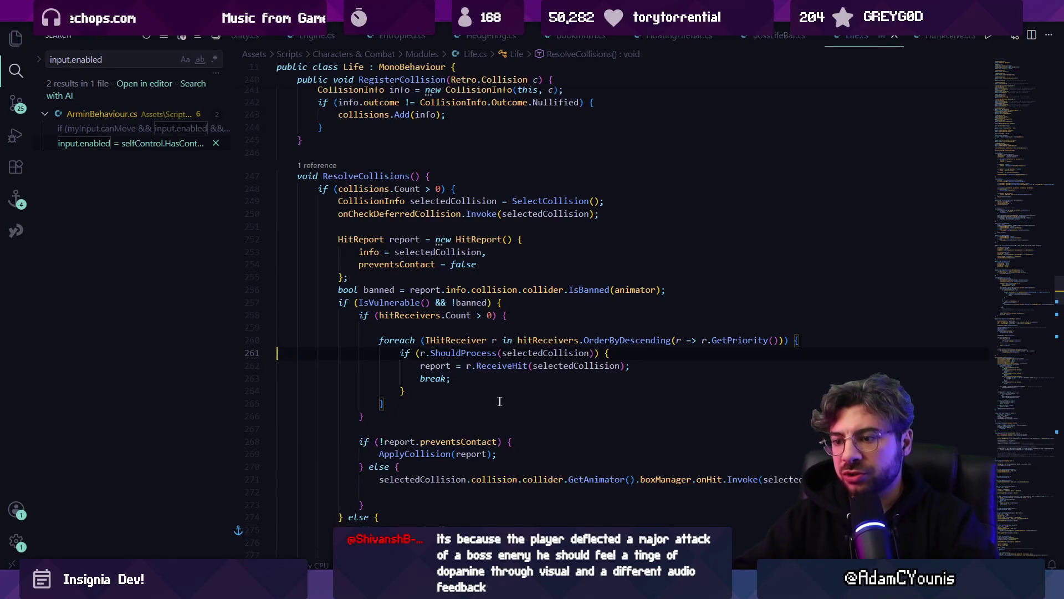
key("alt+Tab")
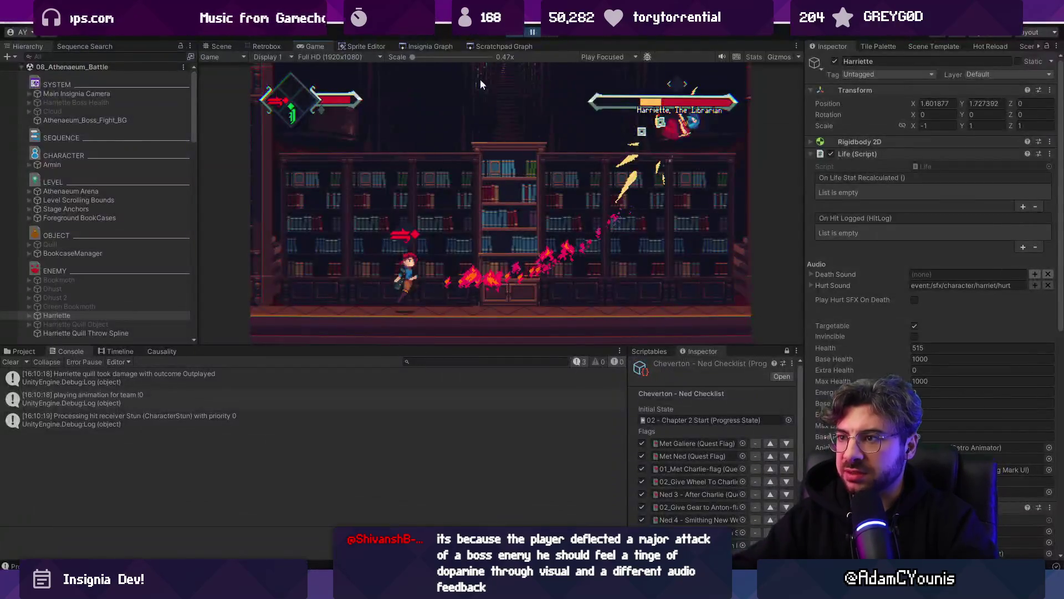
- Resume the game and select the Fireball Effect(Clone) in the Scene view
left_click(530, 34)
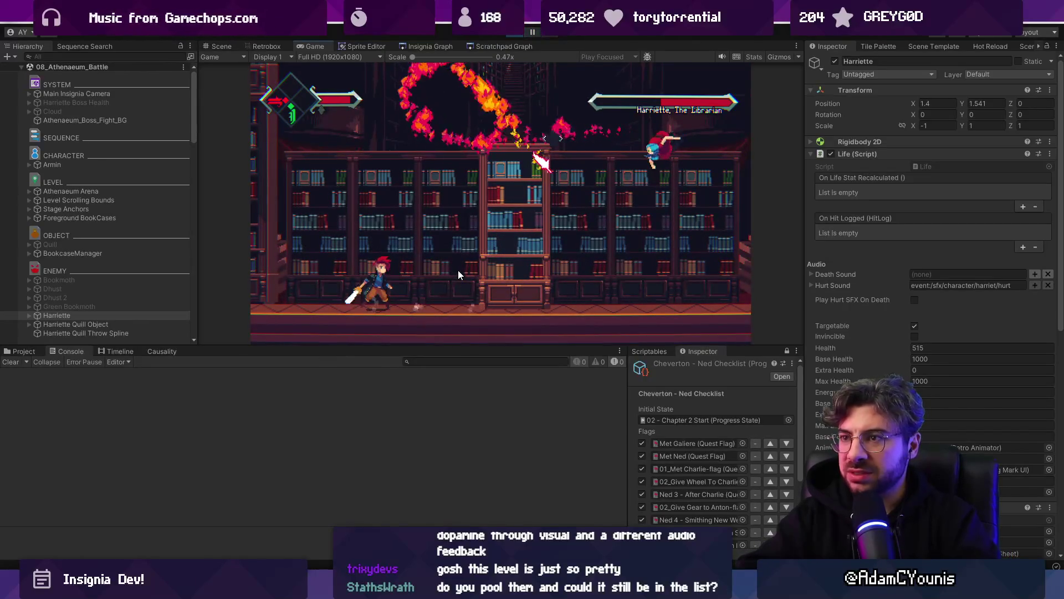
left_click(218, 46)
left_click(539, 249)
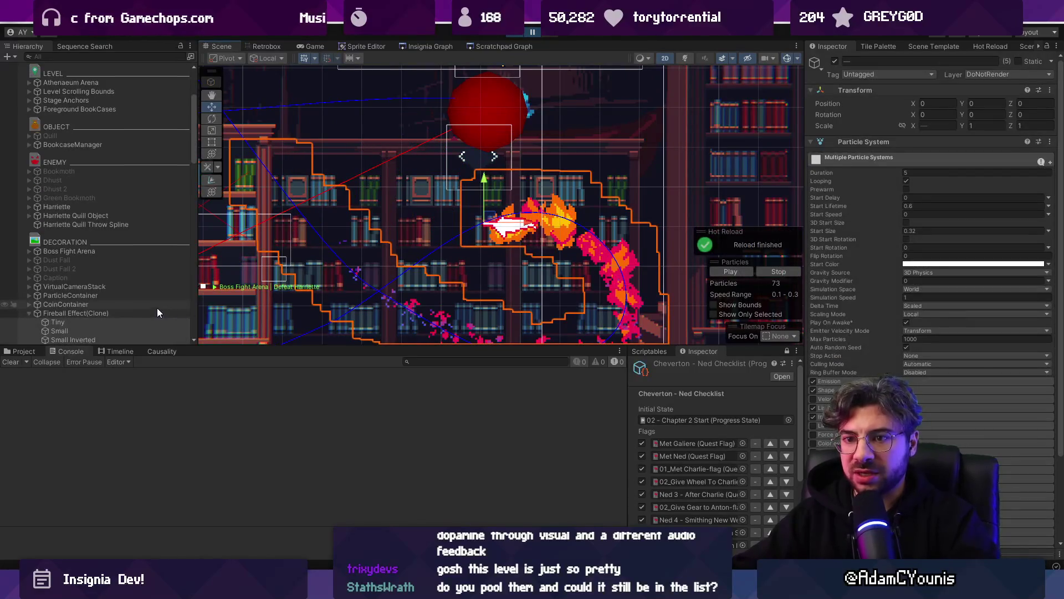
- Filter the Hierarchy for 'quill ob' and select the Harriette Quill Object
left_click(107, 56)
type("qui")
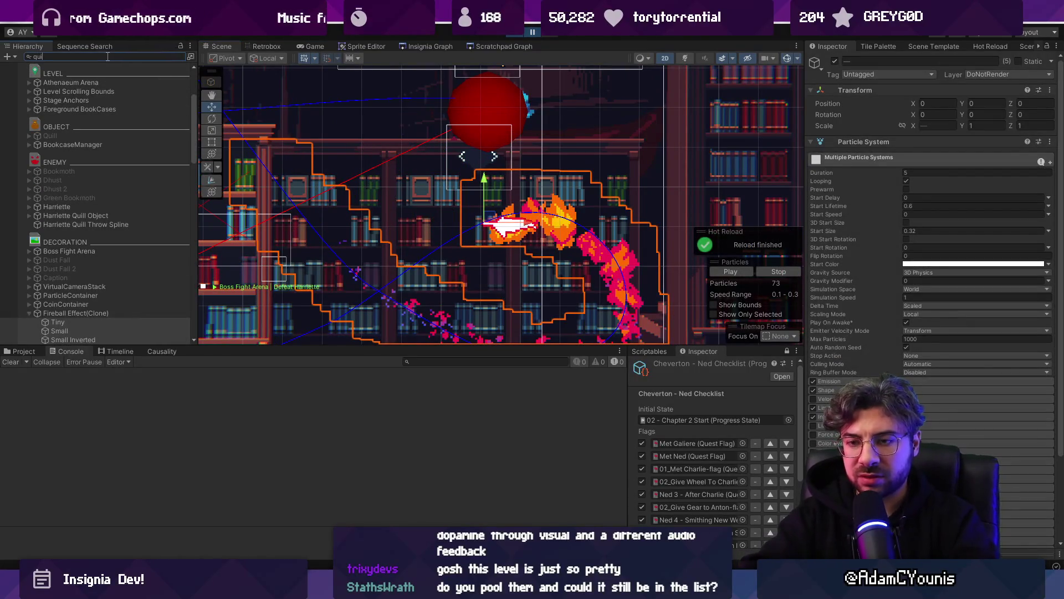
type("ll ob")
left_click(67, 75)
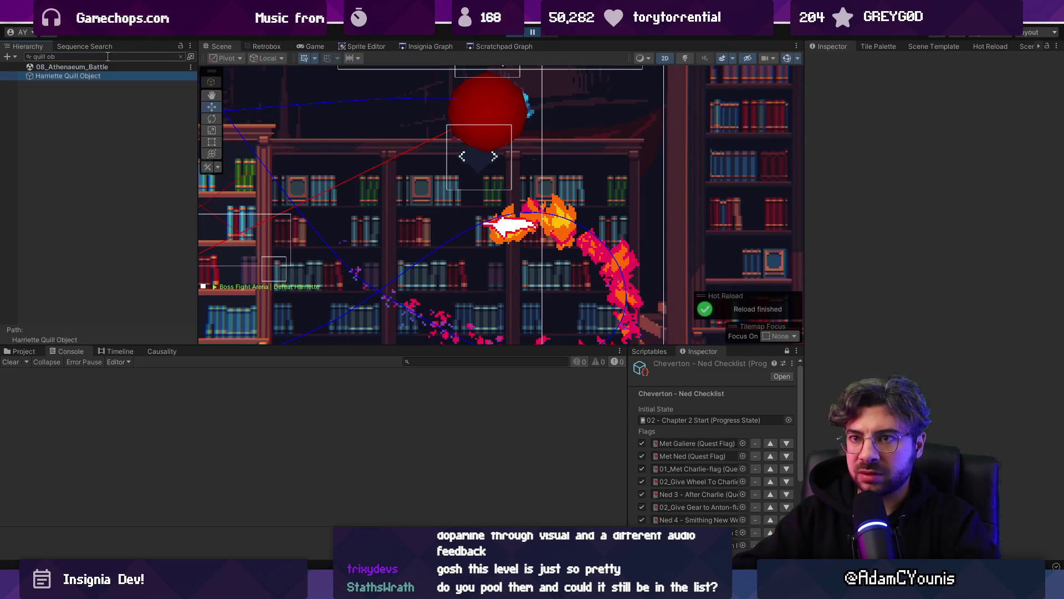
scroll(884, 331, "down", 3)
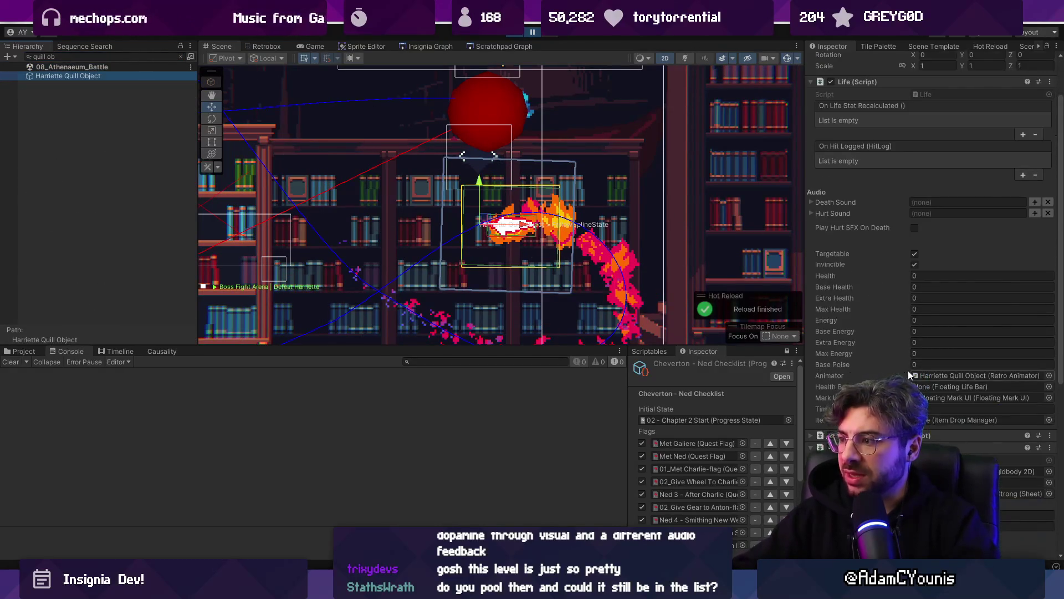
scroll(881, 374, "down", 10)
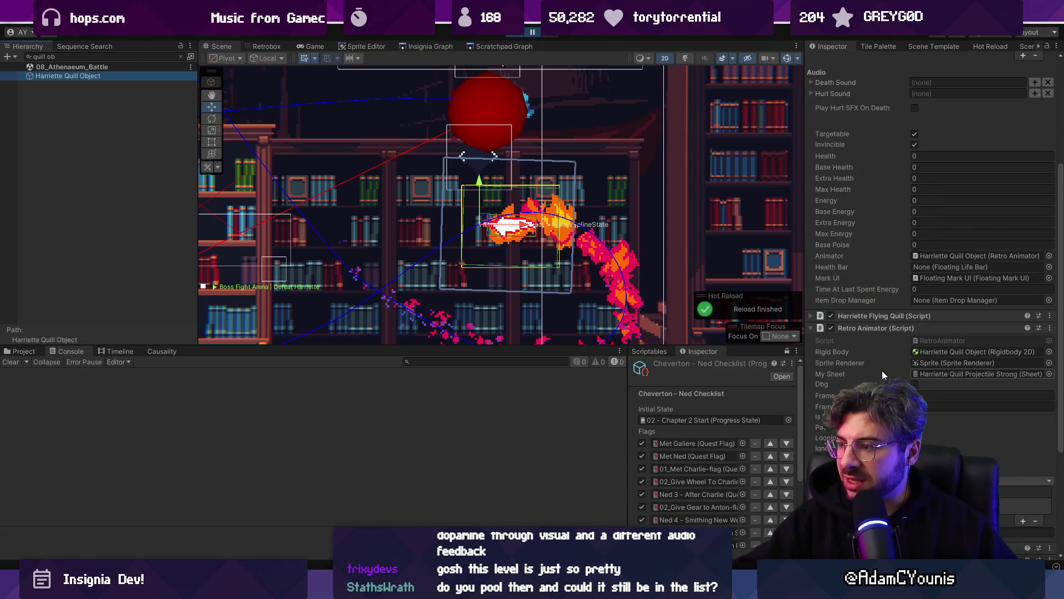
- Resume and pause the playtest, then open the Harriette Quill Projectile sheet in Retrobox
left_click(530, 32)
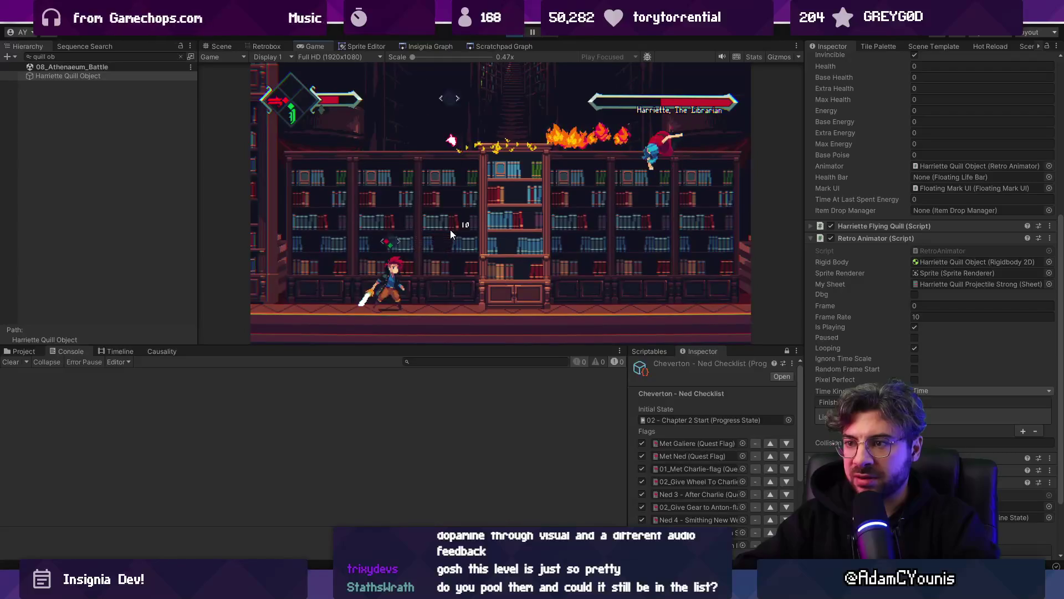
key("ctrl+shift+p")
key("ctrl+1")
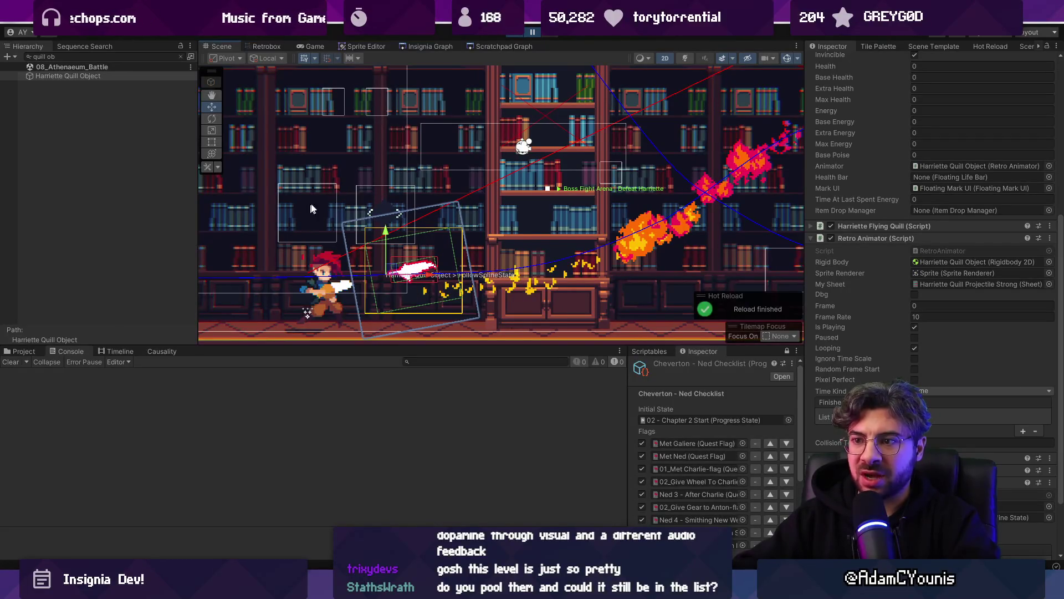
left_click(34, 353)
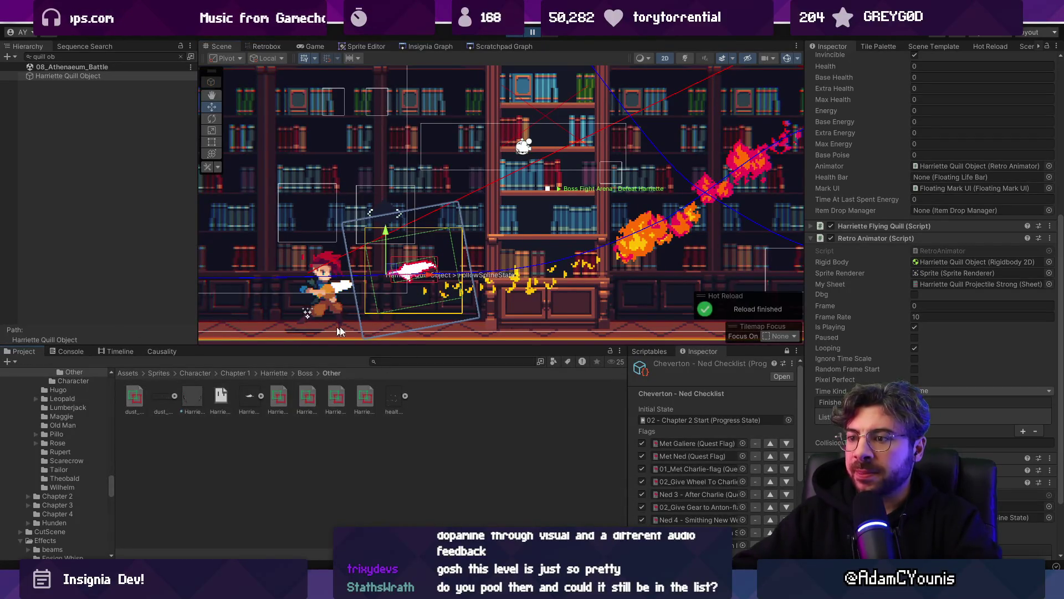
left_click(283, 46)
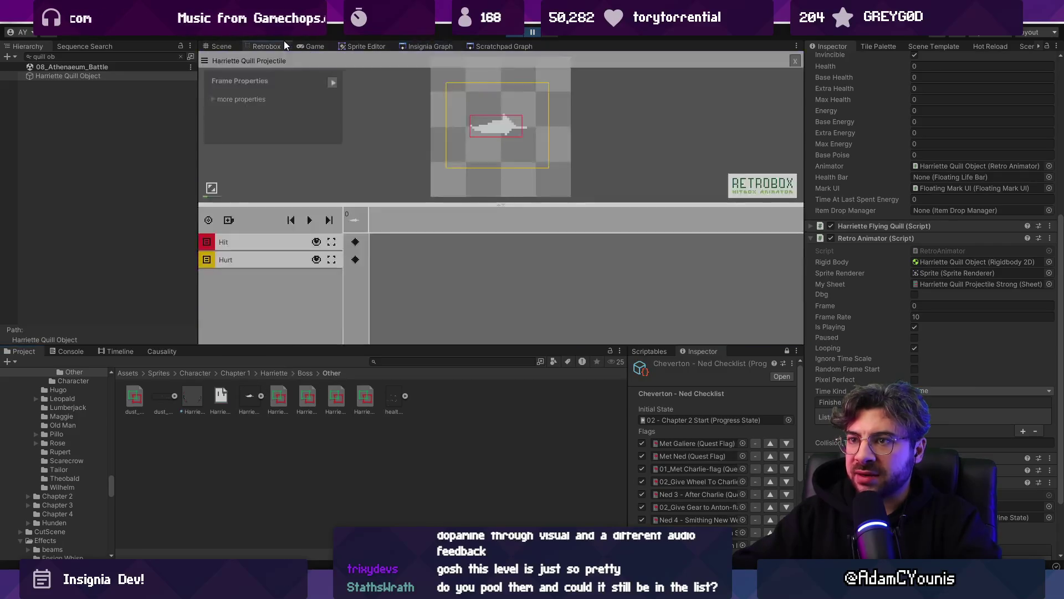
- Compare the Hit and Hurt boxes of the plain Harriette Quill Projectile sheet
left_click(355, 242)
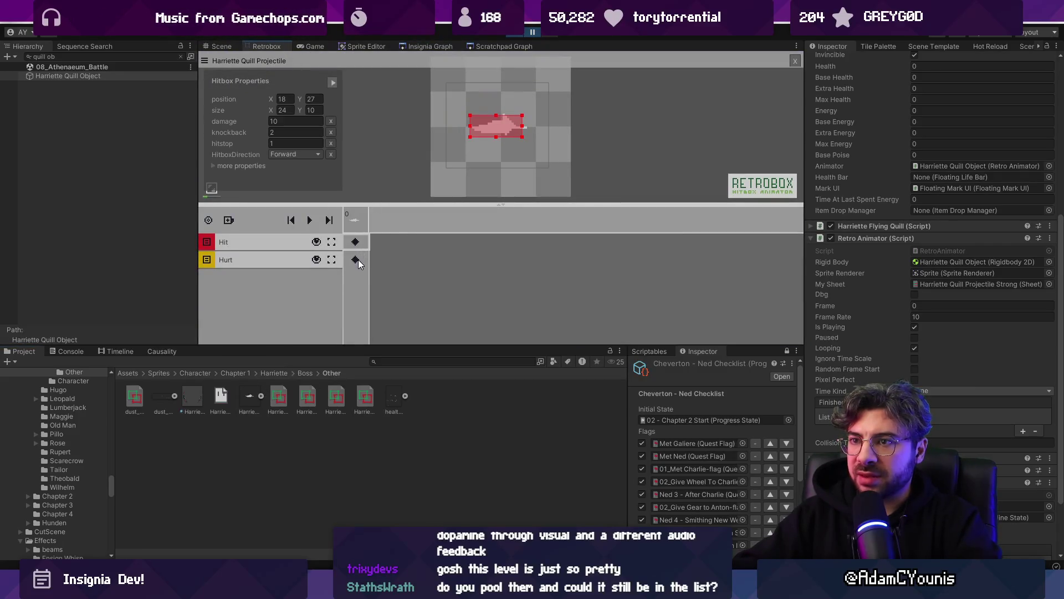
left_click(355, 260)
left_click(356, 241)
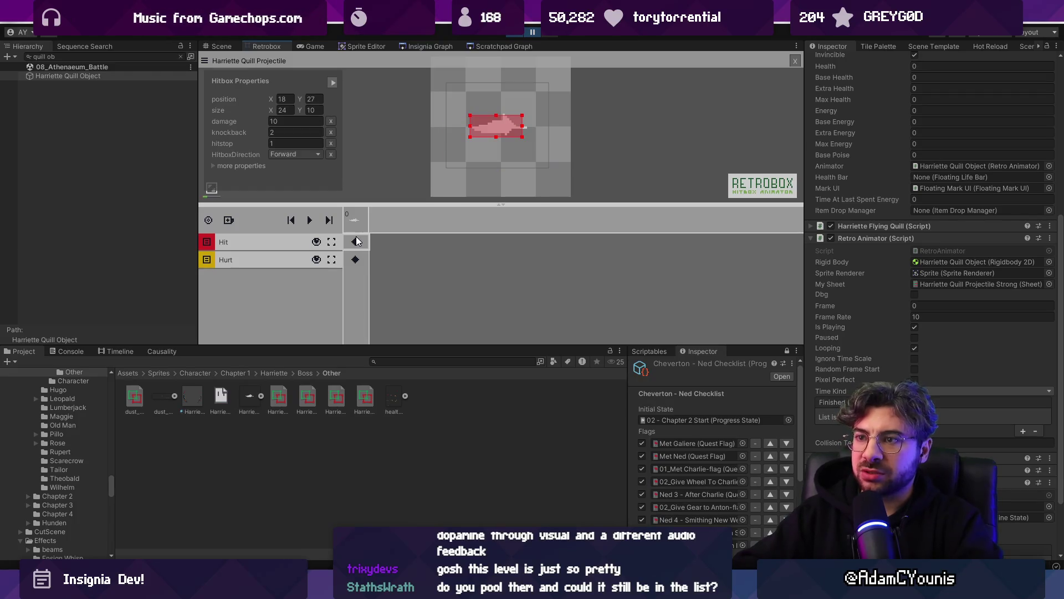
left_click(356, 258)
left_click(355, 244)
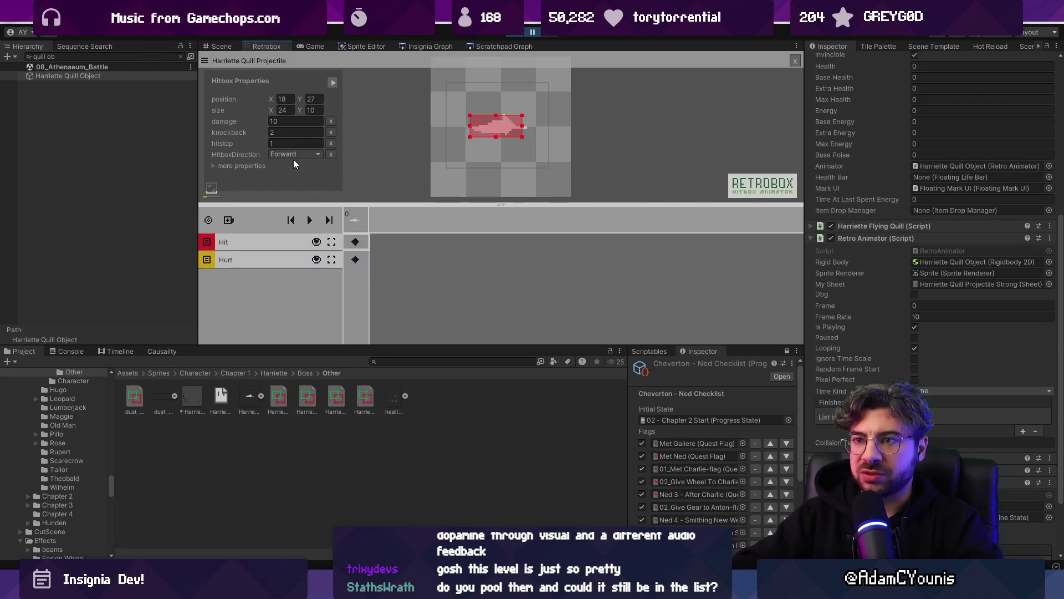
left_click(356, 259)
left_click(355, 243)
left_click(356, 259)
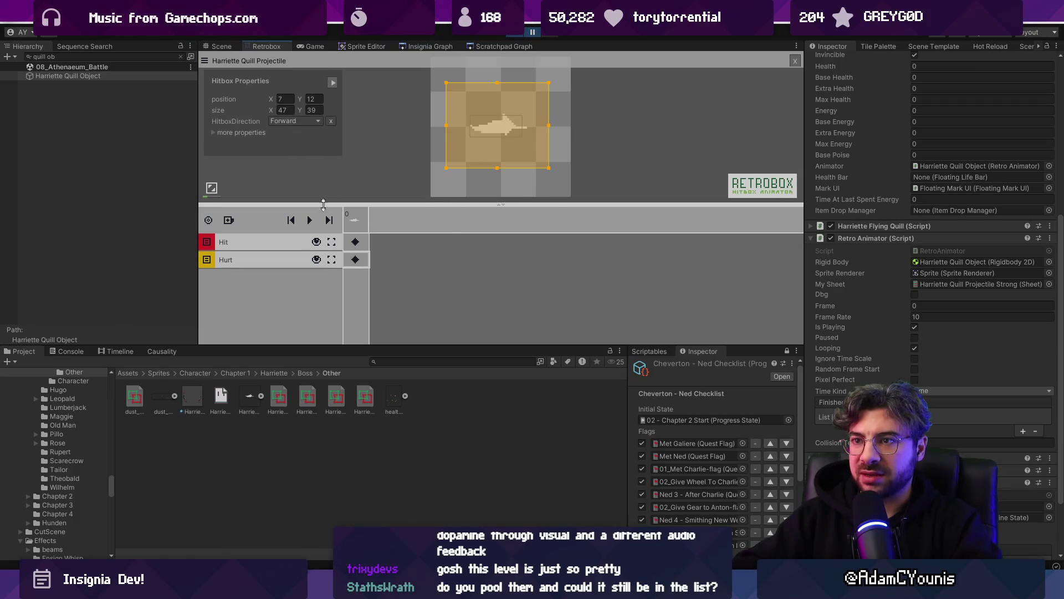
- Check the Strong sheet's Hit and Hurt boxes, then select the plain and Parried sheets
left_click(363, 397)
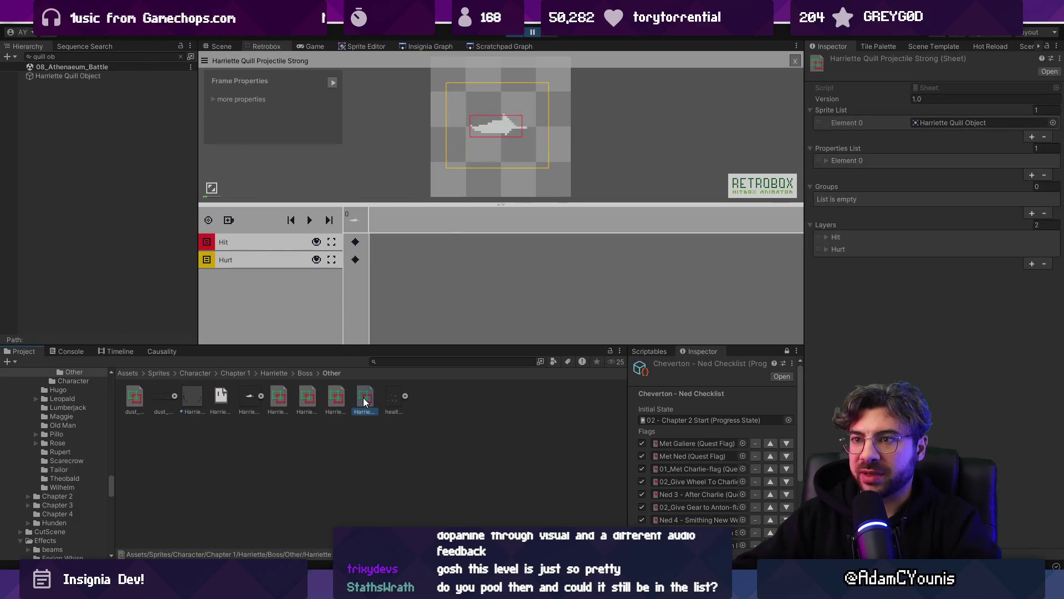
left_click(355, 243)
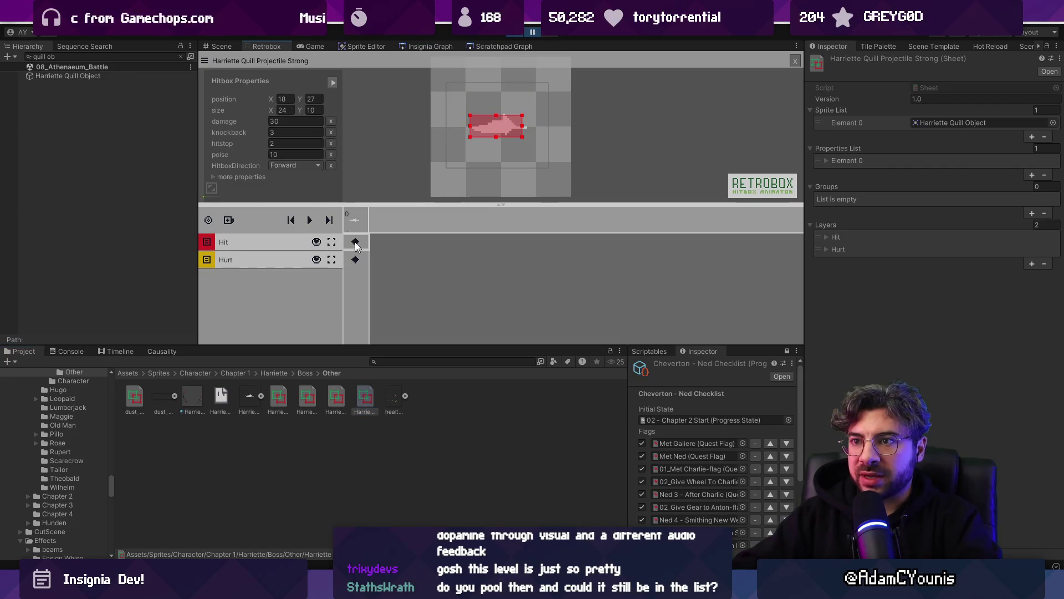
left_click(356, 260)
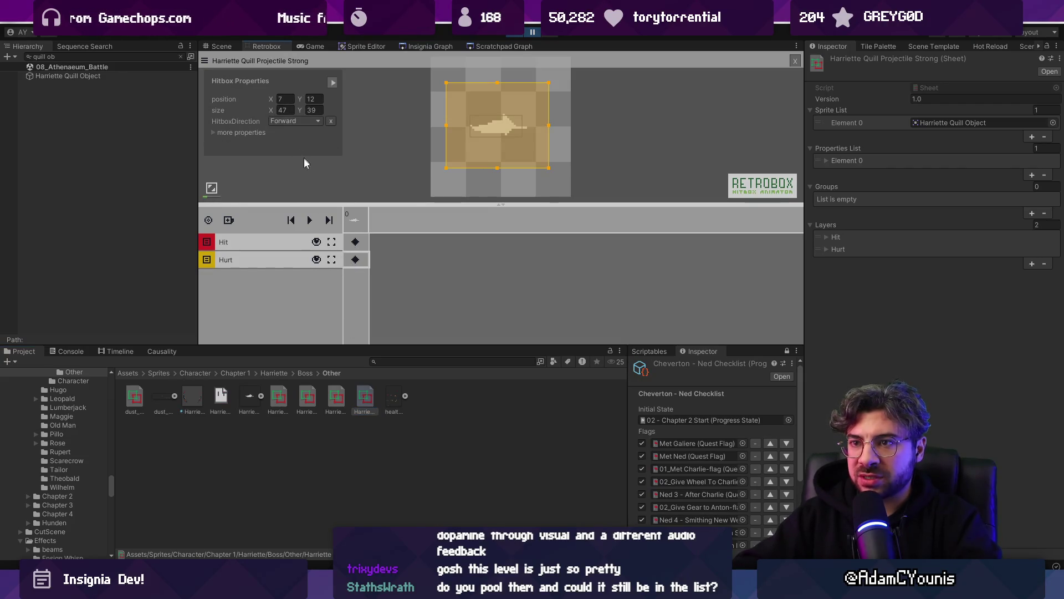
left_click(355, 243)
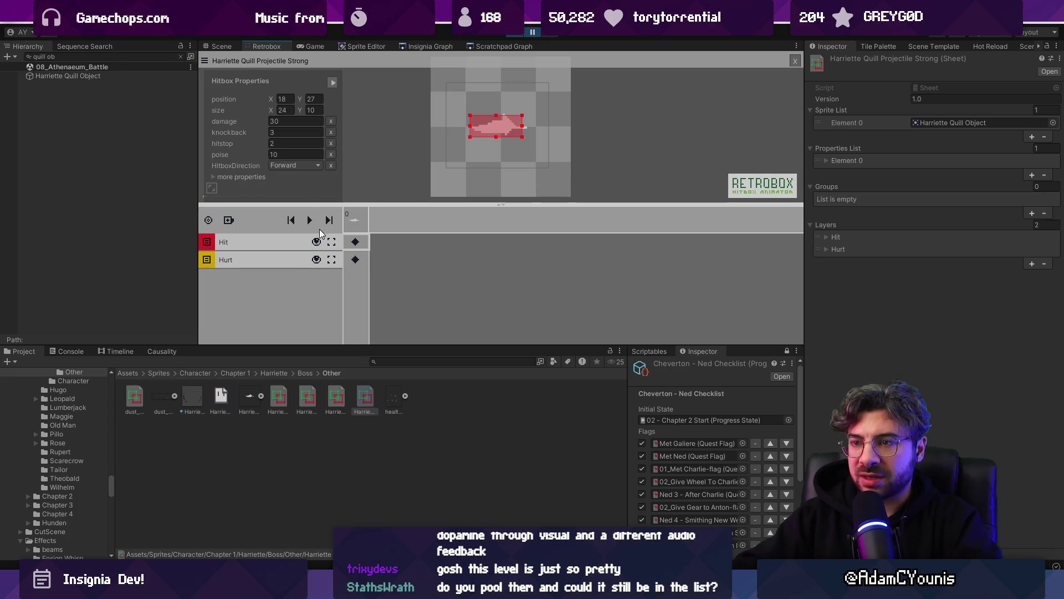
left_click(279, 391)
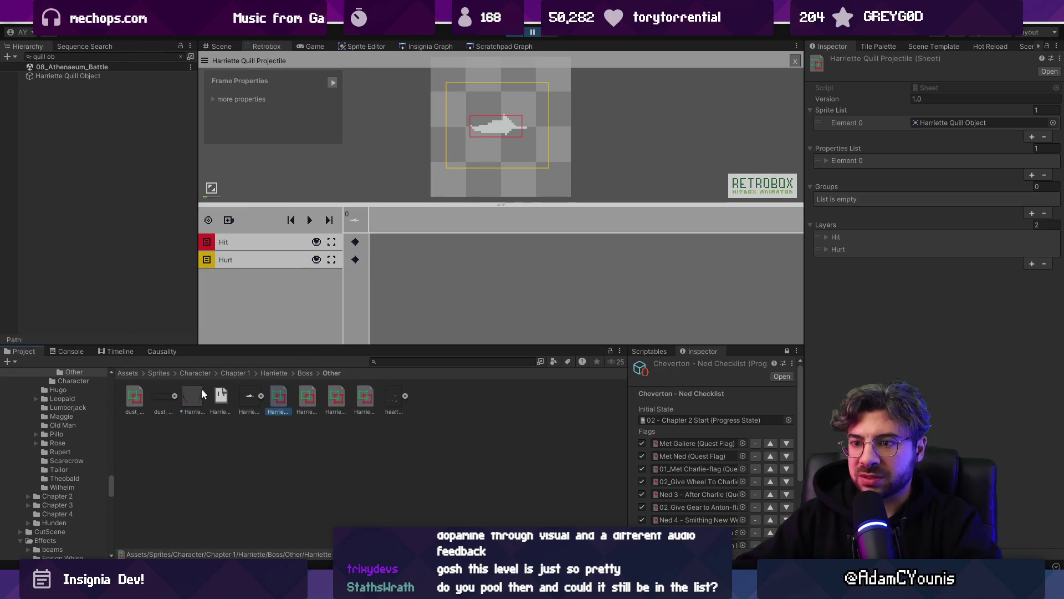
left_click(221, 394)
left_click(280, 395)
left_click(307, 395)
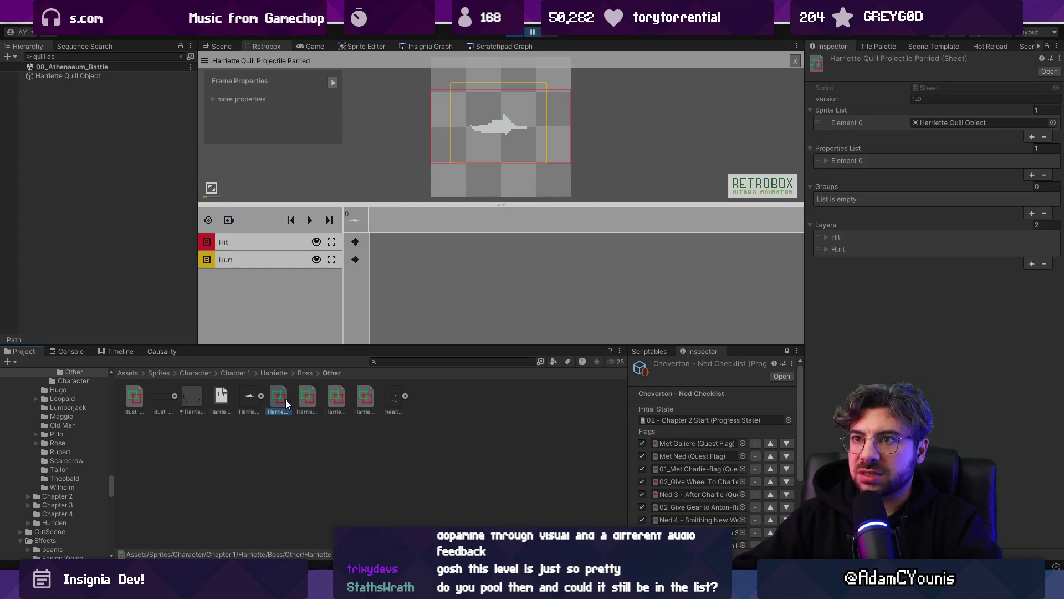
- Compare the Hit box damage of the plain and Strong quill projectile sheets
left_click(356, 244)
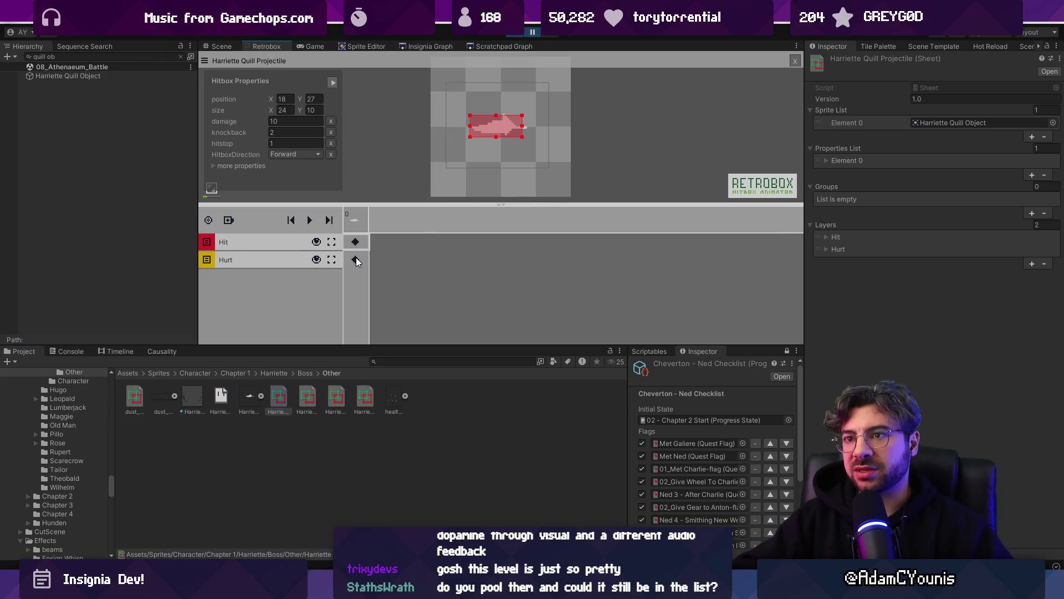
left_click(356, 259)
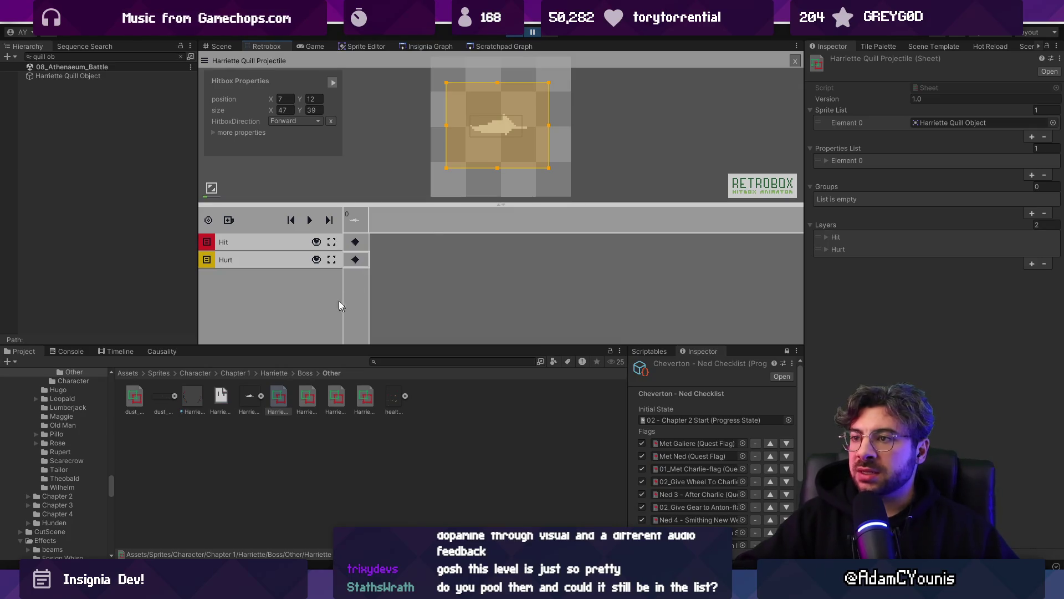
left_click(359, 394)
left_click(356, 244)
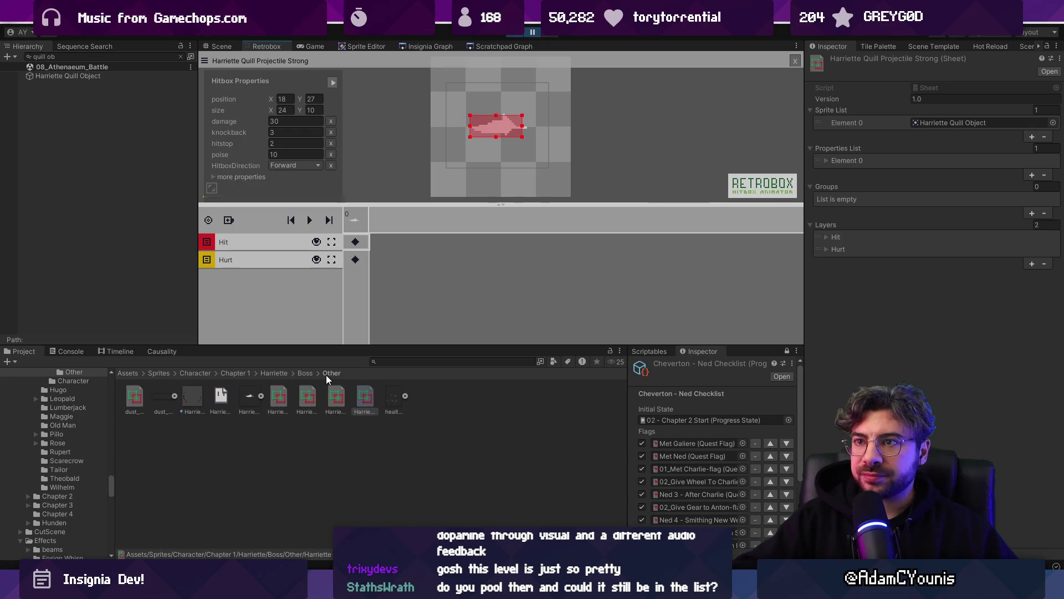
left_click(280, 395)
left_click(356, 244)
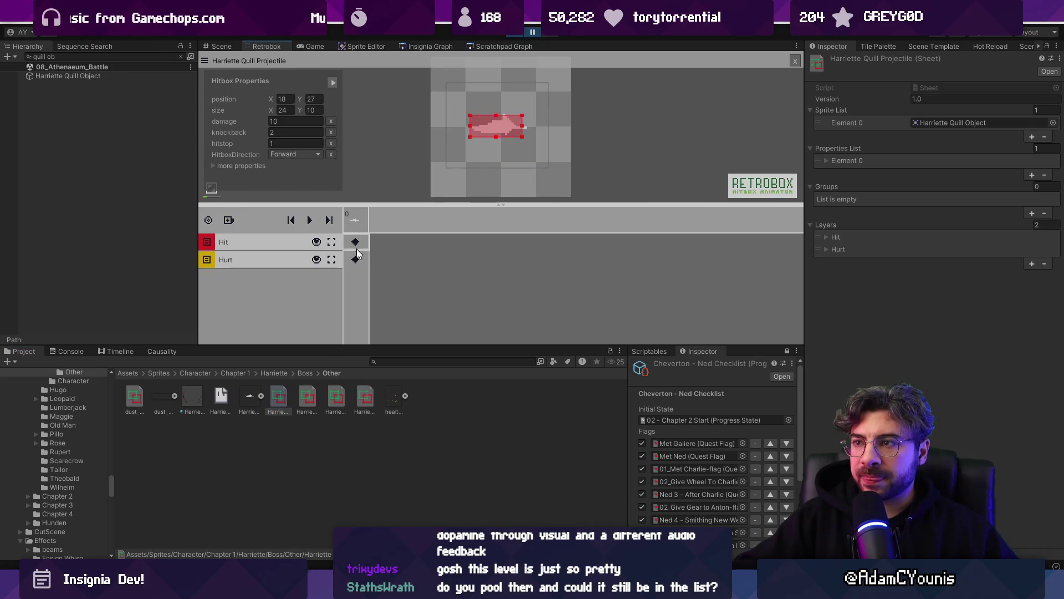
left_click(357, 395)
left_click(356, 242)
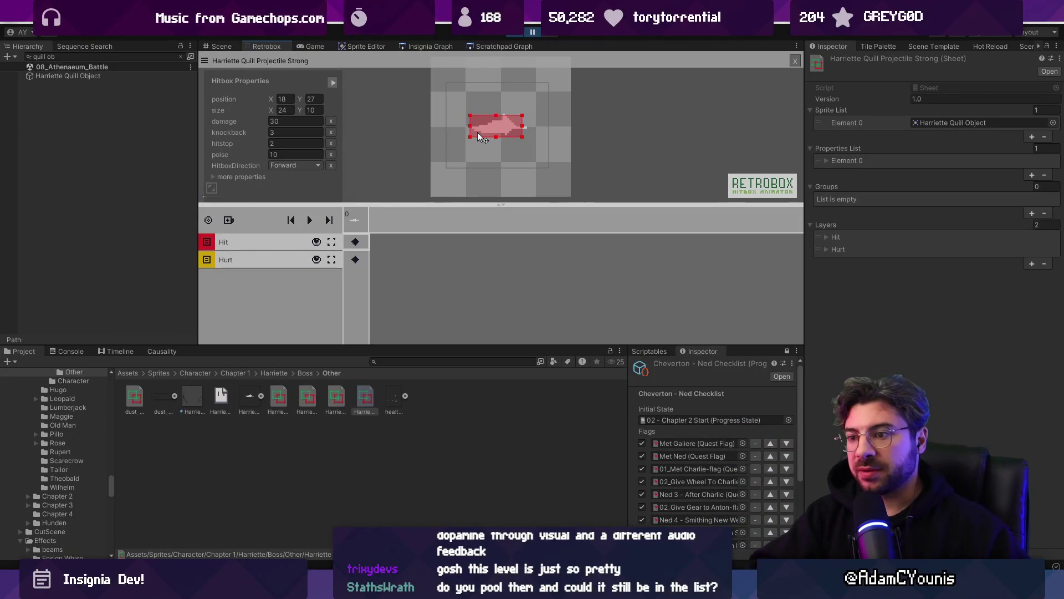
- Look at the IsVulnerable check on line 257 in VS Code, then resume the playtest
key("alt+Tab")
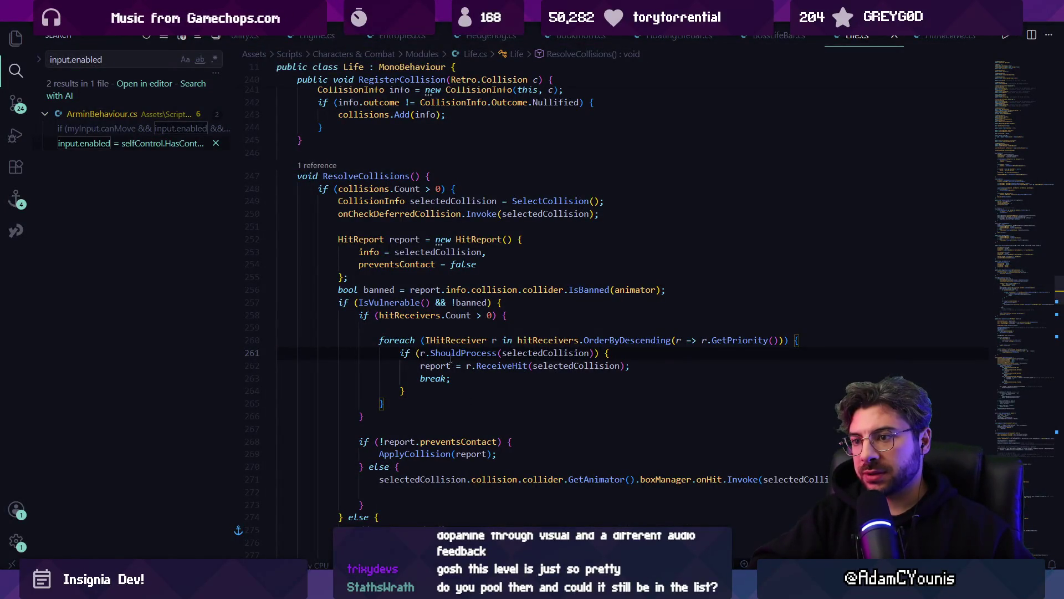
left_click(389, 303)
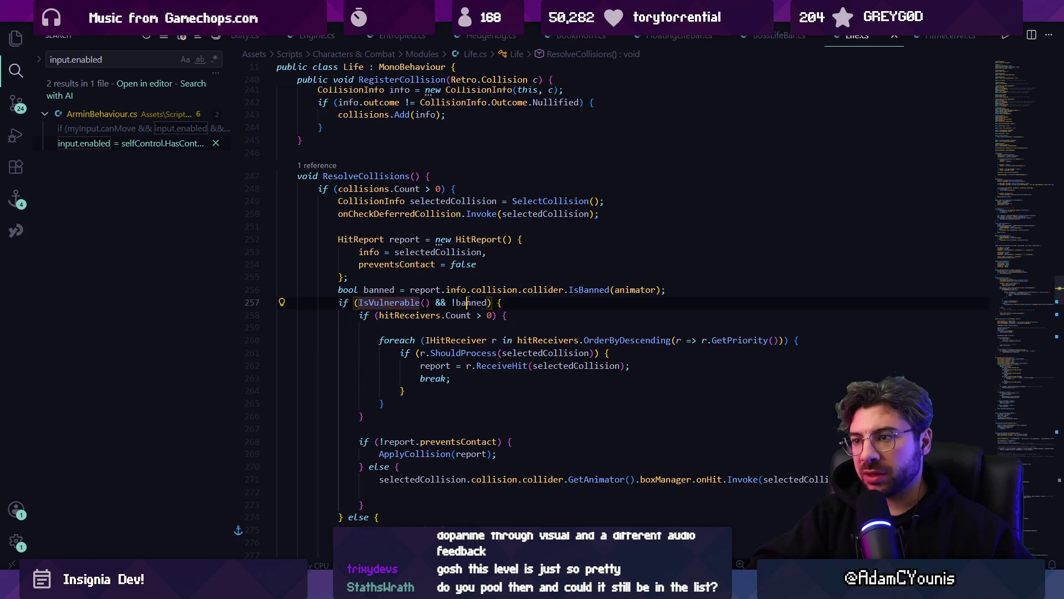
key("alt+Tab")
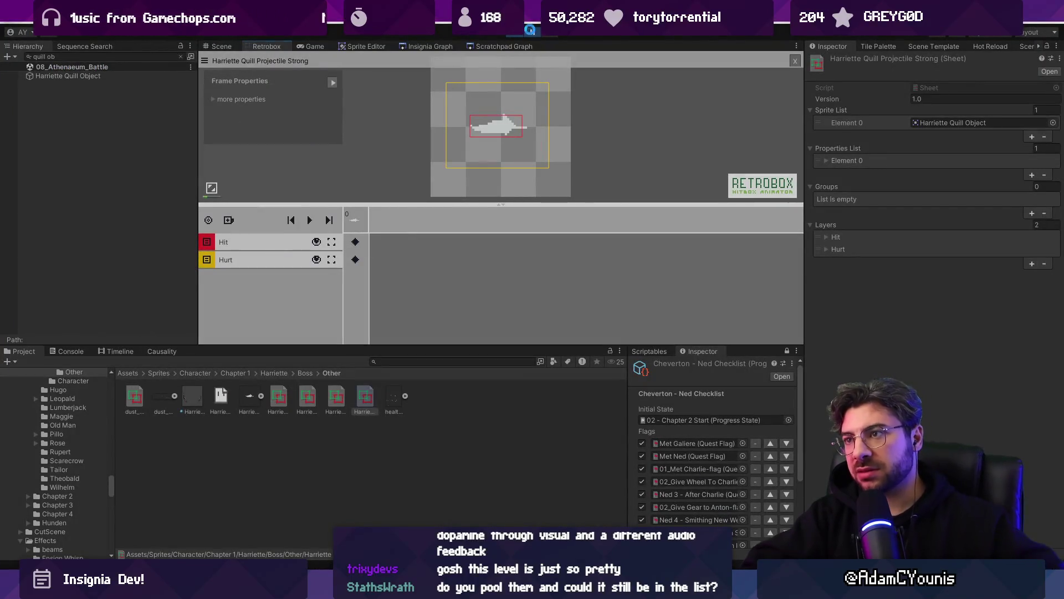
left_click(532, 32)
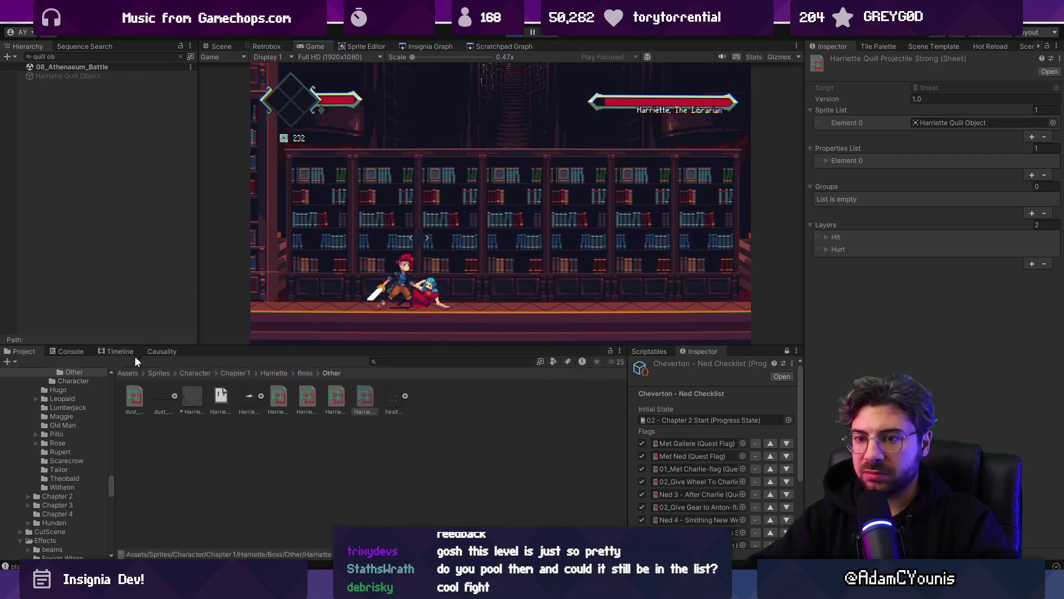
- Open ReflexAttack.cs's ReceiveHit from the 'hit reflex attack' Console entry and select the reflexed variable
left_click(71, 351)
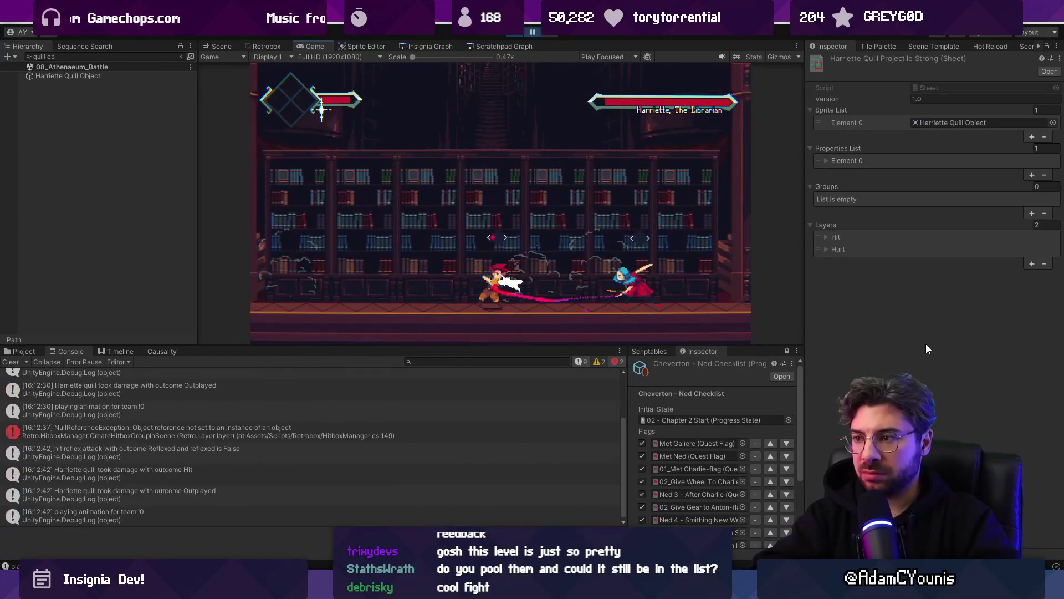
left_click(91, 457)
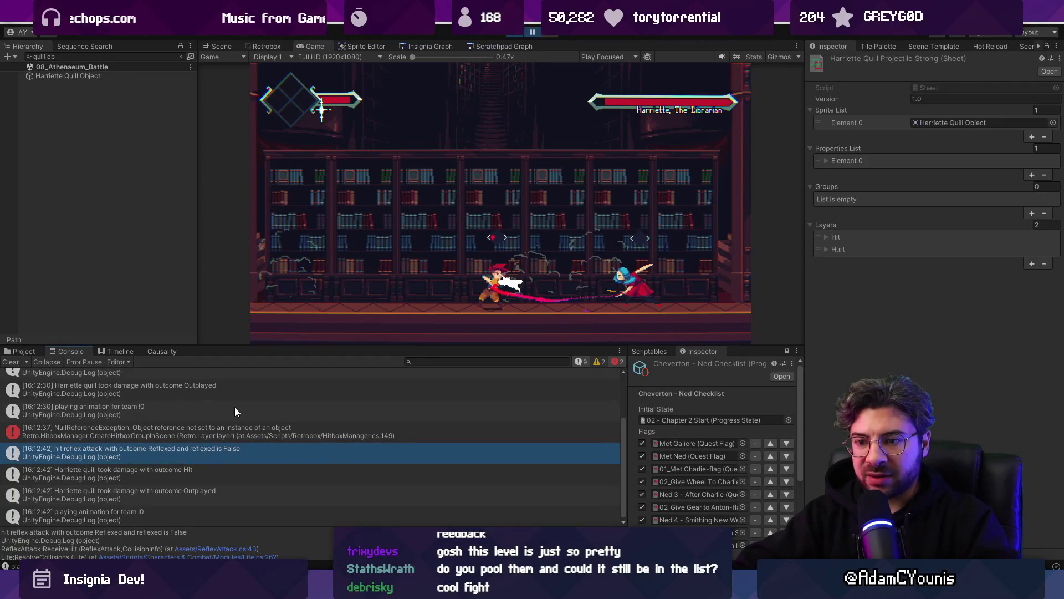
double_click(229, 453)
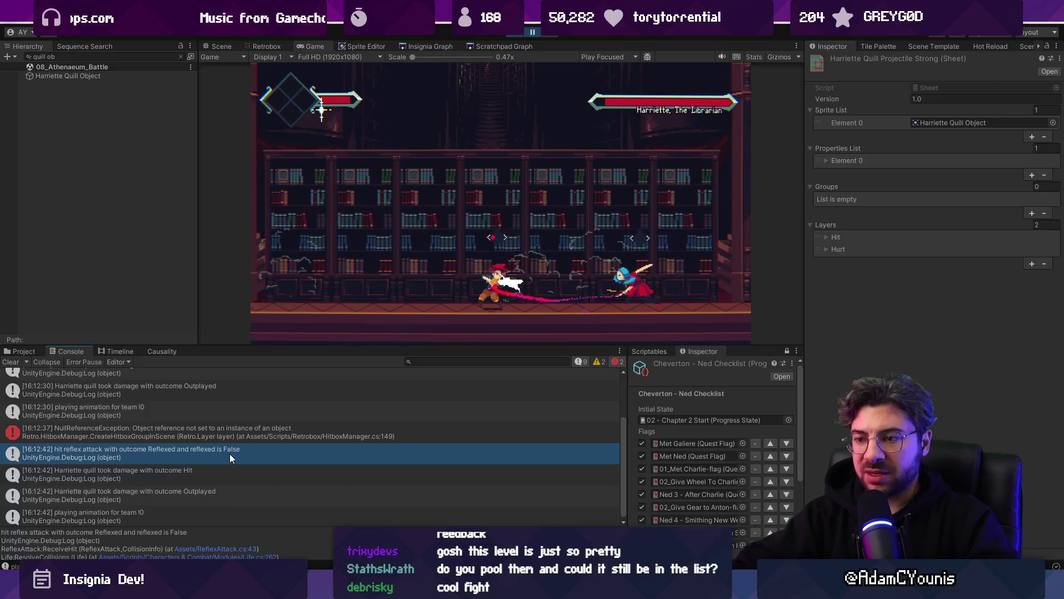
key("ctrl+d")
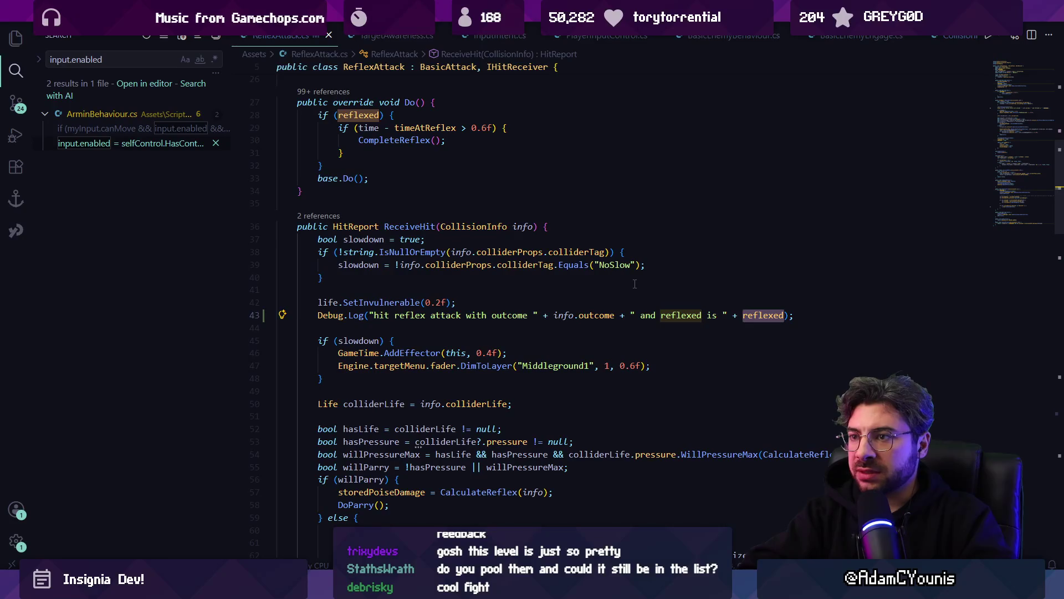
- Delete the reflexed clause from the log message on line 43
key("Right")
key("Right")
key("ctrl+shift+Left")
key("ctrl+shift+Left")
key("ctrl+shift+Left")
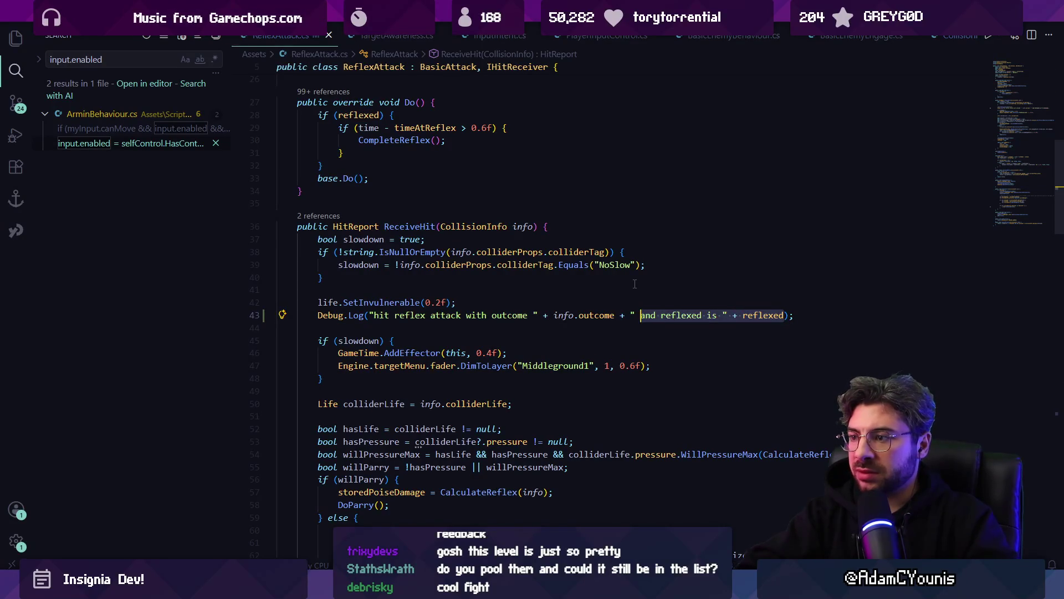
key("ctrl+shift+Left")
key("BackSpace")
key("ctrl+z")
key("BackSpace")
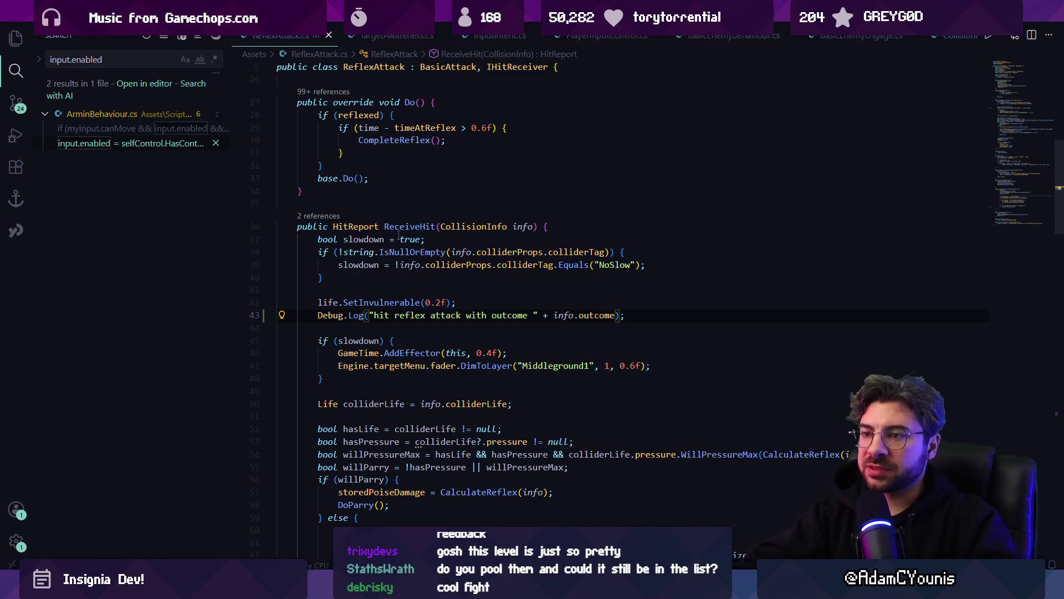
- Enlarge the Unity Console and open Life.cs line 262 from the stack trace
key("alt+Tab")
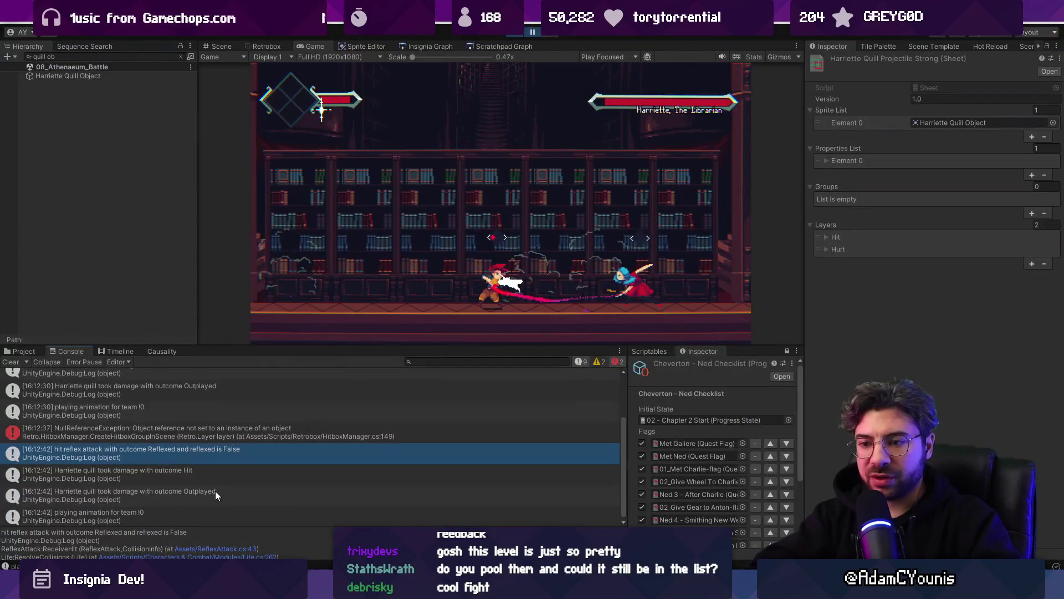
left_click_drag(222, 529, 217, 460)
left_click_drag(215, 345, 215, 273)
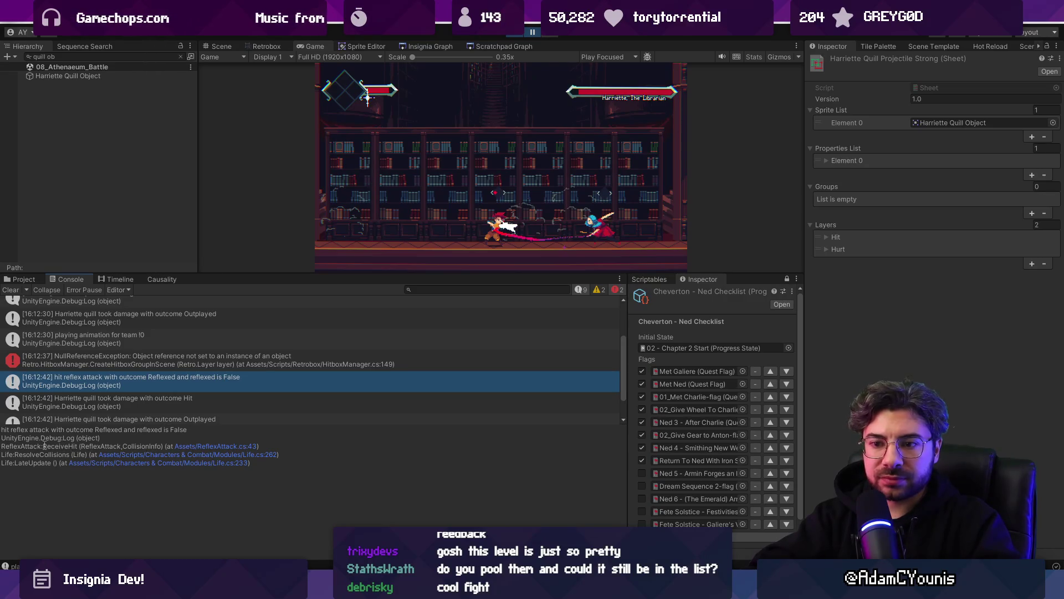
left_click(122, 462)
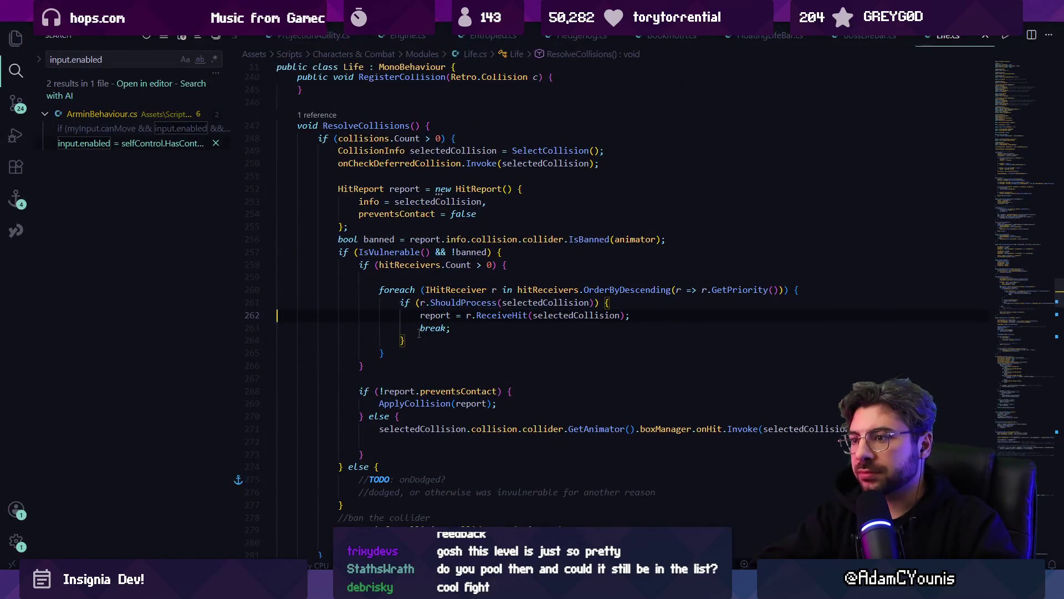
- Trace the ShouldProcess call from Life.cs to its method in ReflexAttack.cs
left_click(473, 302)
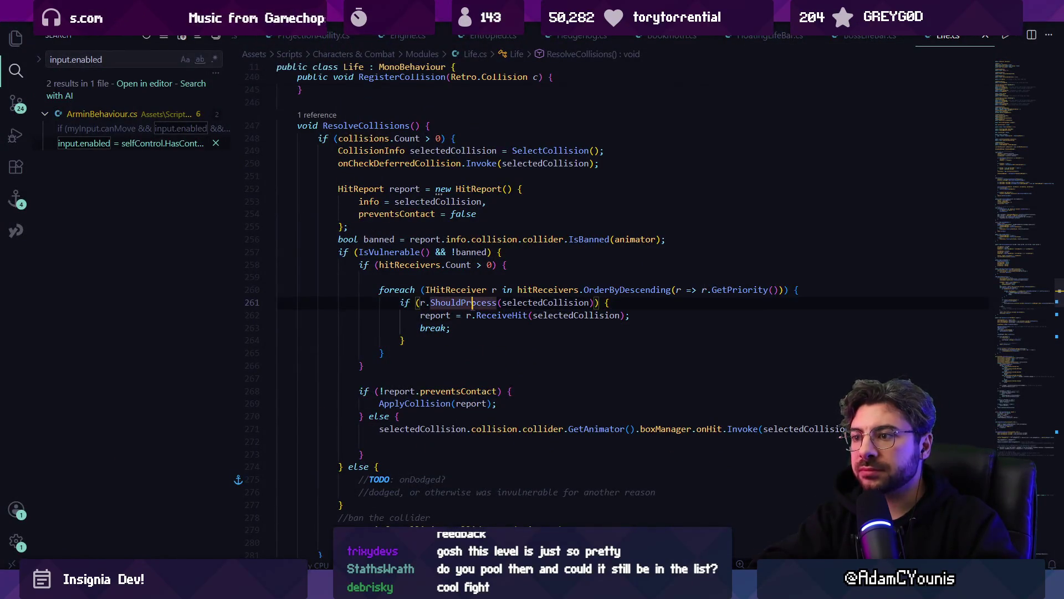
left_click(482, 307, "ctrl")
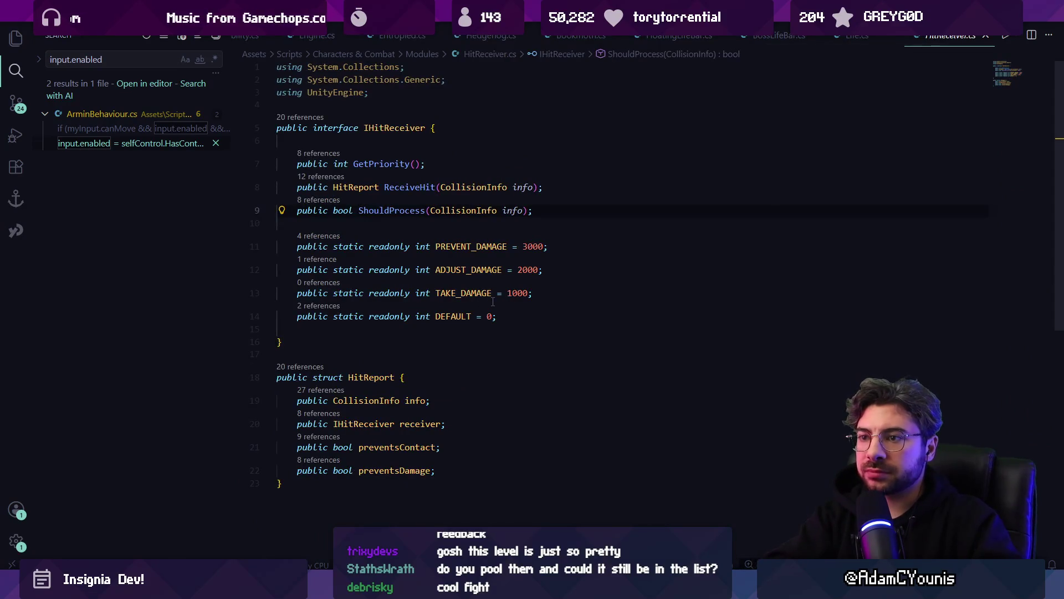
key("alt+Left")
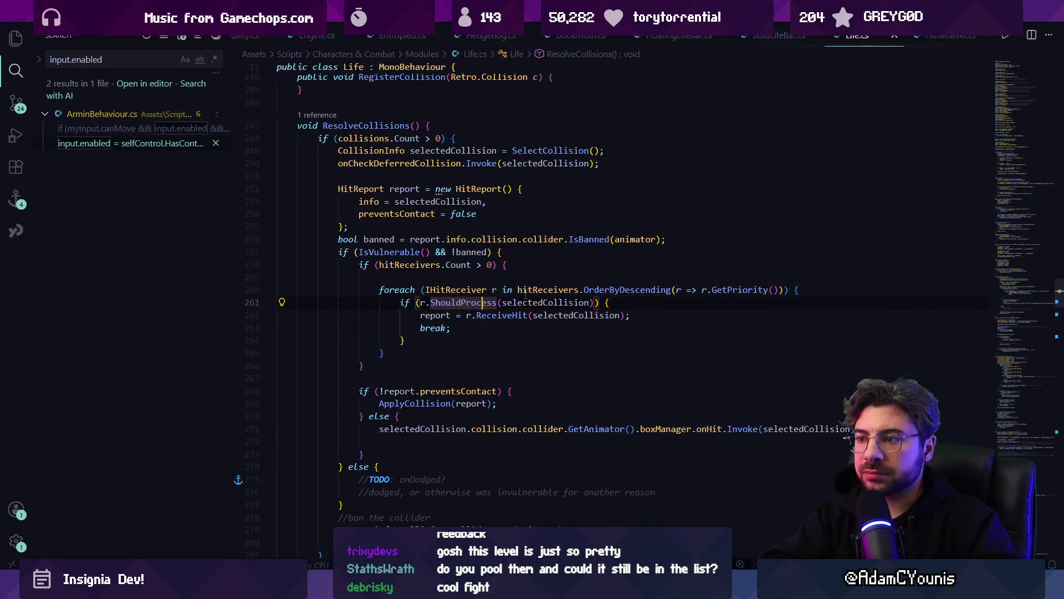
key("ctrl+p")
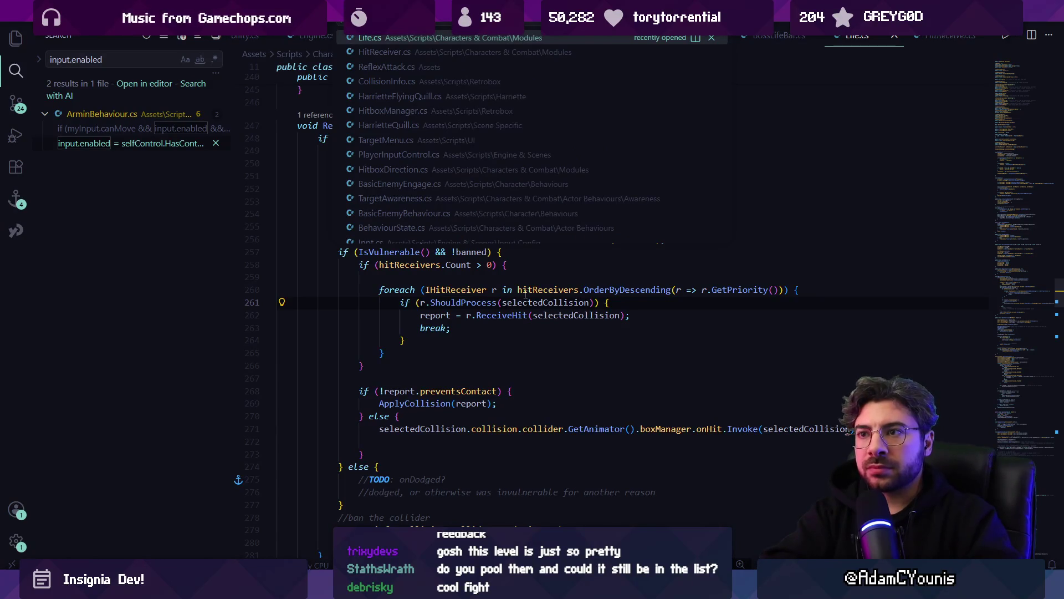
type("reflex")
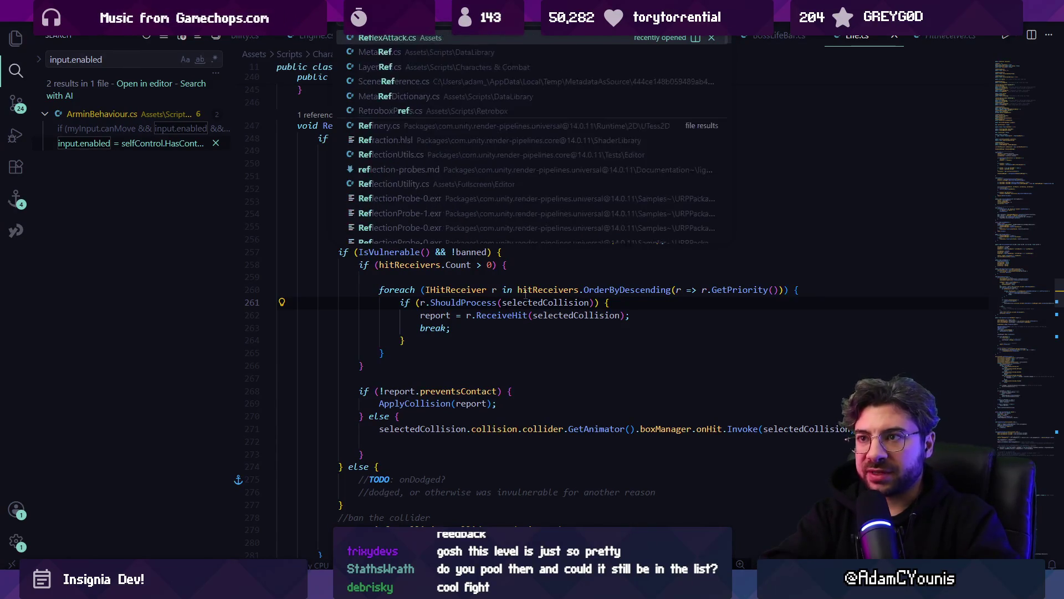
key("Return")
type("rocee")
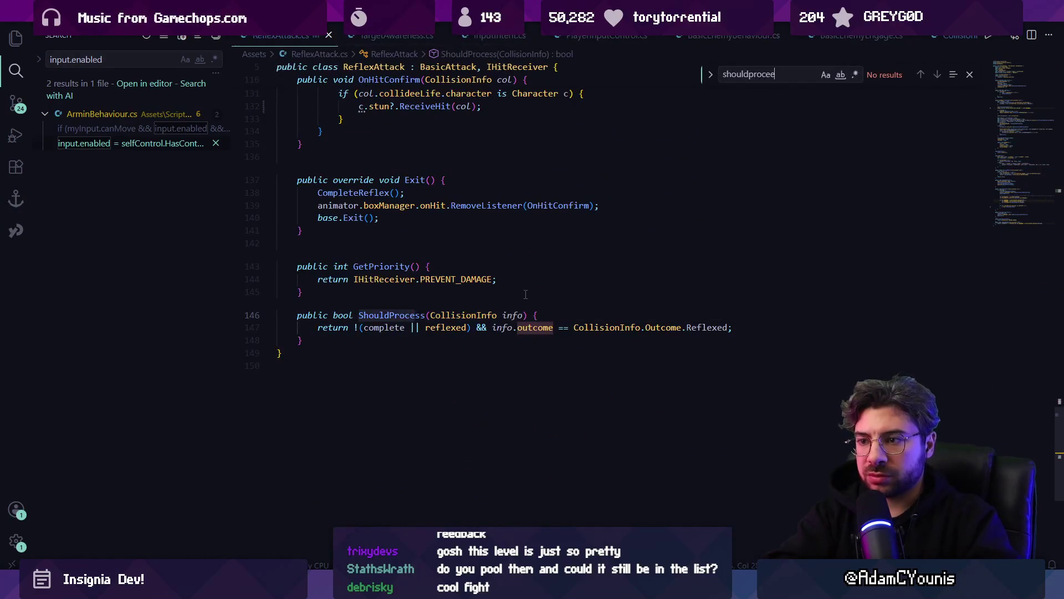
key("BackSpace")
key("BackSpace")
type("ss")
key("Escape")
key("End")
- Add a 'should reflex?' Debug.Log of complete, reflexed and outcome on line 147, and save
key("Return")
type("Debug.Log")
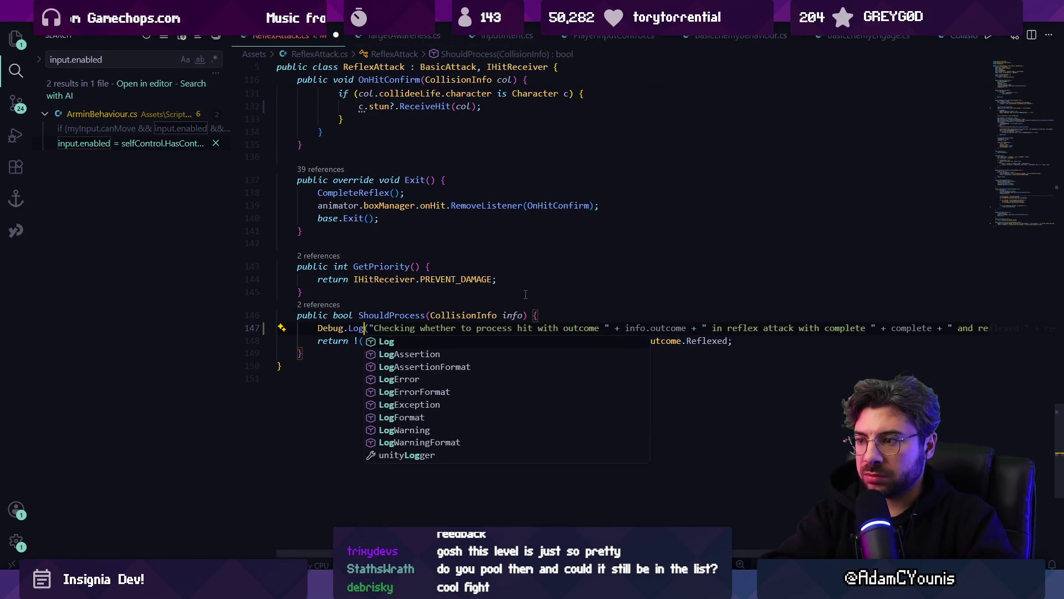
key("Tab")
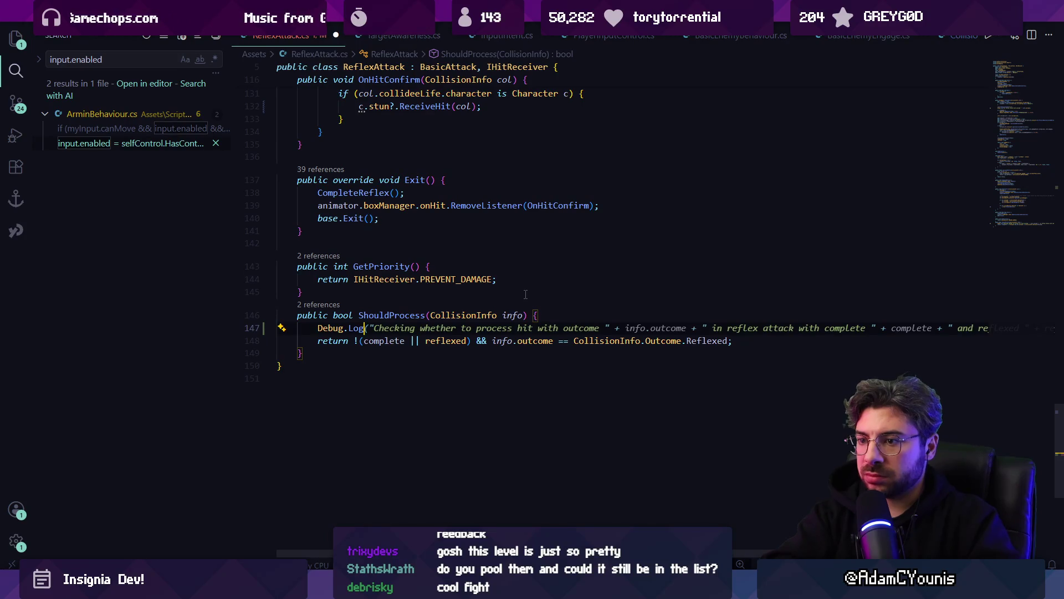
type("(")
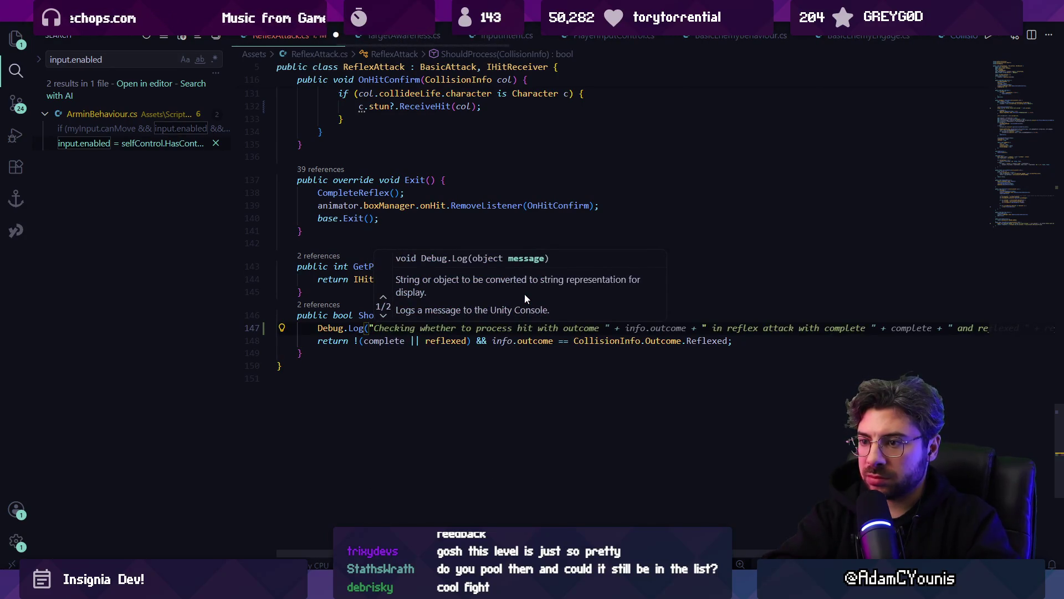
type("\"should reflex")
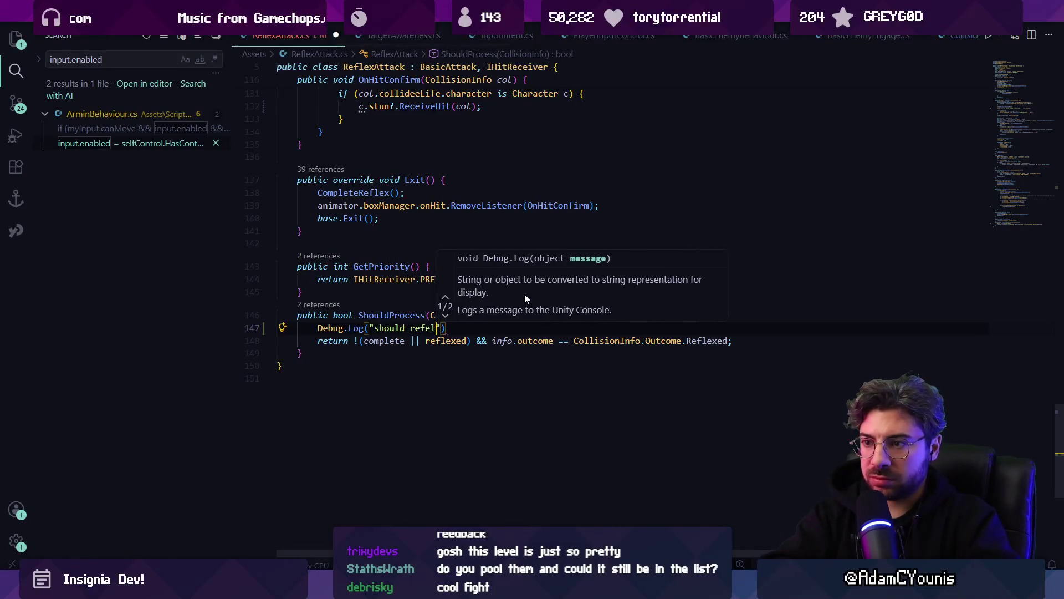
type("?")
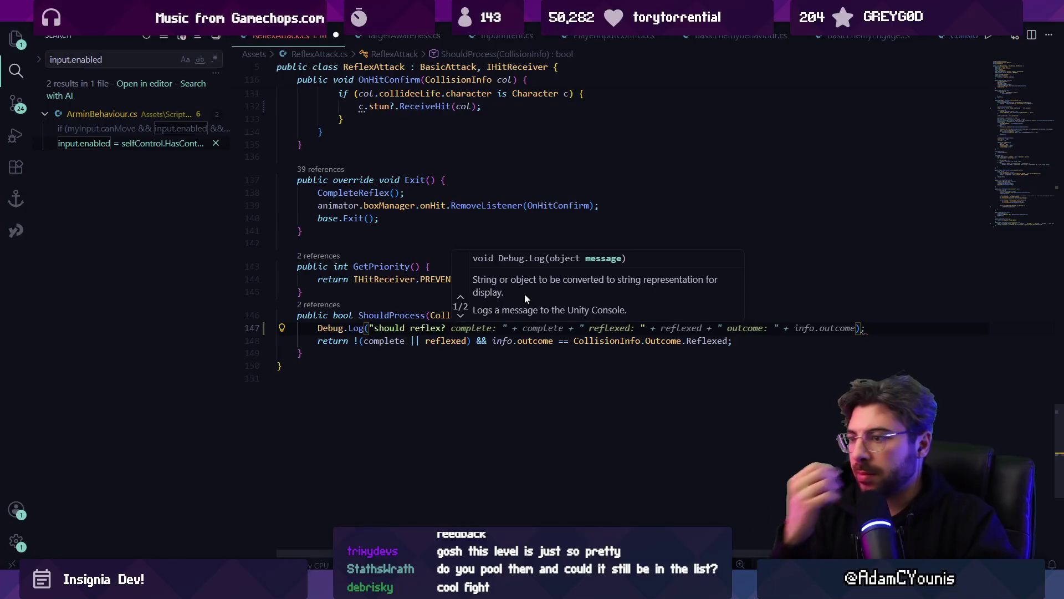
key("Tab")
key("ctrl+s")
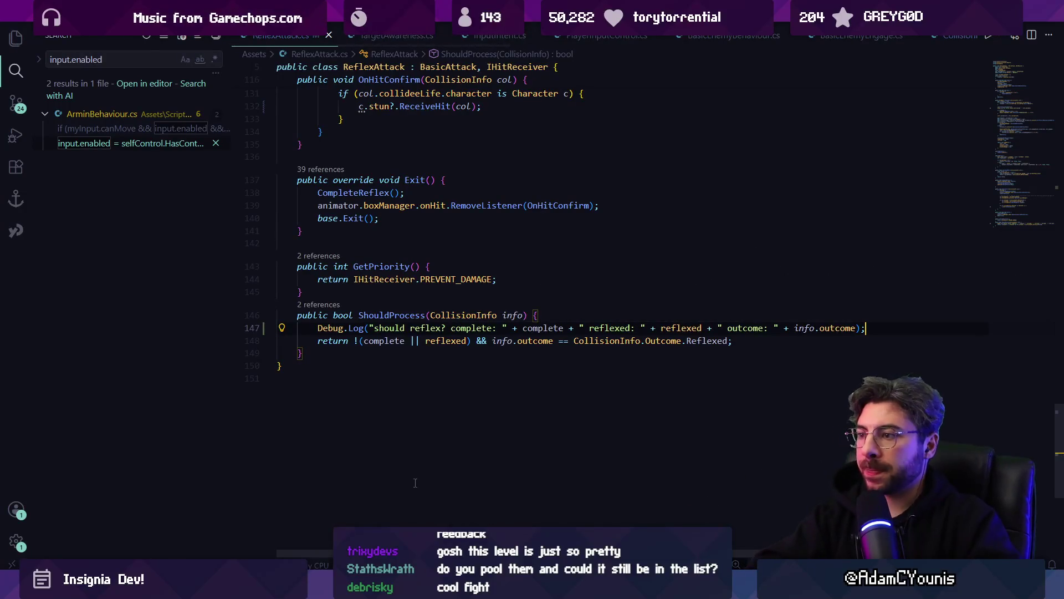
key("alt+Tab")
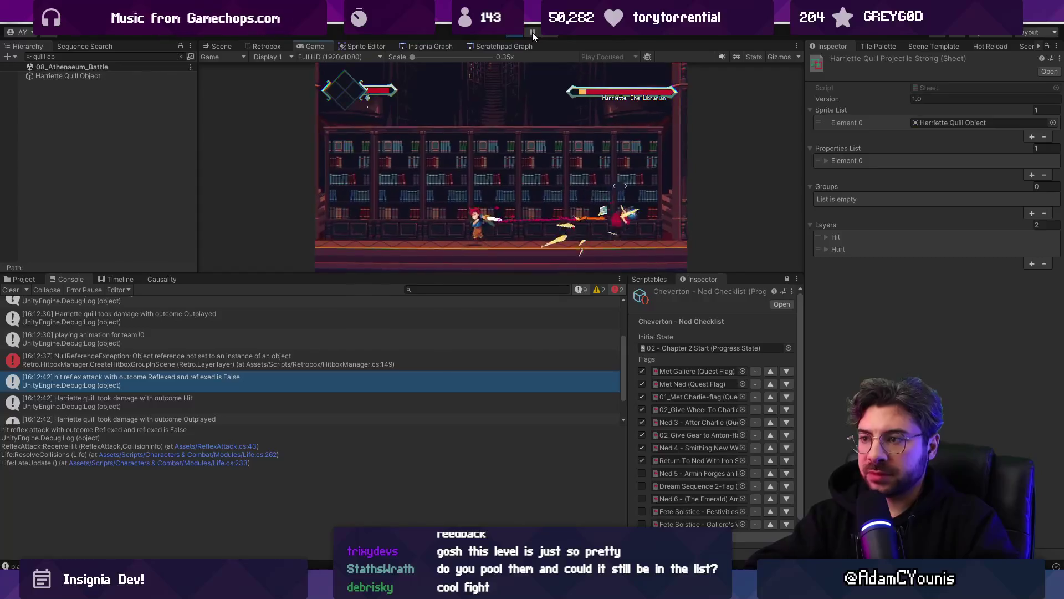
- Fight Harriette in the playtest, then pause the game
key("Right")
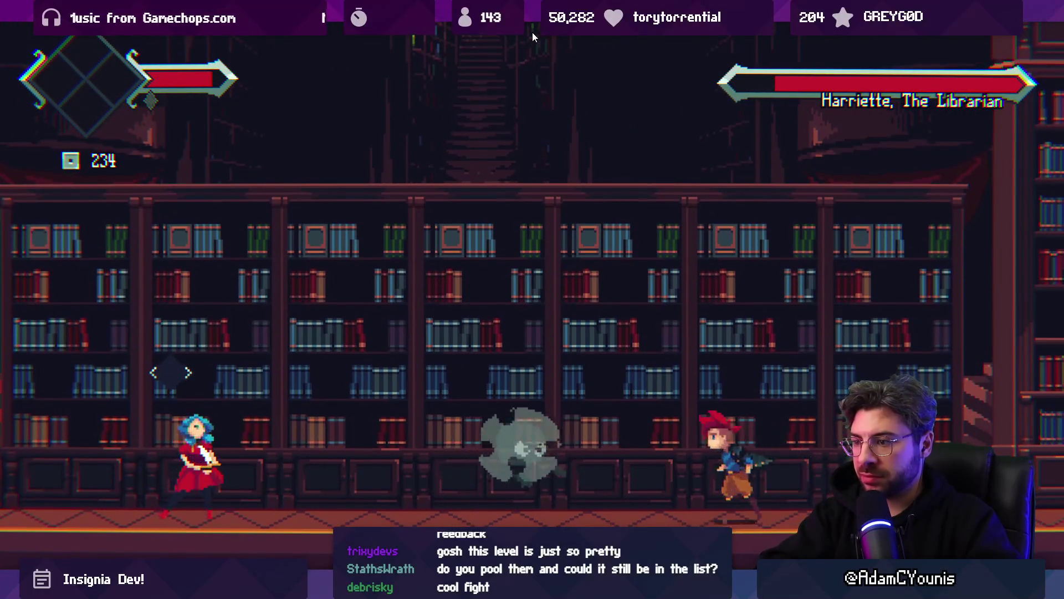
key("Left")
key("Left")
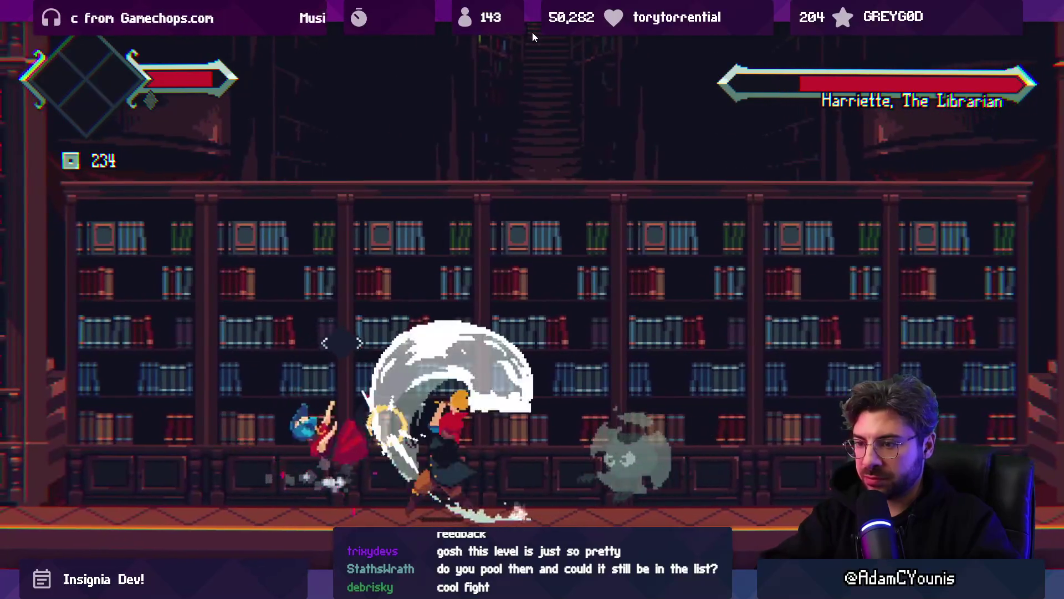
key("Left")
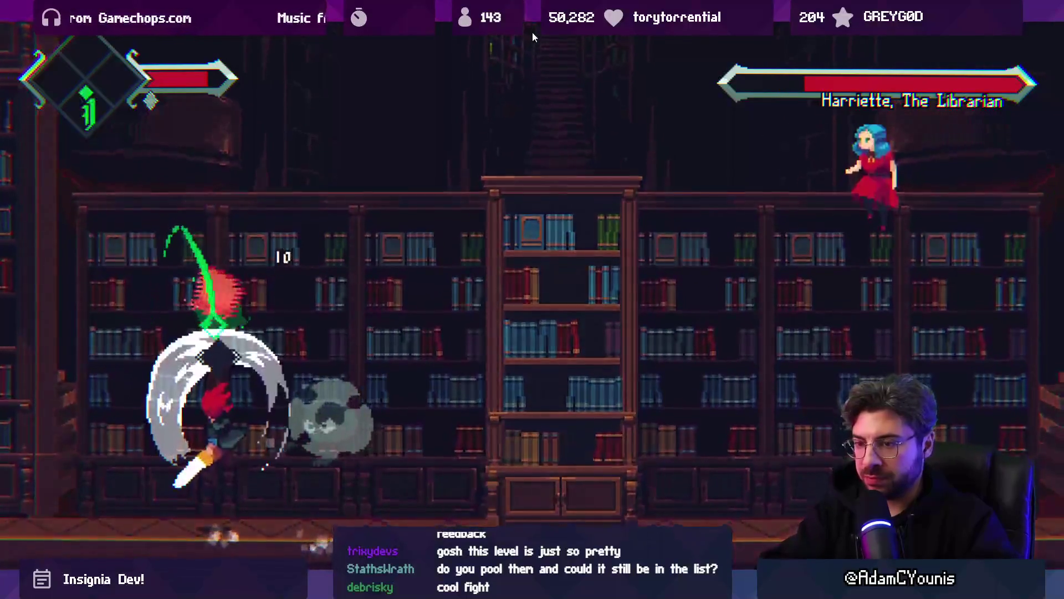
key("Right")
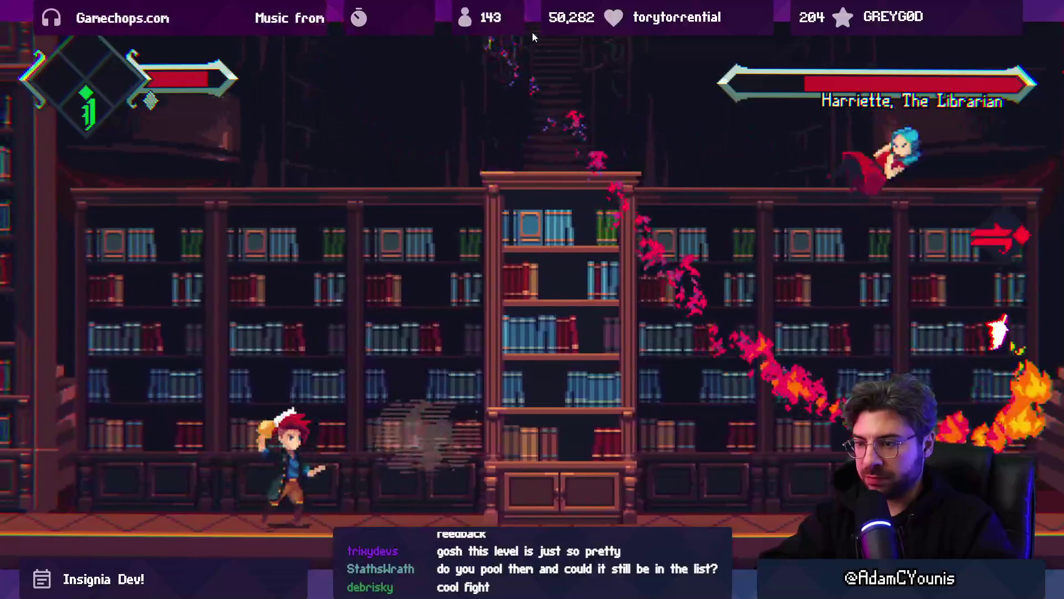
key("ctrl+shift+p")
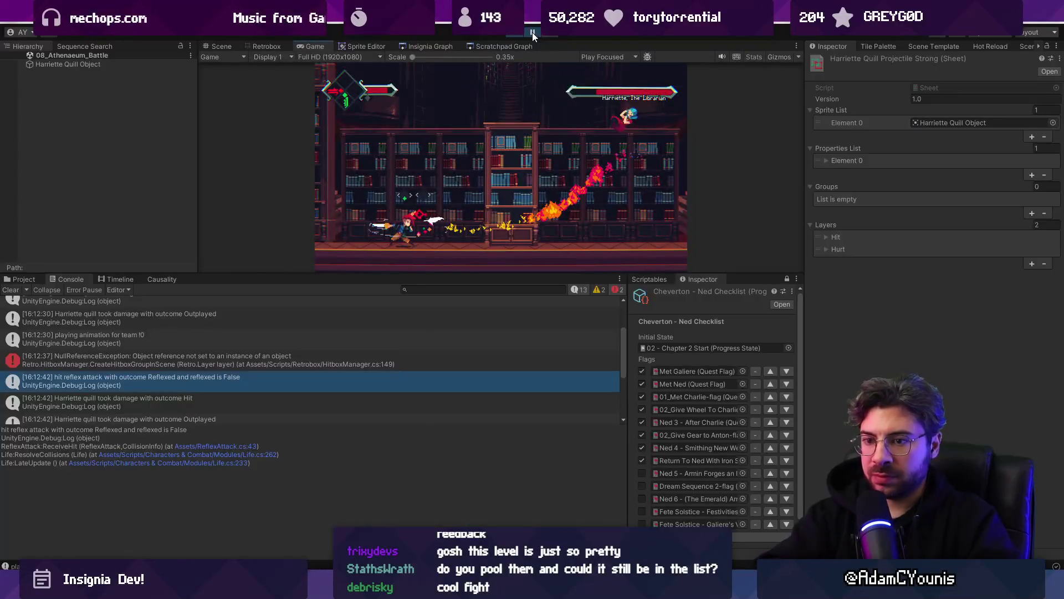
- Open HarrietteFlyingQuill.cs from the 'playing animation for team' Console entry
left_click_drag(292, 432, 284, 467)
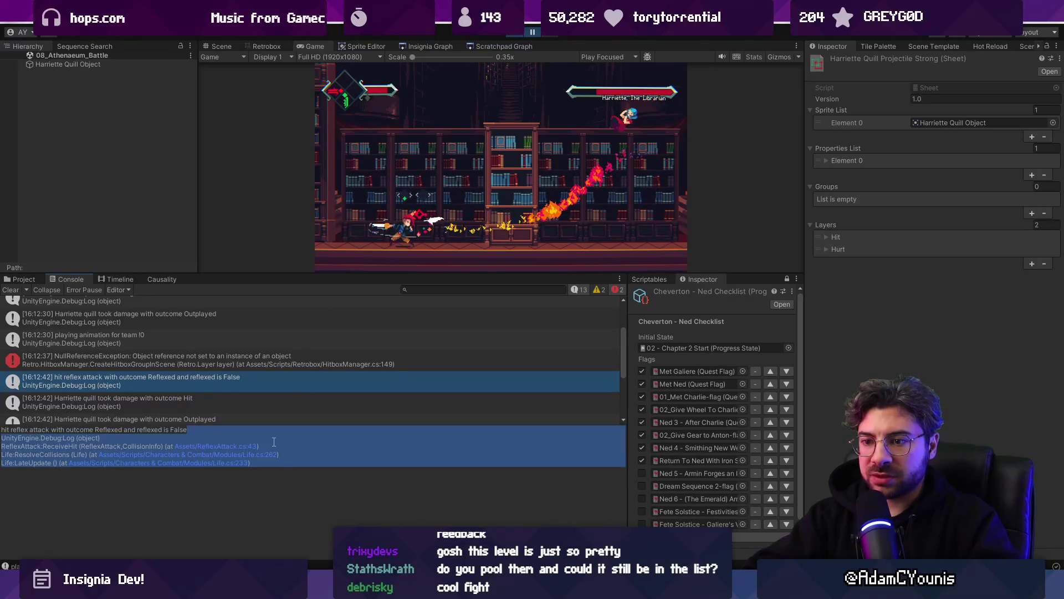
left_click(273, 441)
scroll(265, 409, "down", 5)
left_click(241, 401)
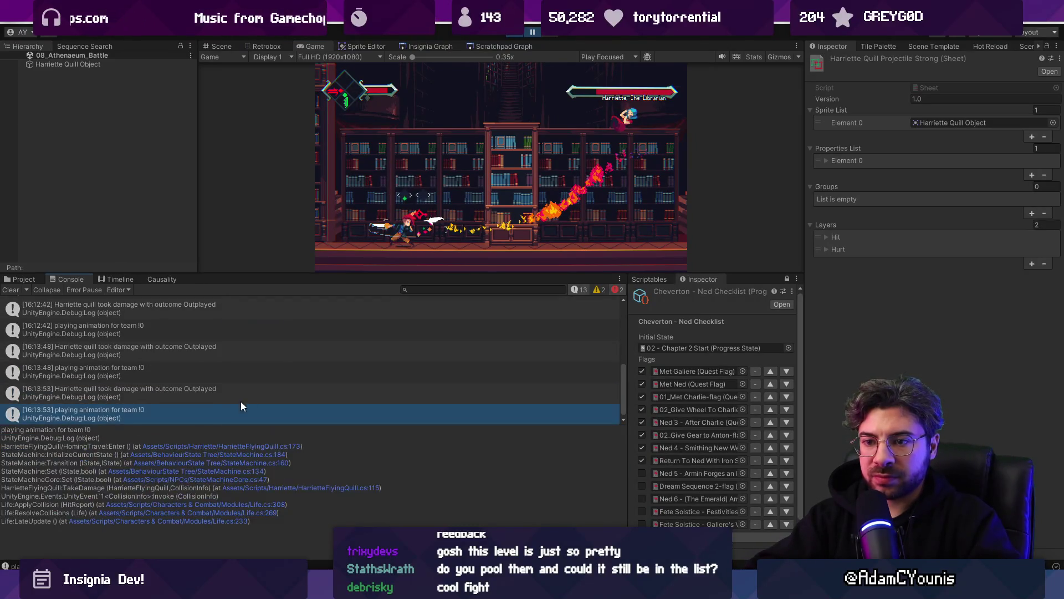
left_click(185, 412)
double_click(185, 412)
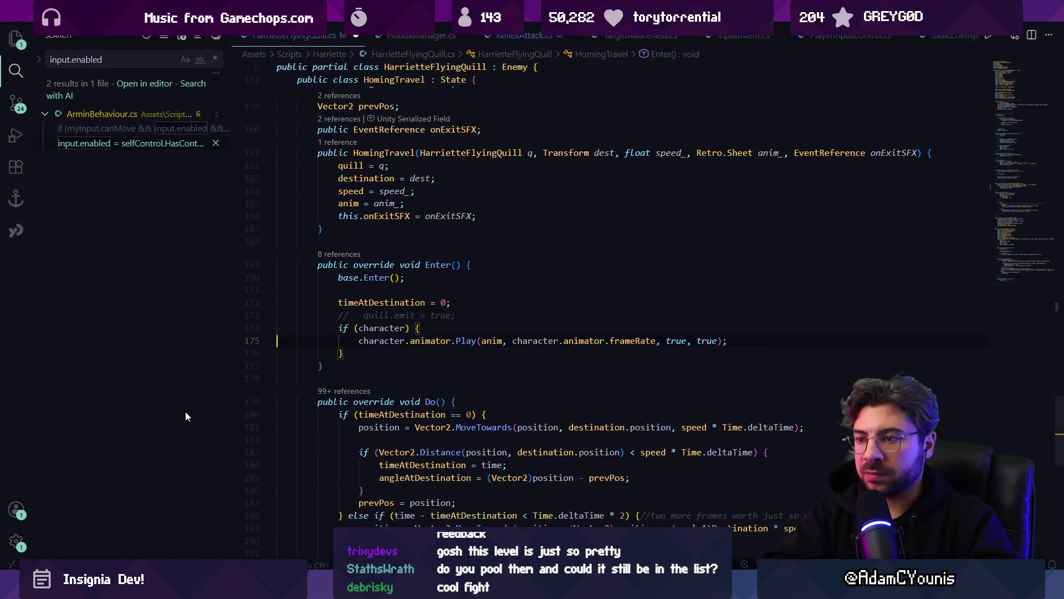
- Hide VS Code, return to Unity, and clear the old Console messages
key("super+d")
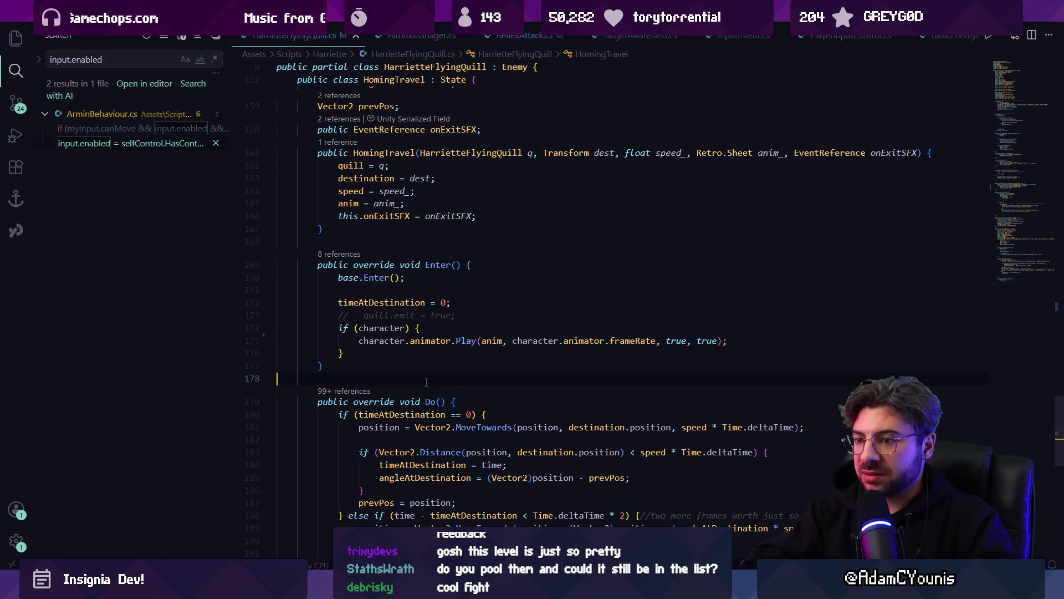
key("alt+Tab")
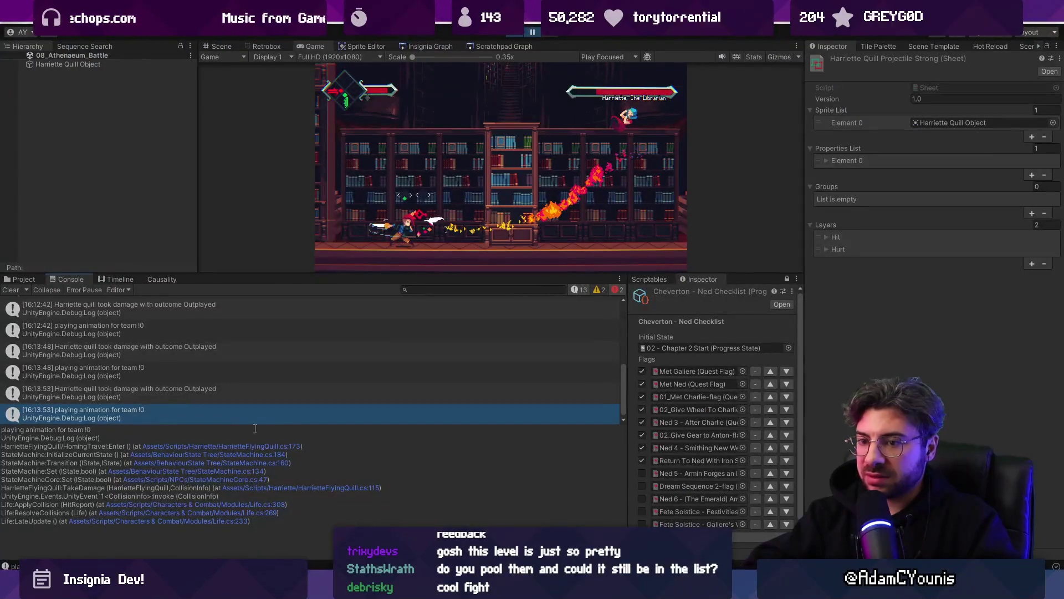
left_click(11, 289)
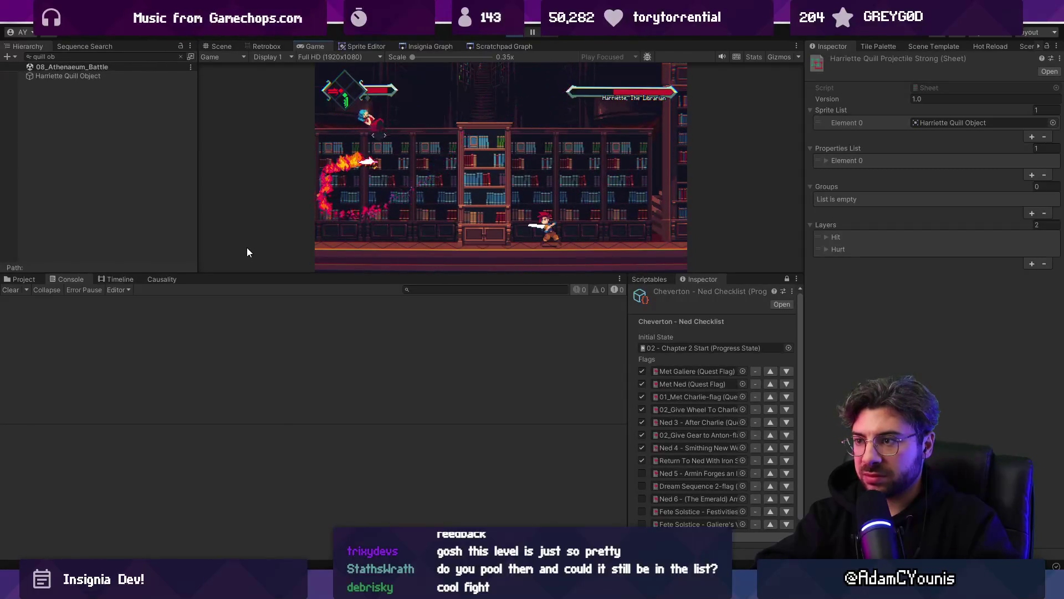
- Inspect the 'should reflex?' entry showing outcome Reflexed, pause the game, and show the Scene view
left_click(55, 302)
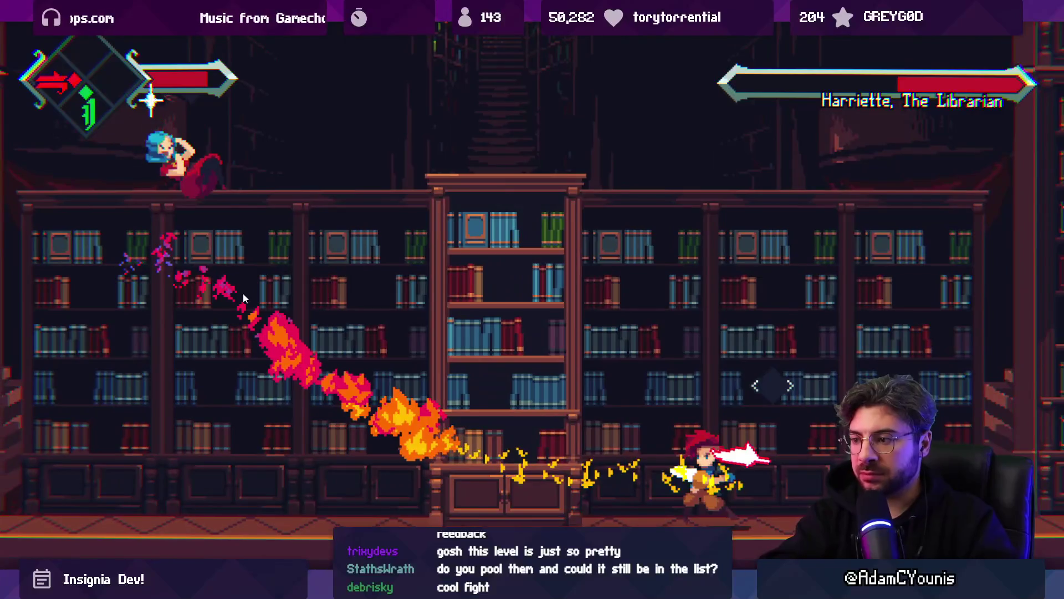
key("ctrl+shift+p")
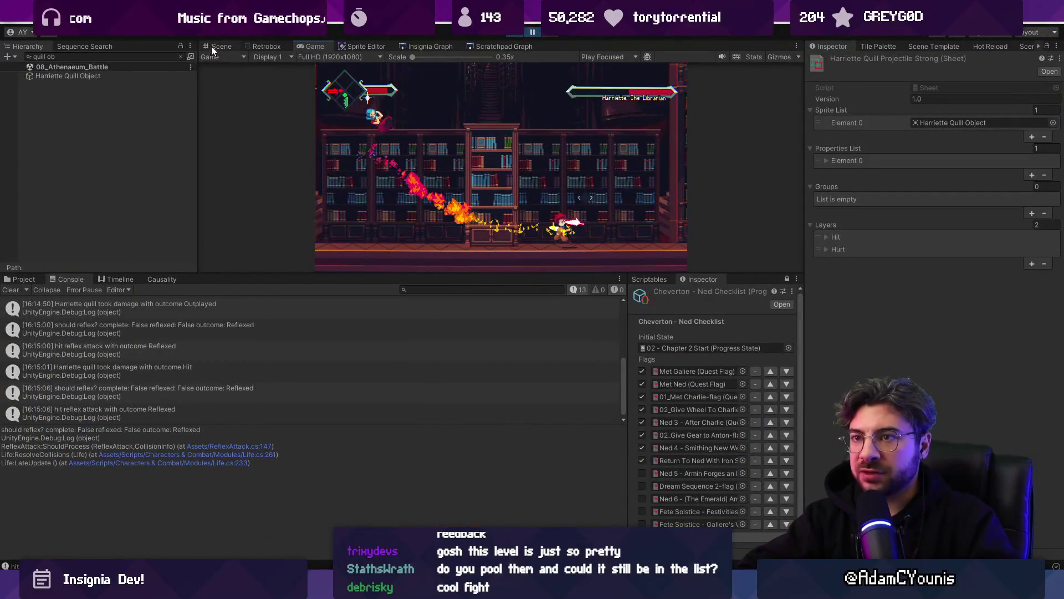
left_click(211, 47)
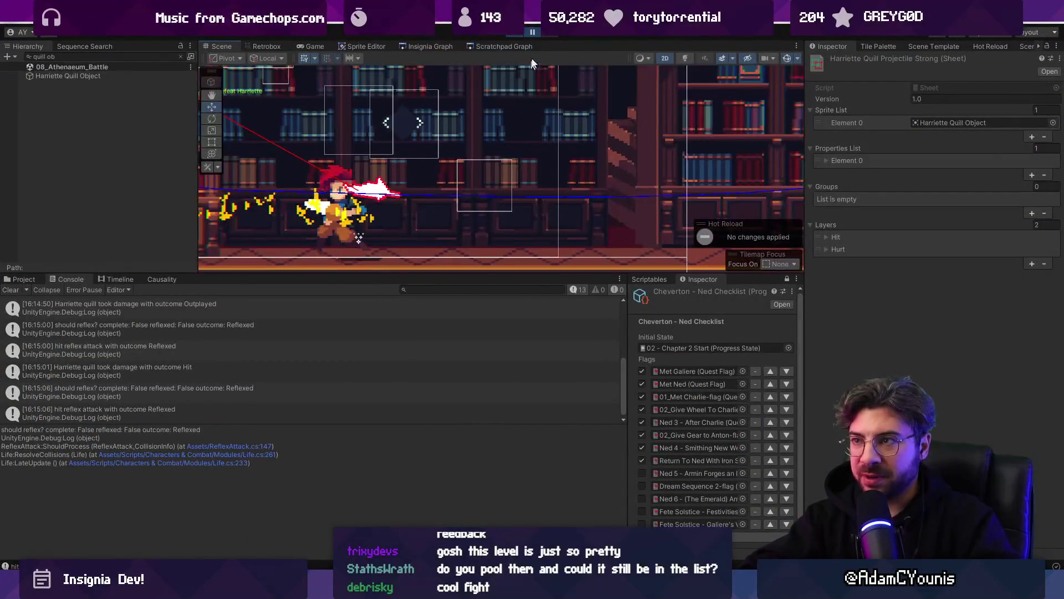